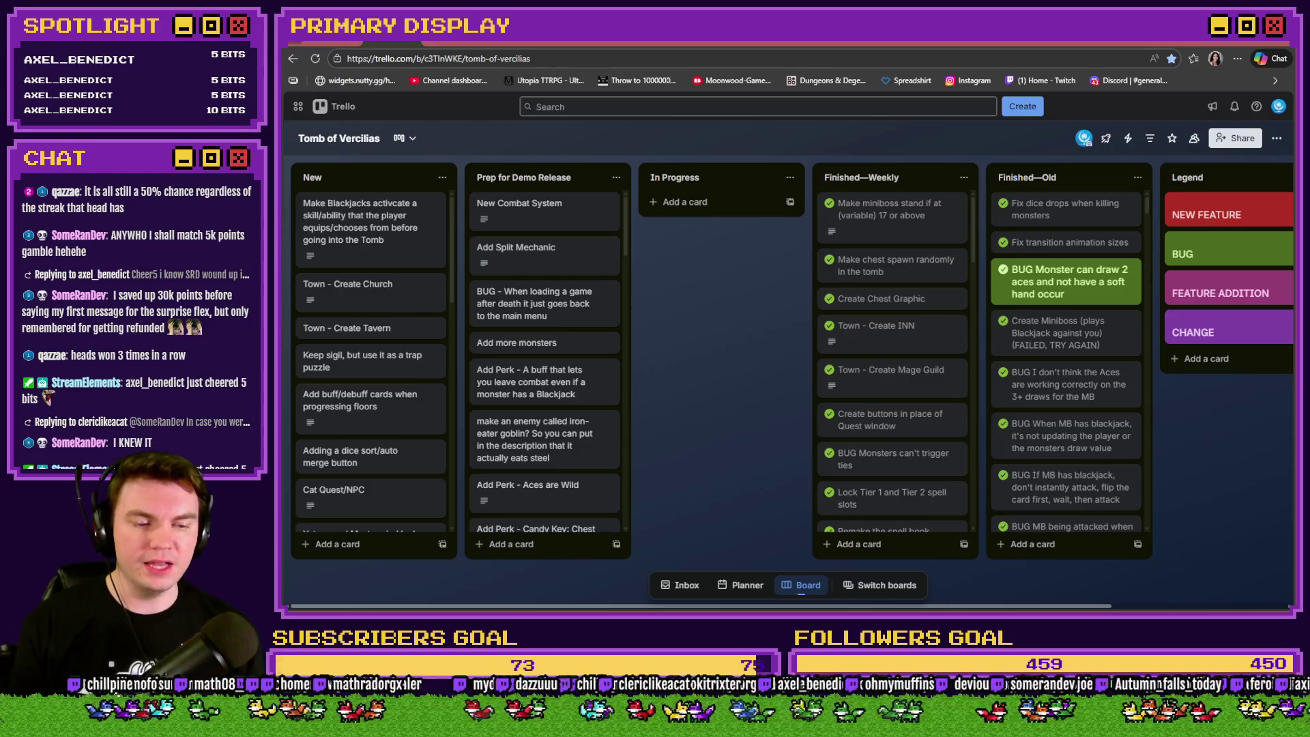
Switch from the Trello board over to the RPG Maker MZ editor window.
key("alt+Tab")
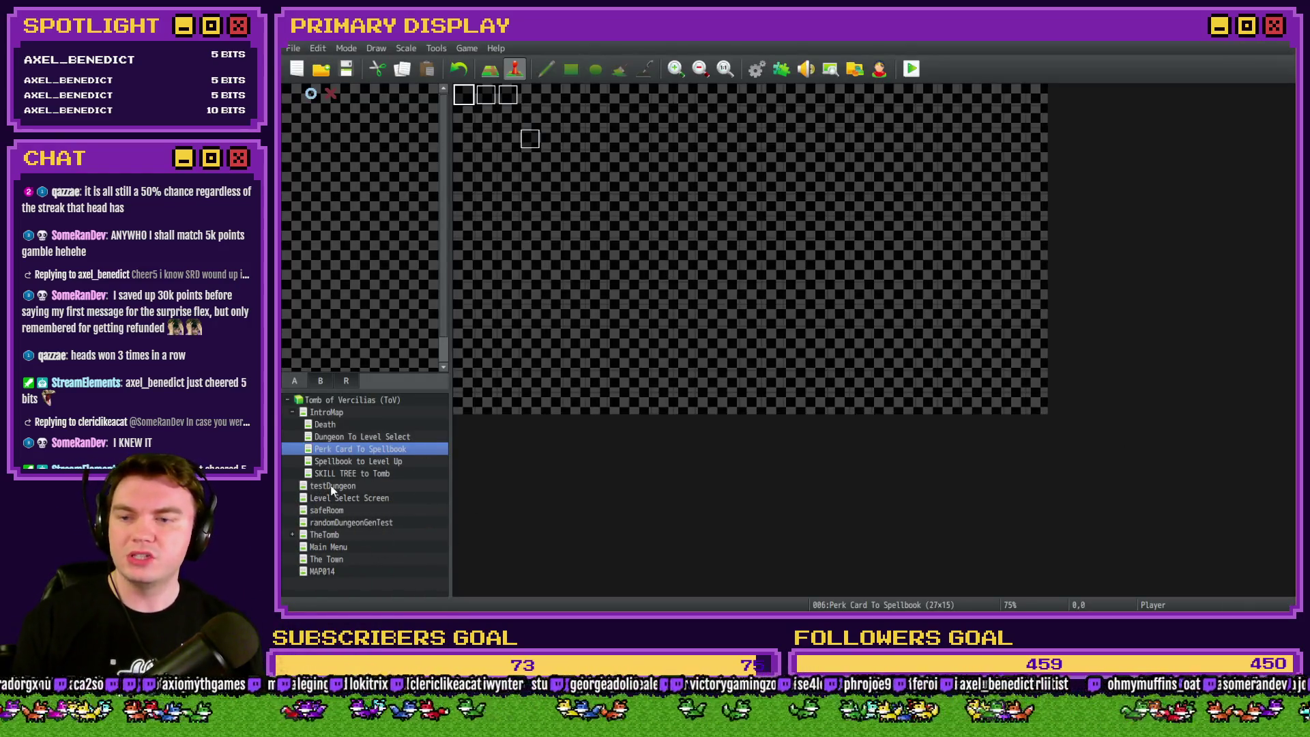
Load TheTomb map and show page 7 of the Draw And Attack event's card-drawing logic.
left_click(333, 533)
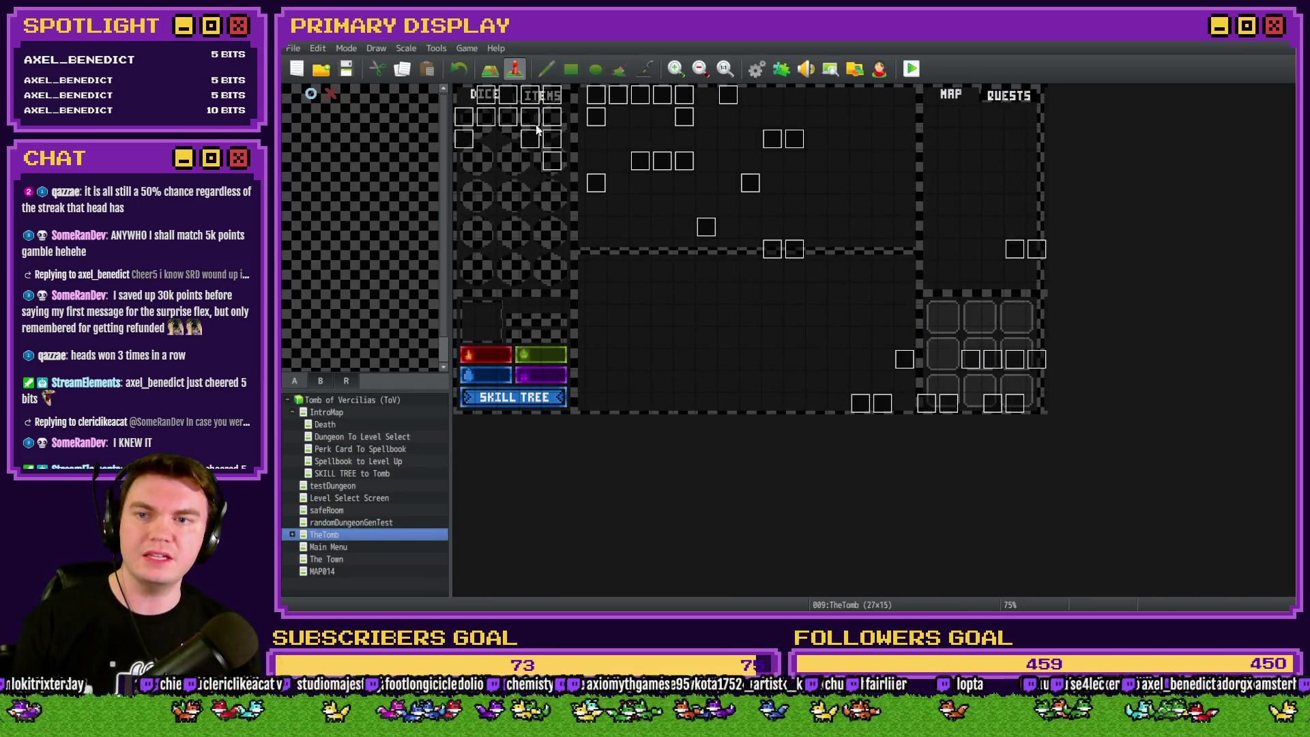
double_click(992, 402)
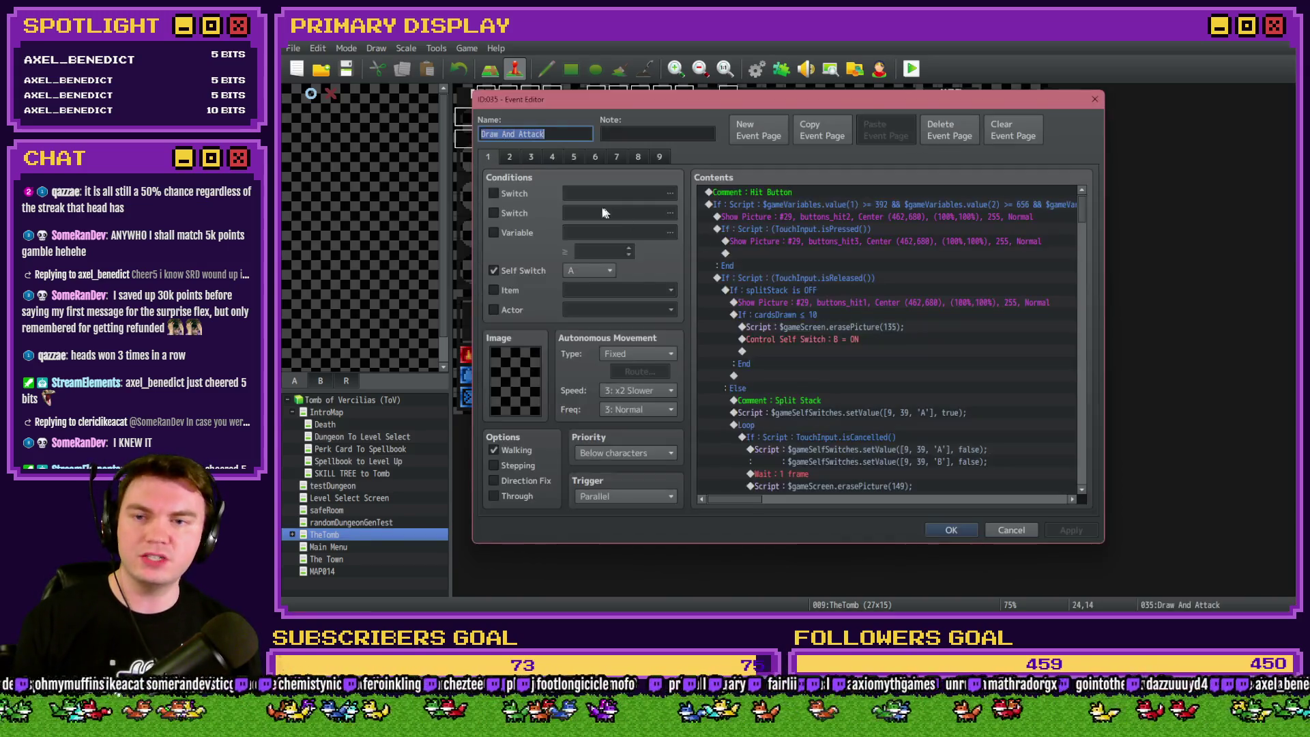
left_click(615, 159)
left_click(618, 156)
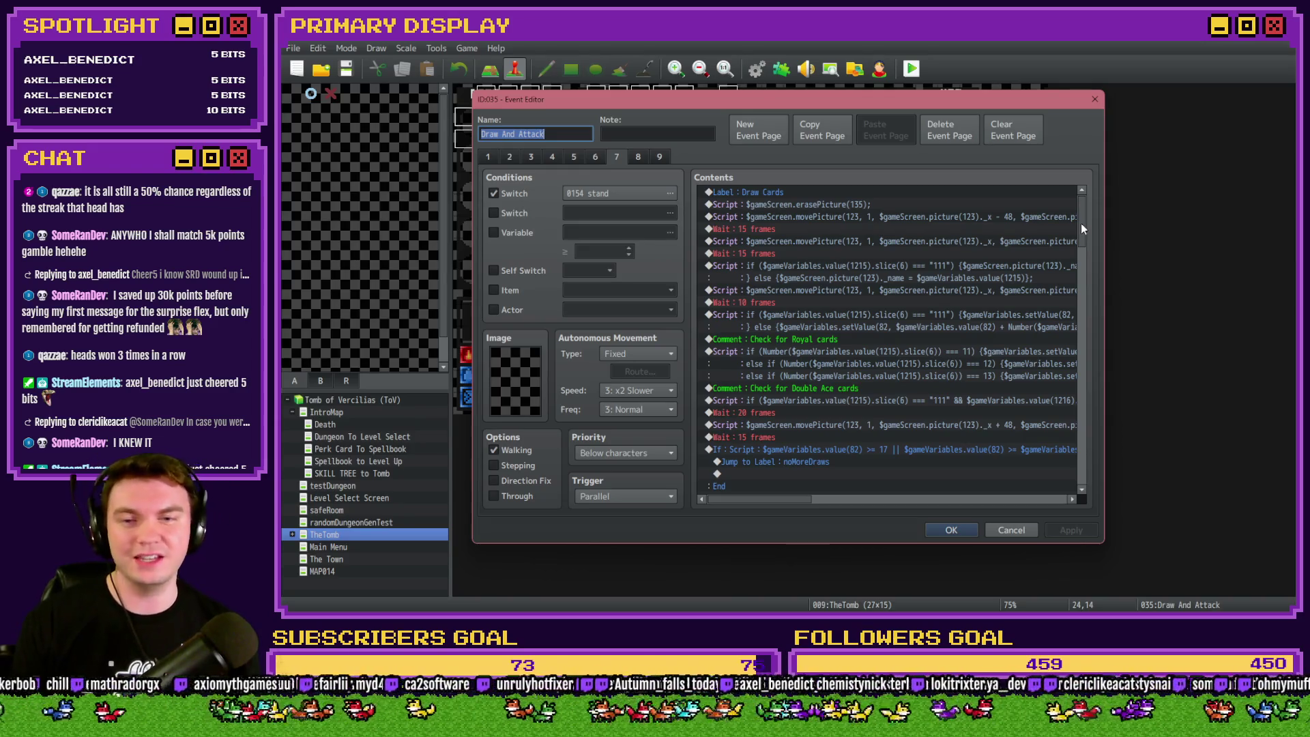
left_click_drag(1081, 223, 1073, 249)
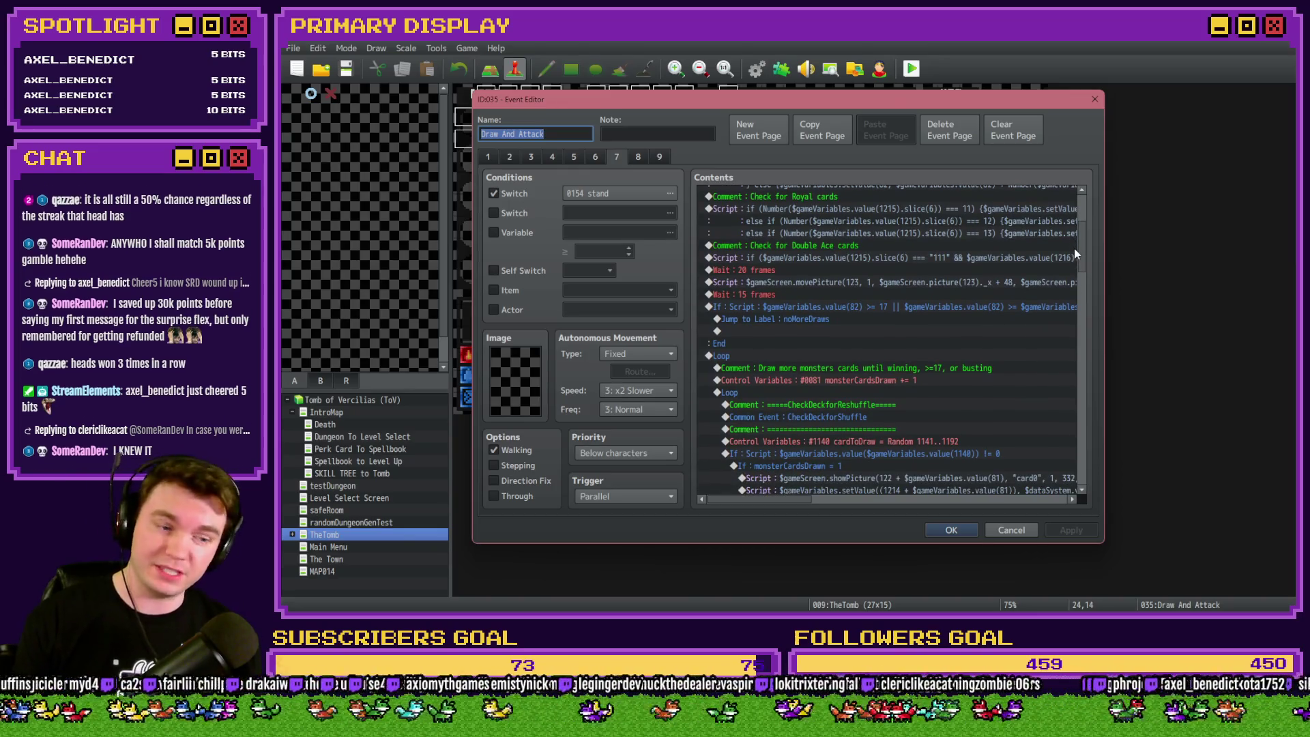
scroll(1074, 249, "down", 1)
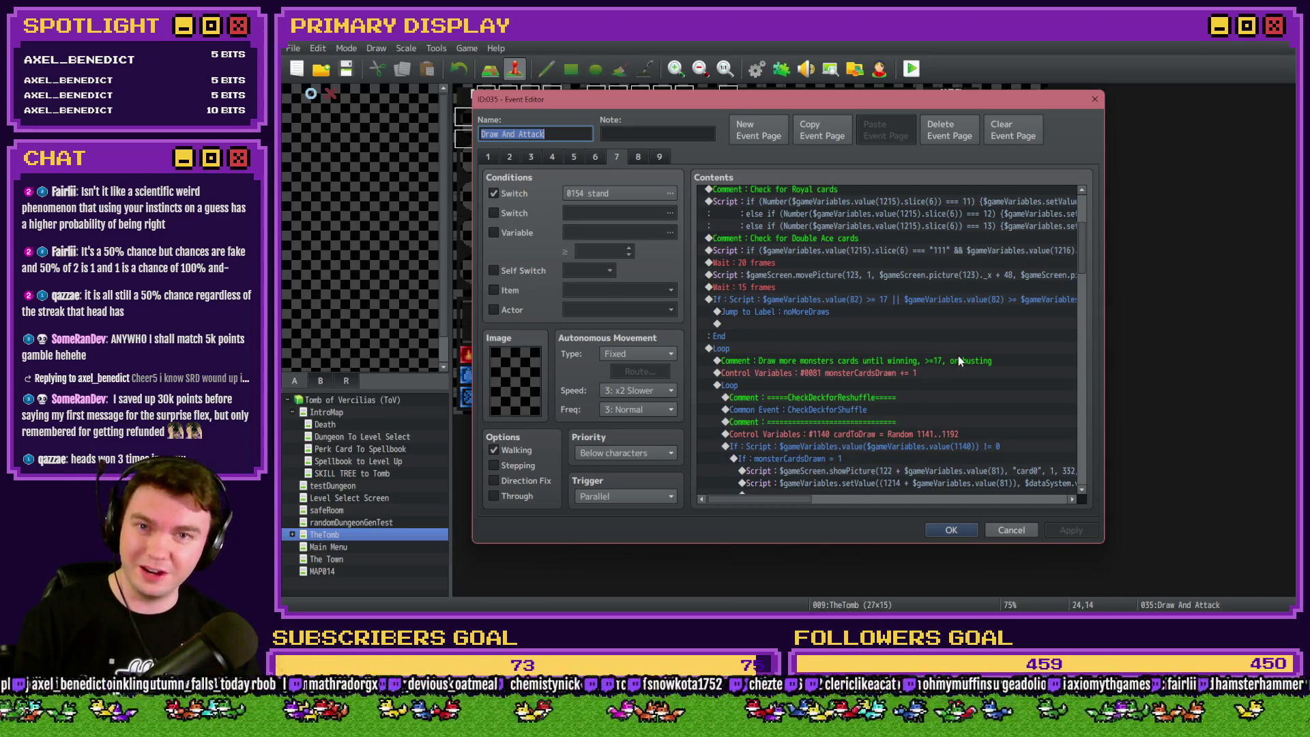
Leave the event editor and bring the Chrome browser to the front with its address bar selected.
key("alt+Tab")
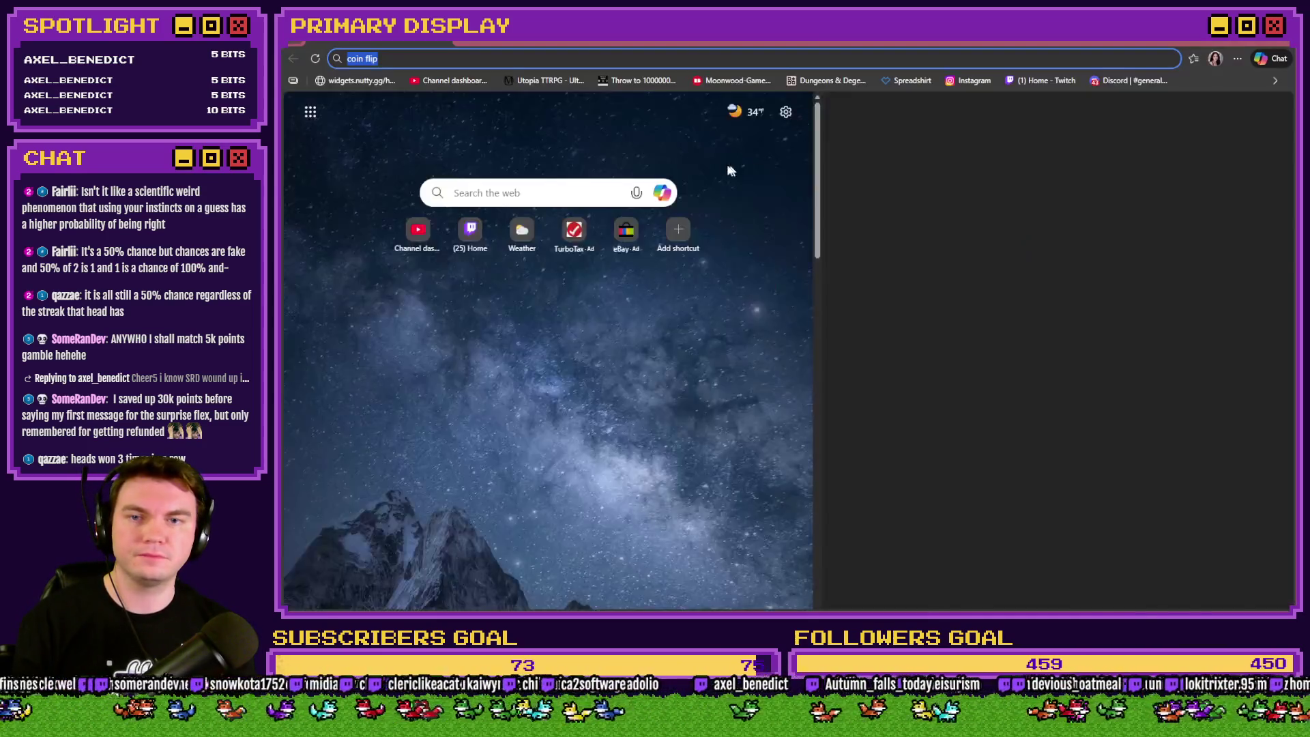
left_click(738, 58)
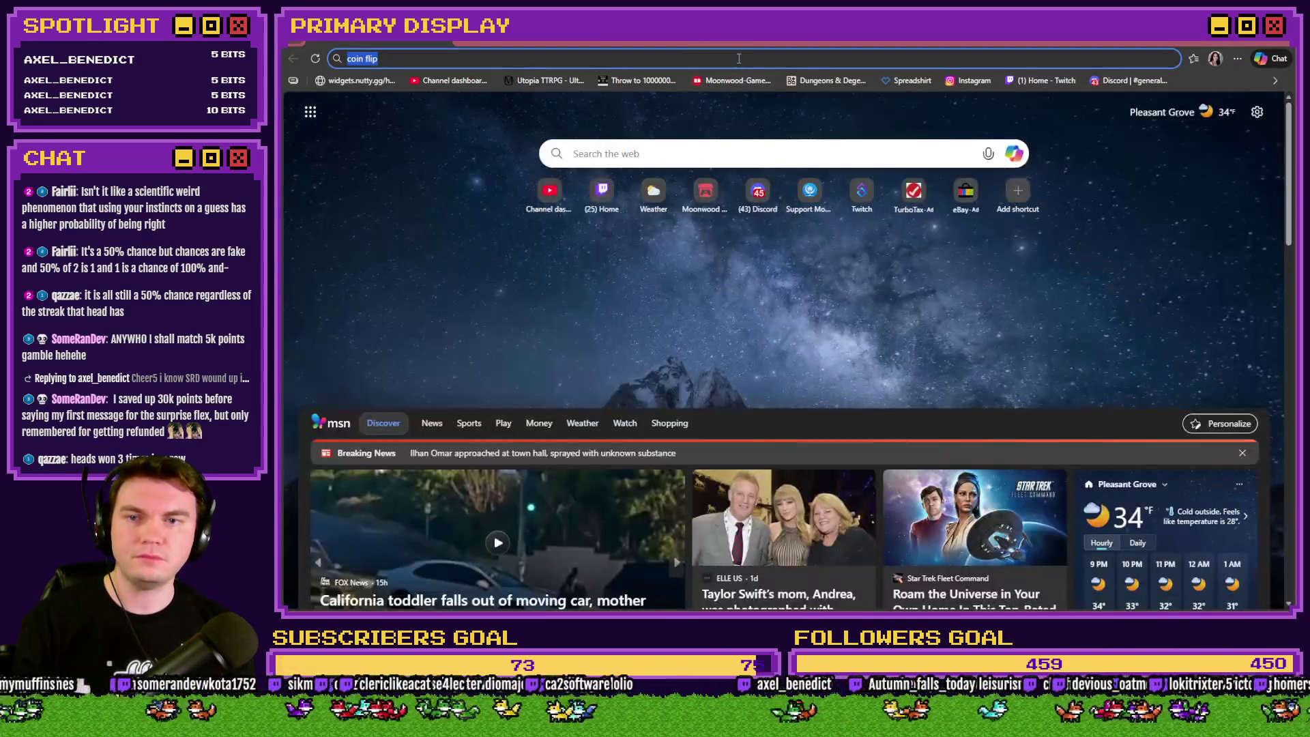
Search 'coin flip' and flip Google's virtual coin twice more.
left_click(738, 59)
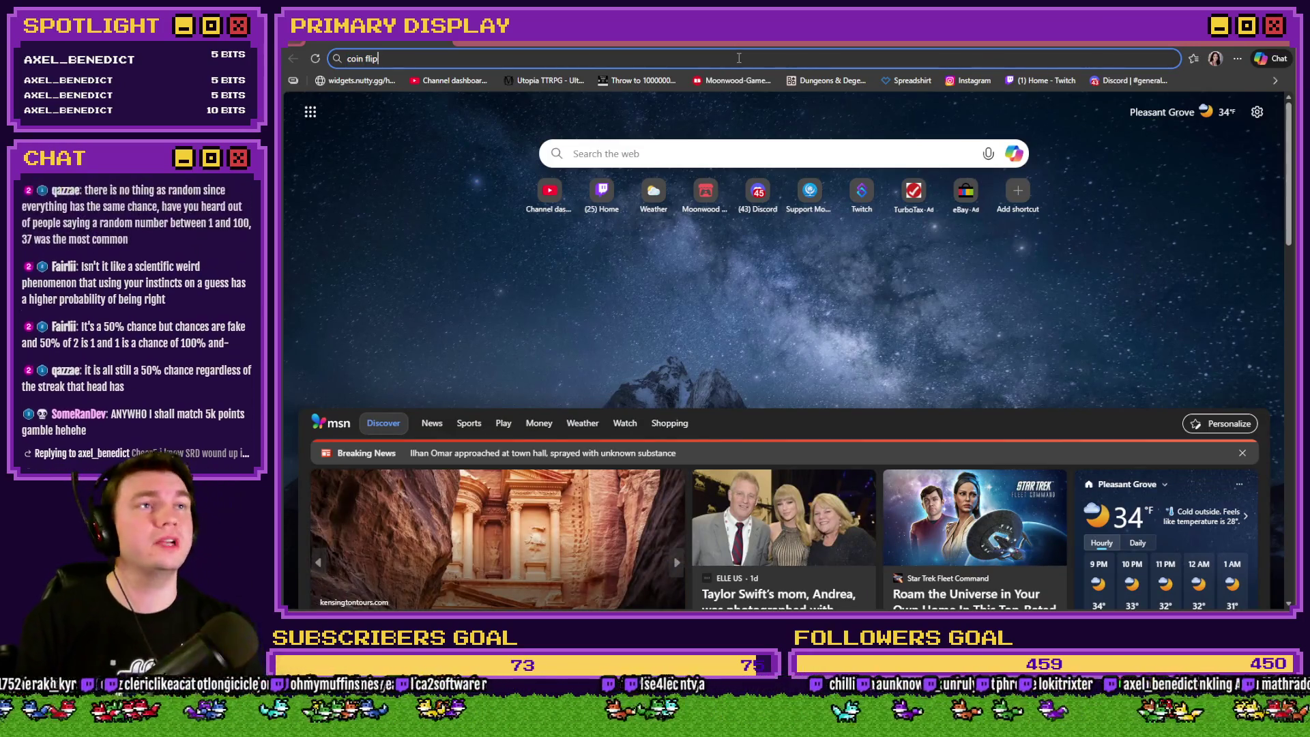
key("Return")
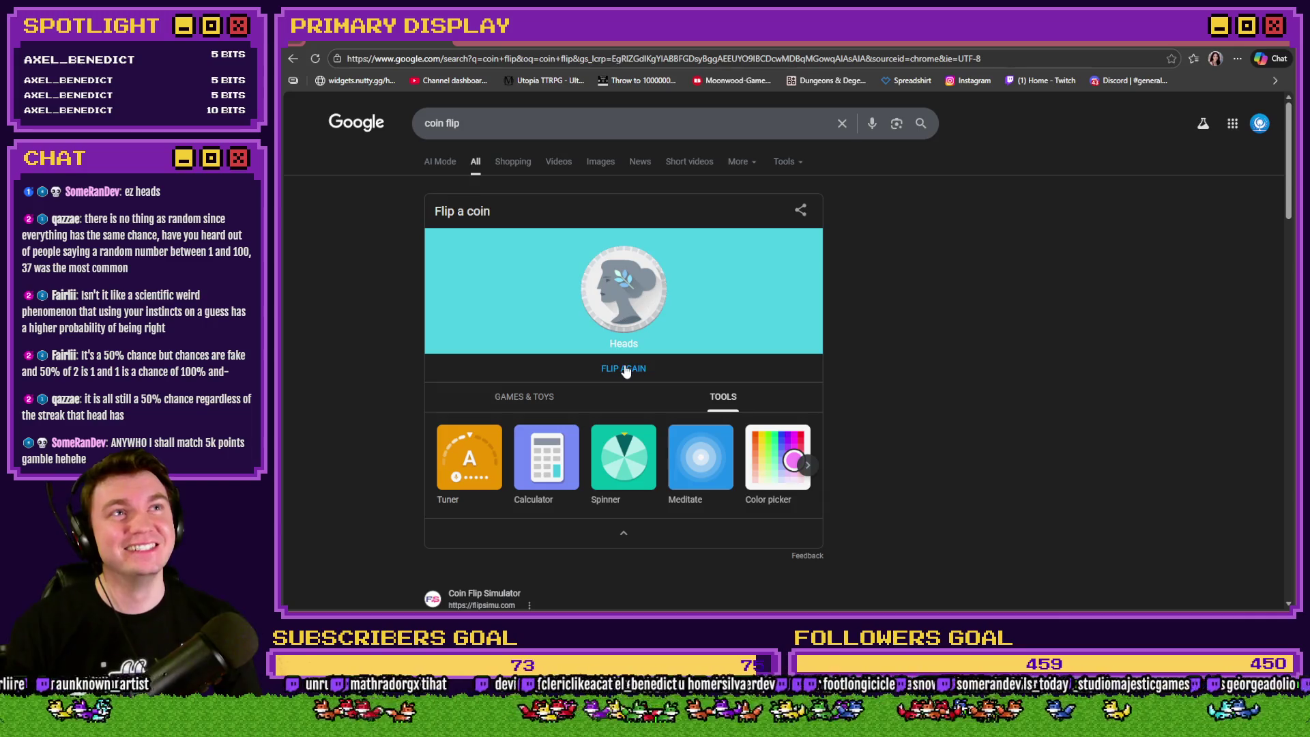
left_click(624, 369)
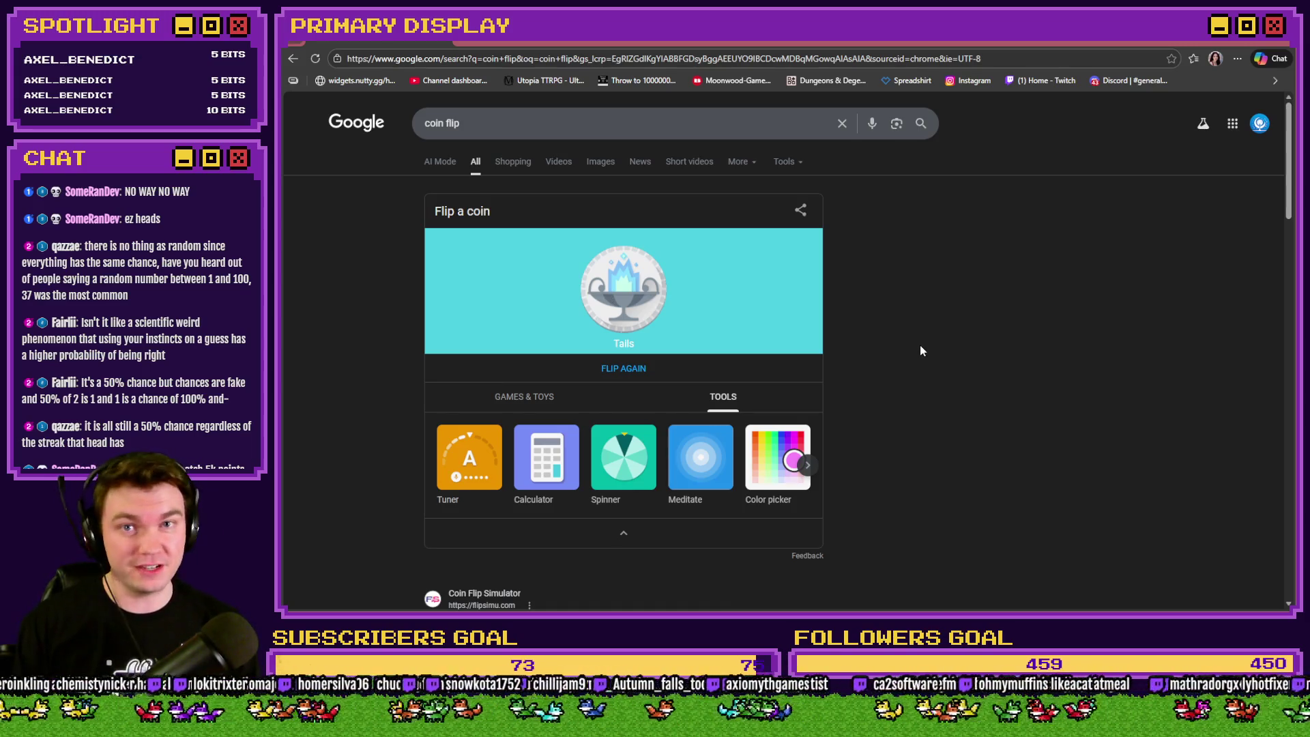
left_click(627, 370)
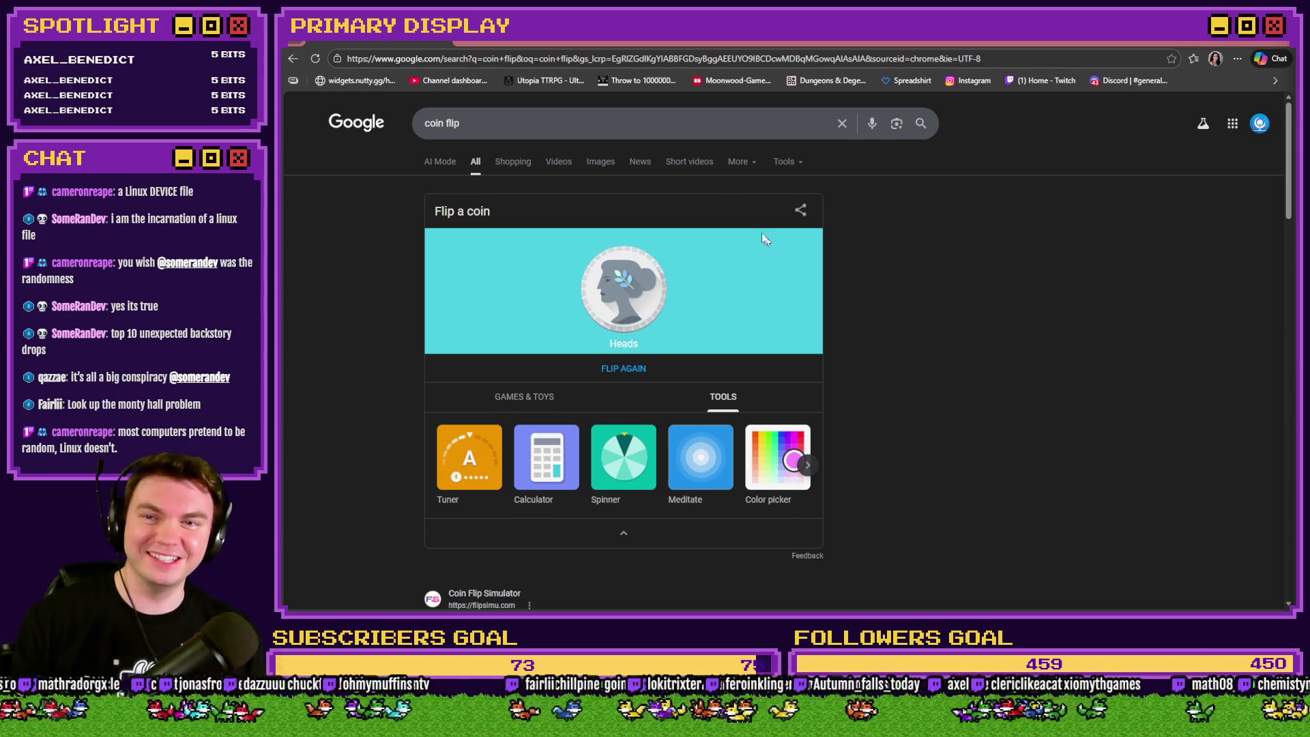
Return from the coin-flip result to the Draw And Attack event editor.
key("alt+Tab")
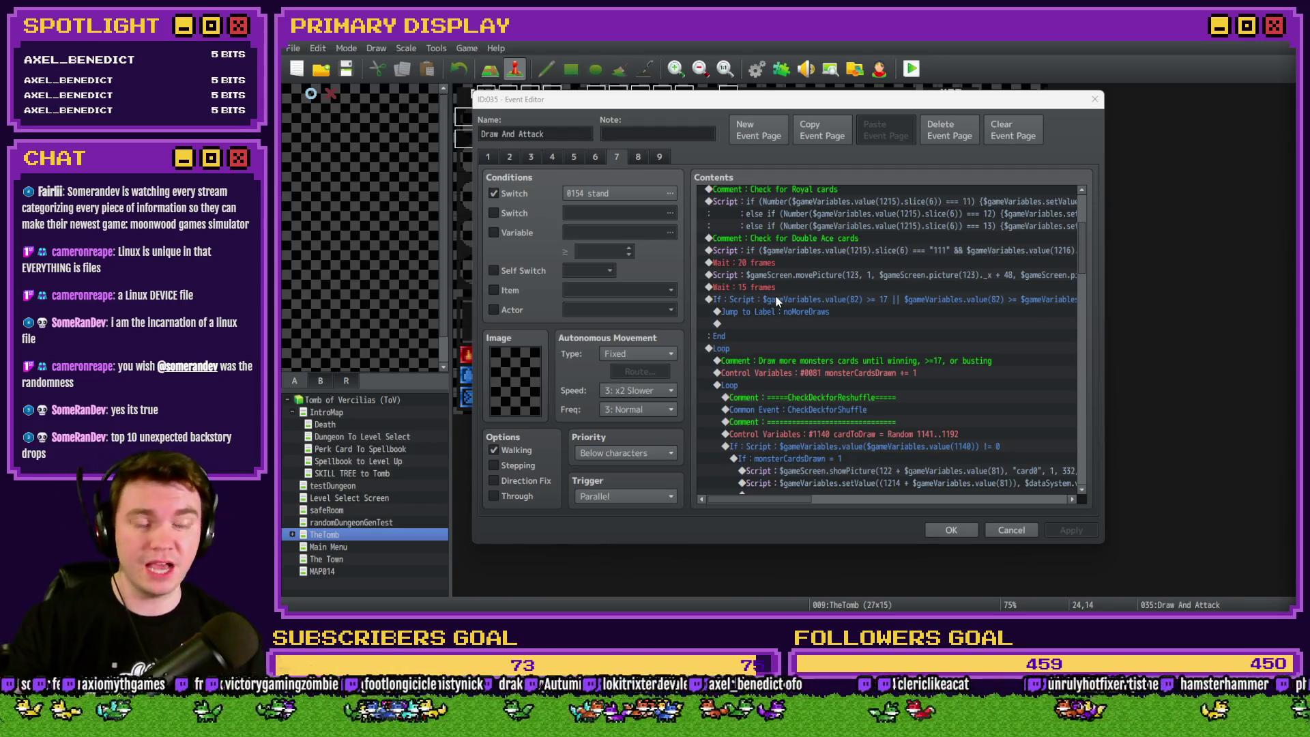
Review the wait, noMoreDraws jump and monster-card loop blocks, then accept the event.
left_click(824, 287)
scroll(810, 359, "up", 3)
scroll(810, 359, "up", 2)
scroll(812, 371, "down", 3)
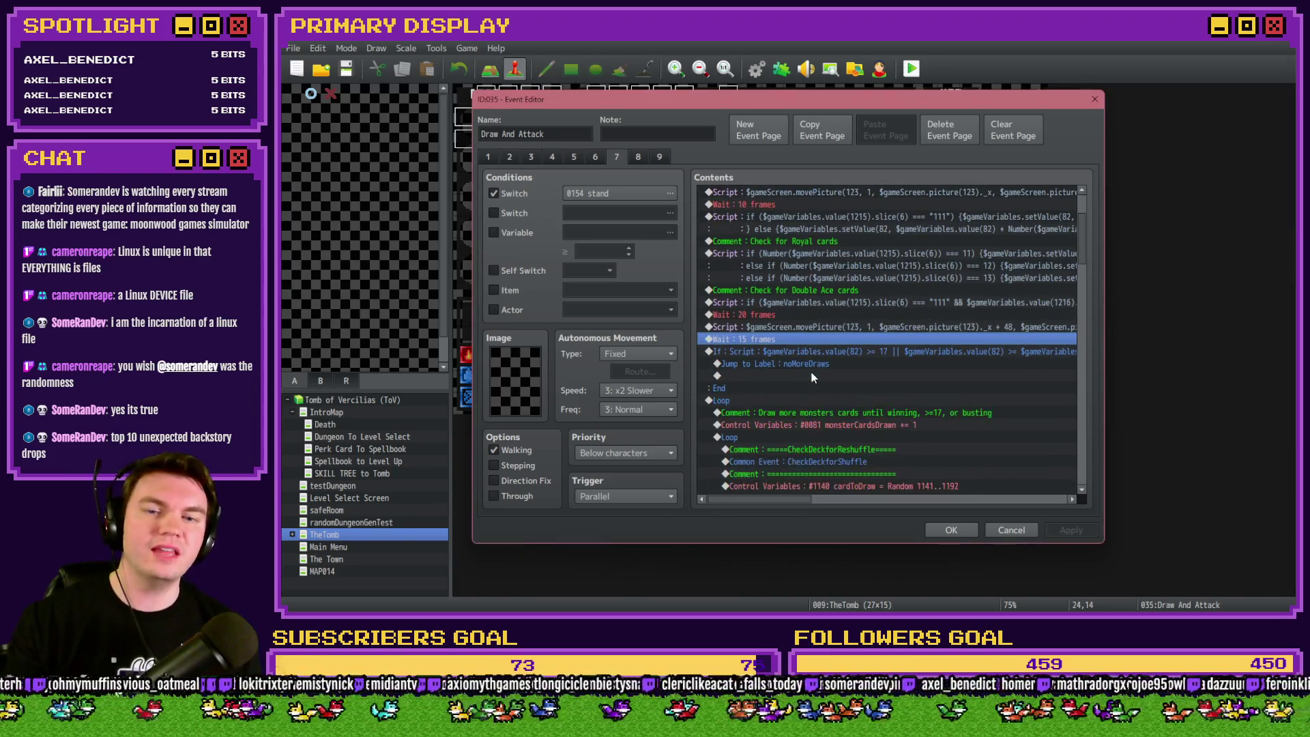
left_click(809, 351)
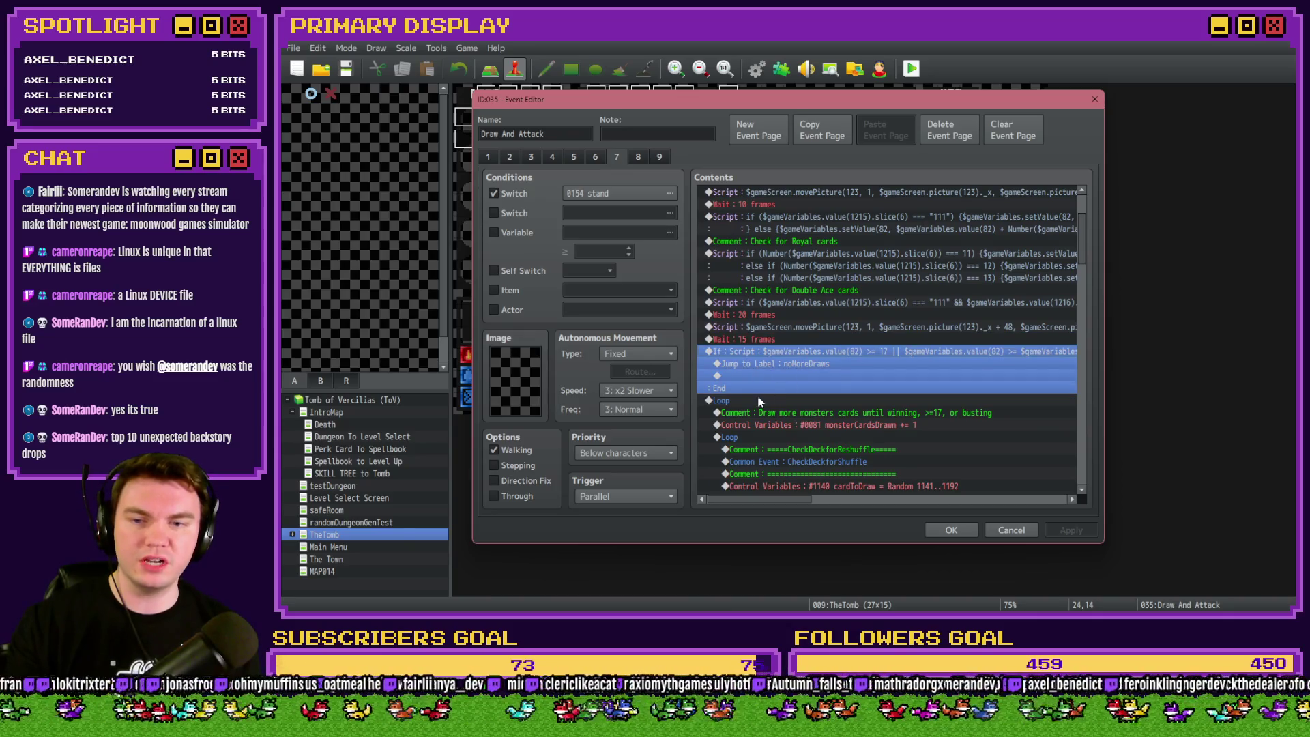
left_click(759, 399)
mouse_move(1081, 252)
left_mouse_down()
mouse_move(1094, 429)
mouse_move(1085, 292)
left_mouse_up()
left_click(951, 530)
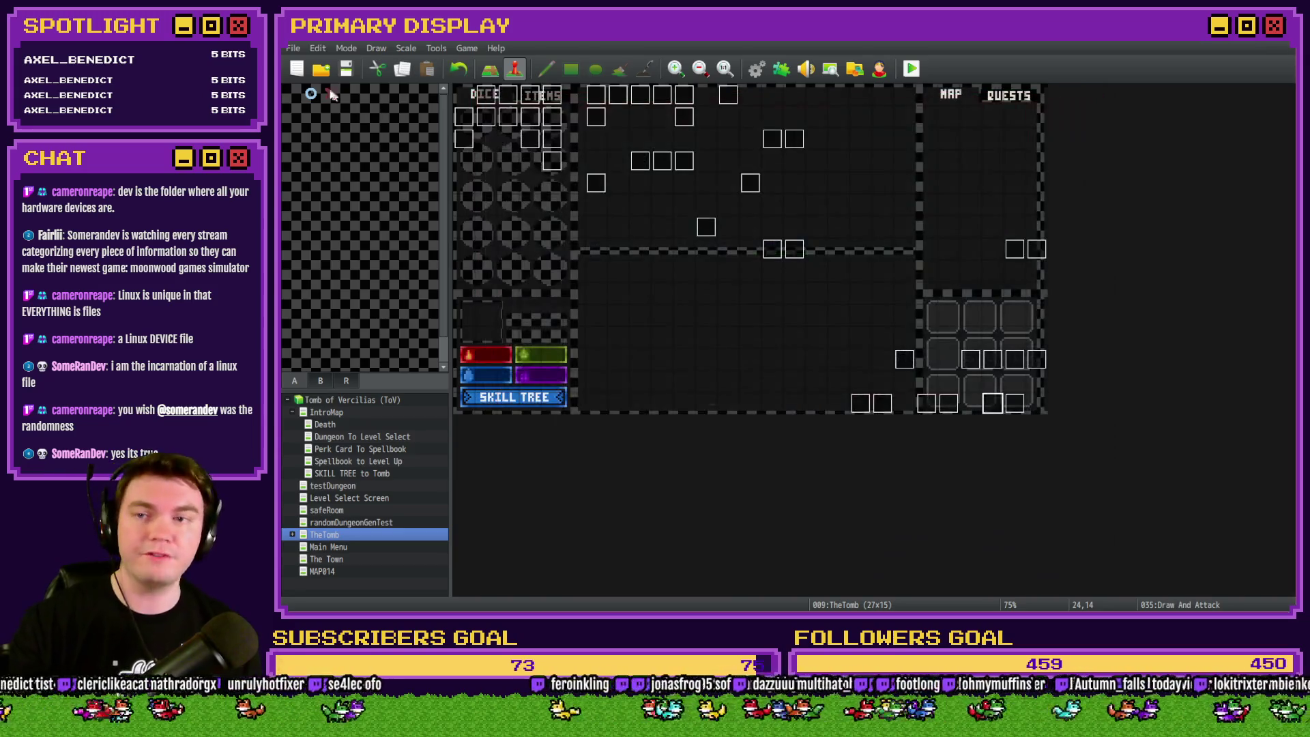
Playtest with the Spiked Pauldron perk, walk into an encounter and Stand until the TypeError crash.
left_click(911, 69)
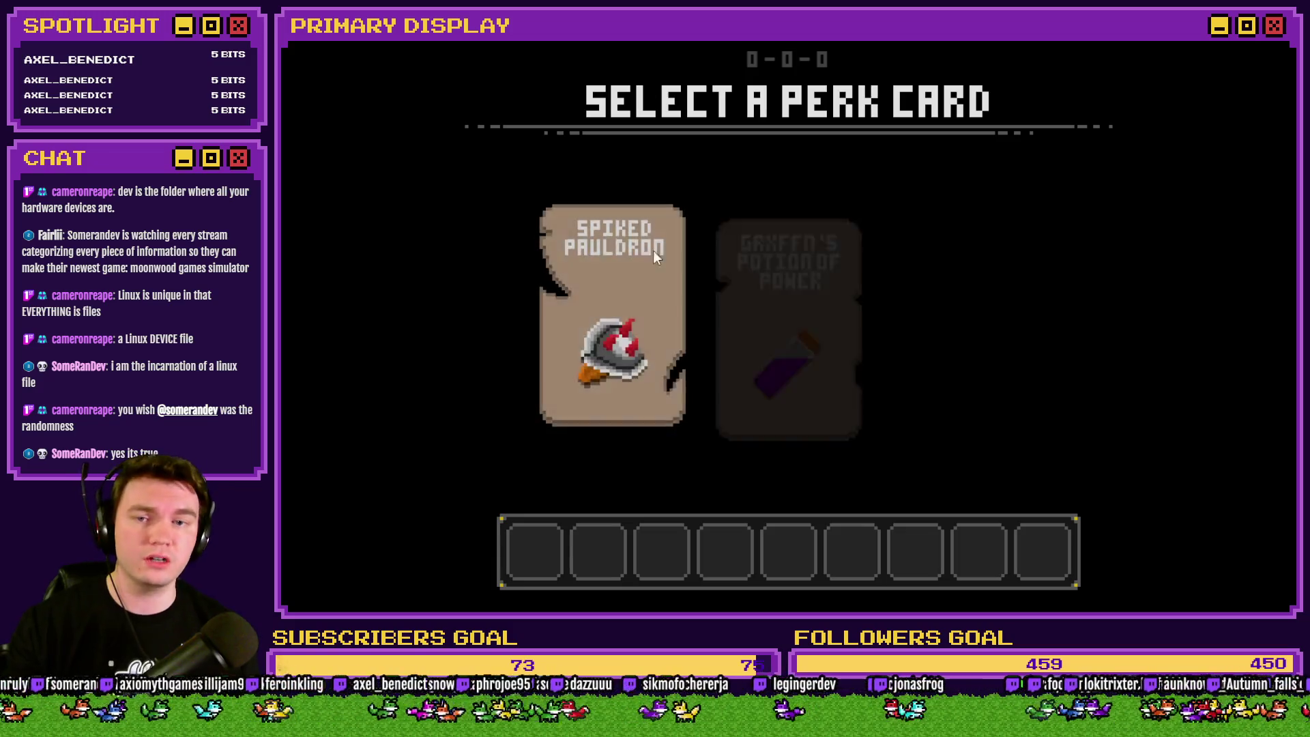
left_click(644, 269)
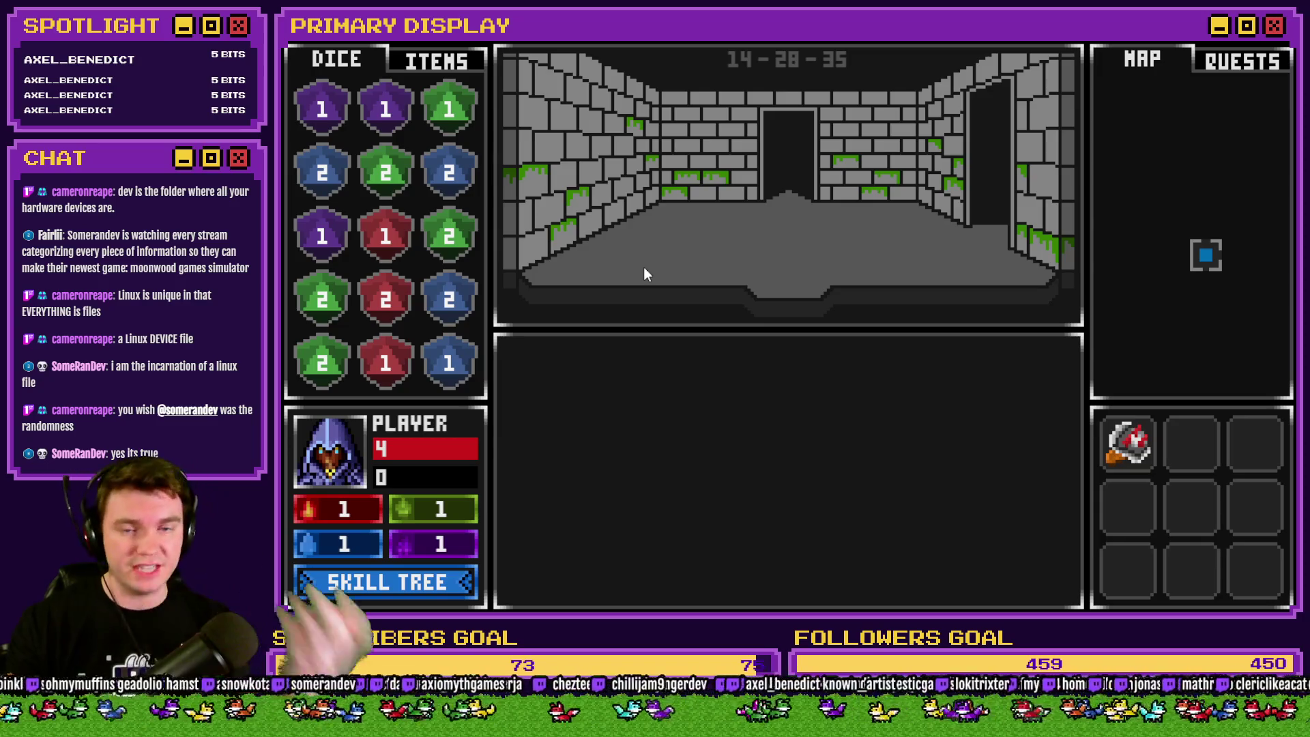
key("w")
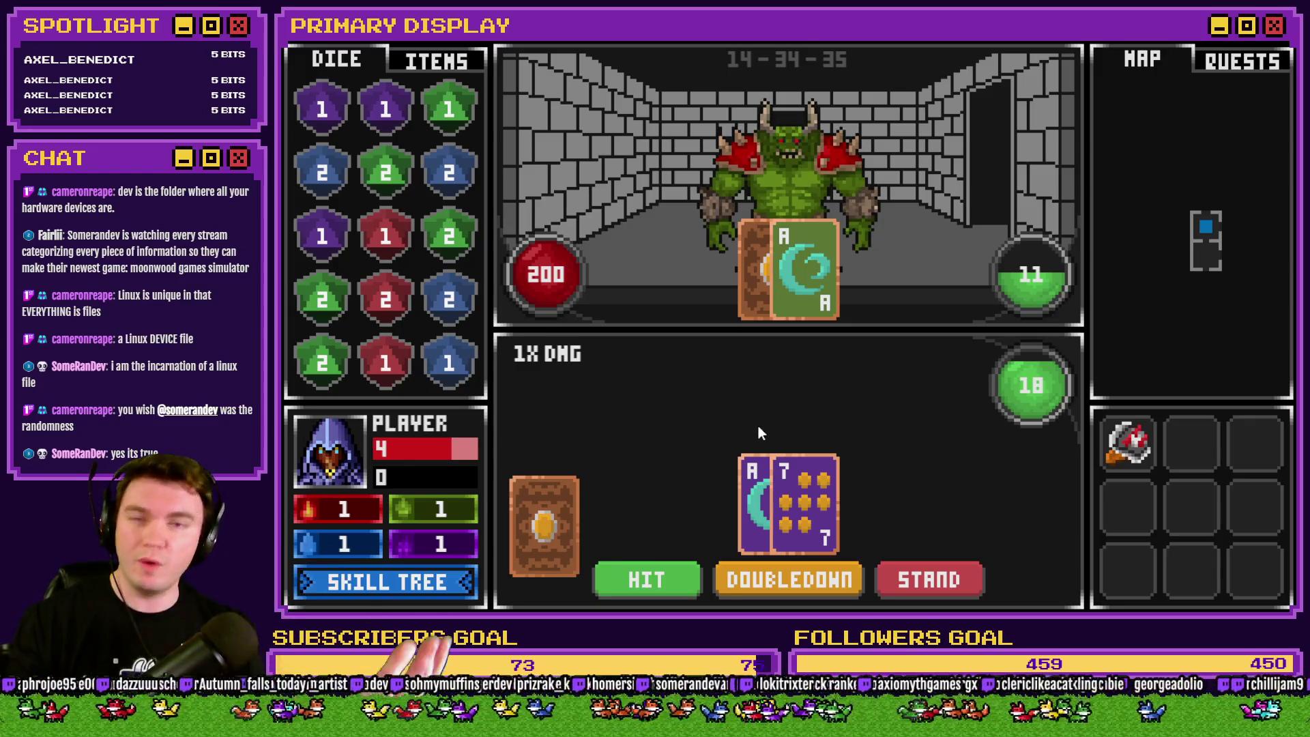
left_click(949, 584)
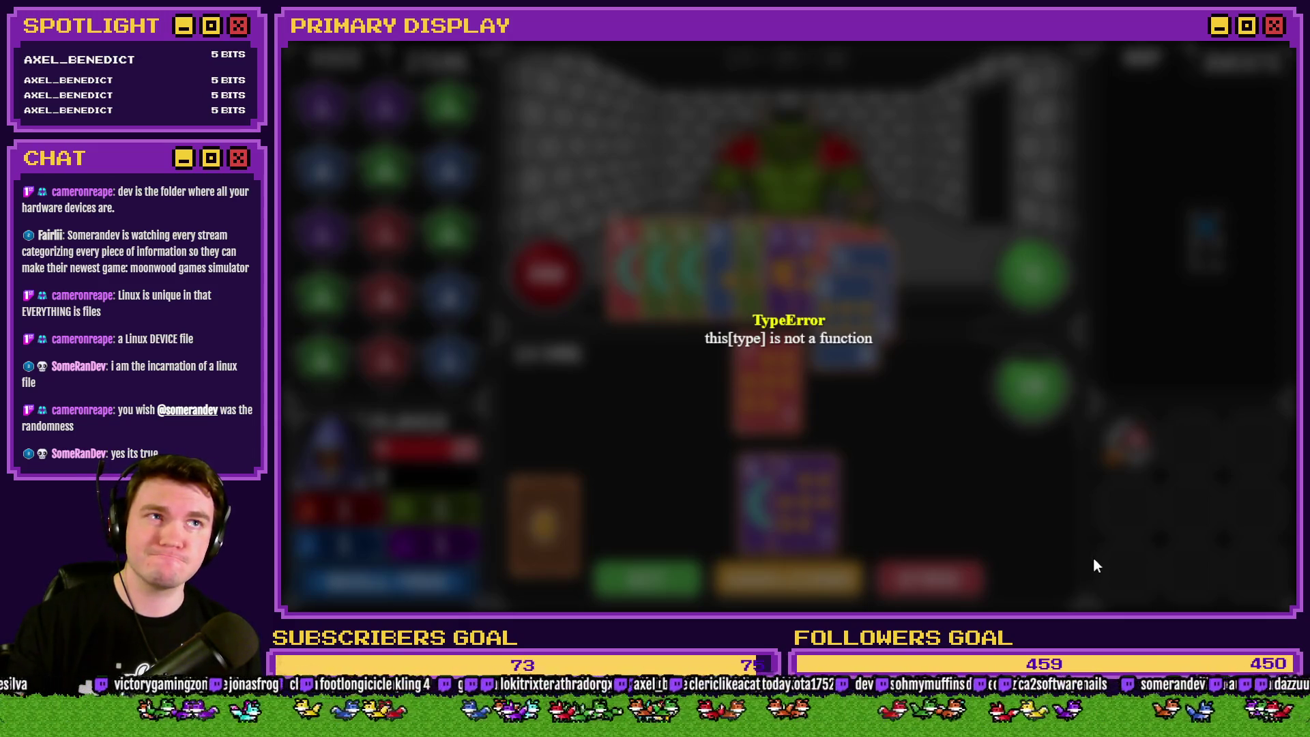
Close the crashed game window and reopen Draw And Attack on its seventh page.
left_click(1264, 46)
double_click(993, 402)
left_click(595, 155)
left_click(617, 156)
scroll(952, 365, "down", 5)
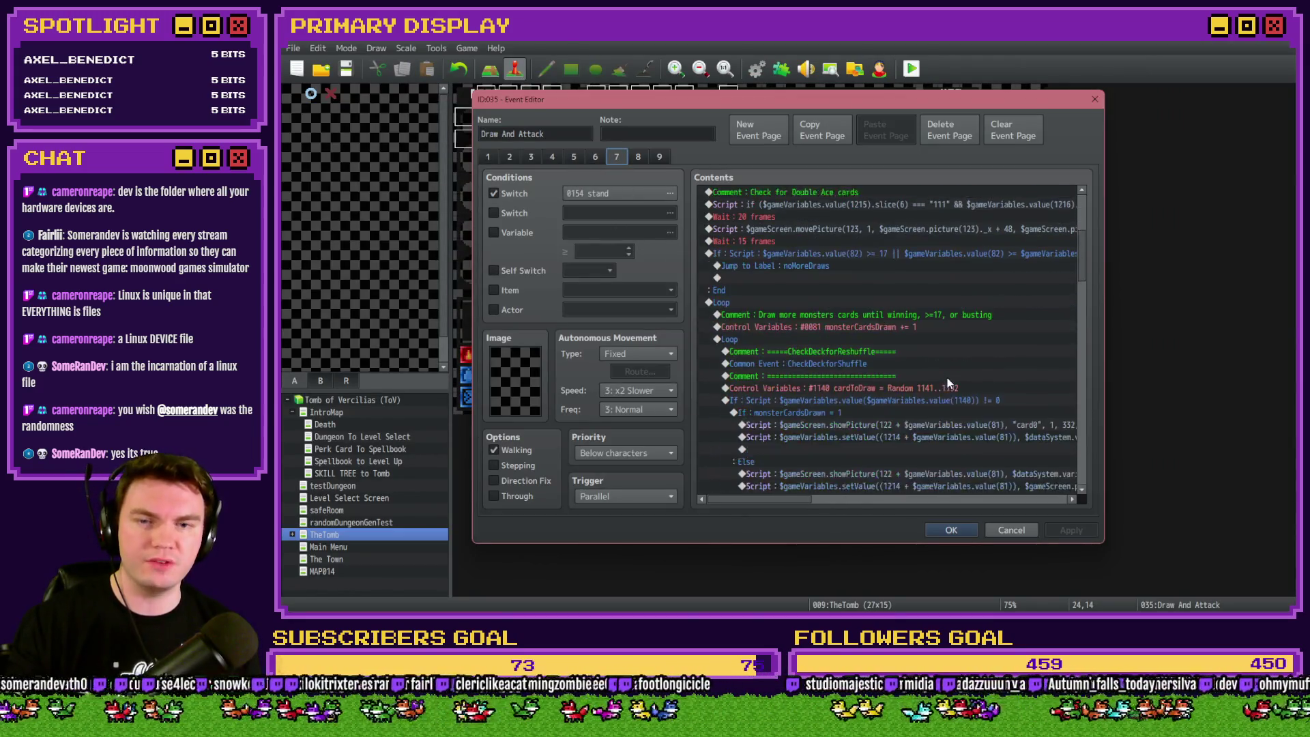
Select the If: Script value(82) >= 17 block and the commands following it.
left_click(824, 250)
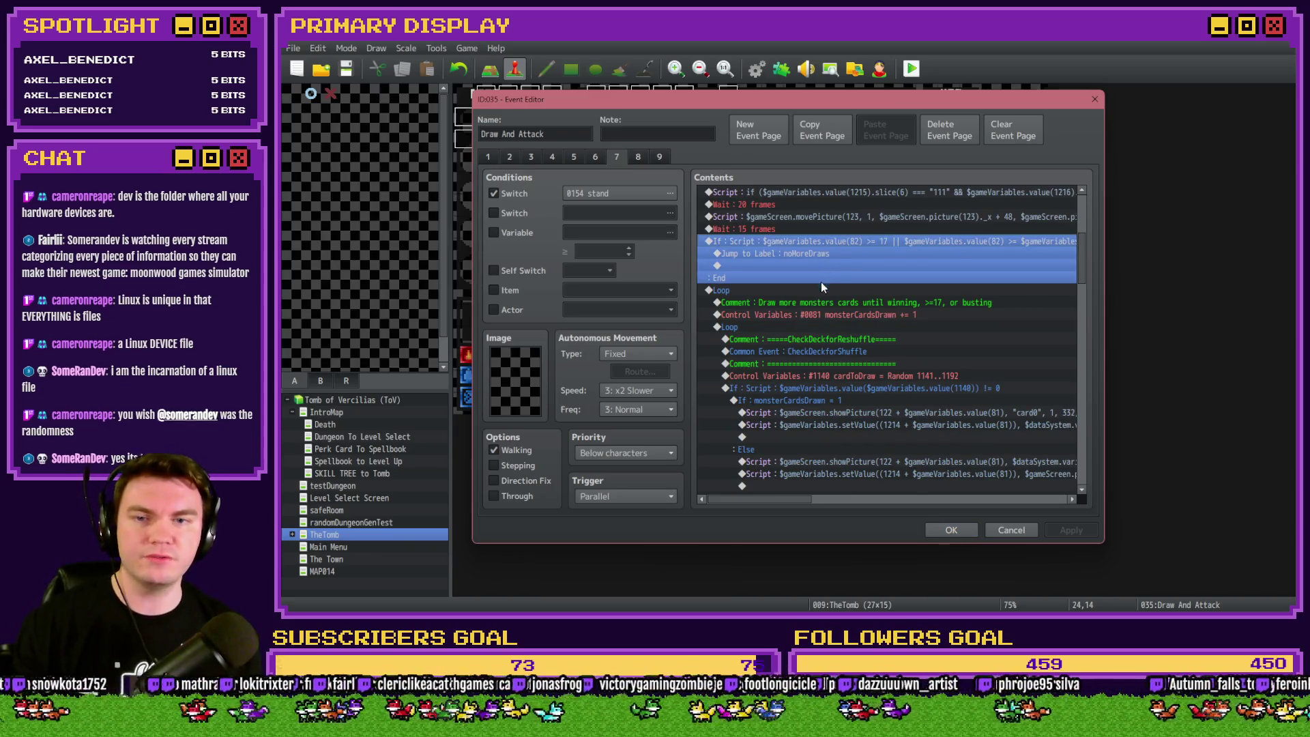
key("shift+Page_Down")
scroll(1086, 274, "down", 3)
mouse_move(1086, 274)
left_mouse_down()
mouse_move(1105, 399)
mouse_move(1091, 234)
left_mouse_up()
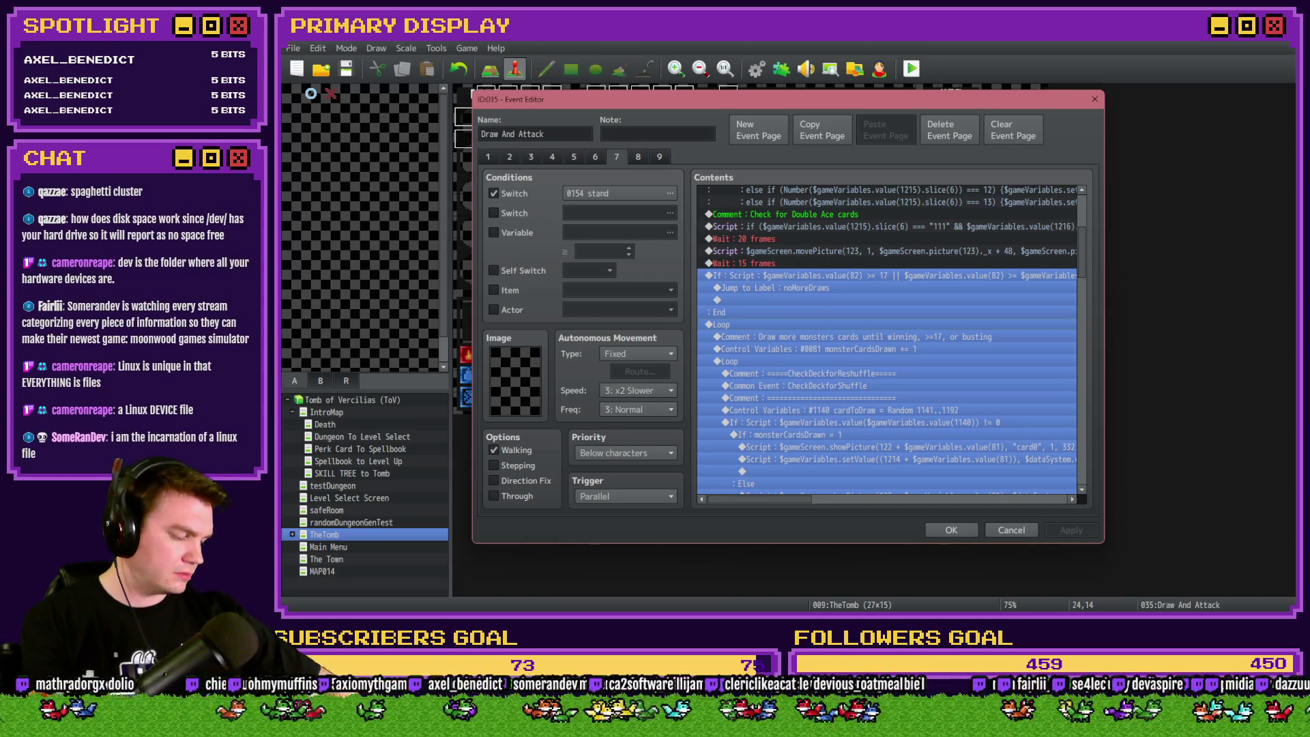
key("alt+Tab")
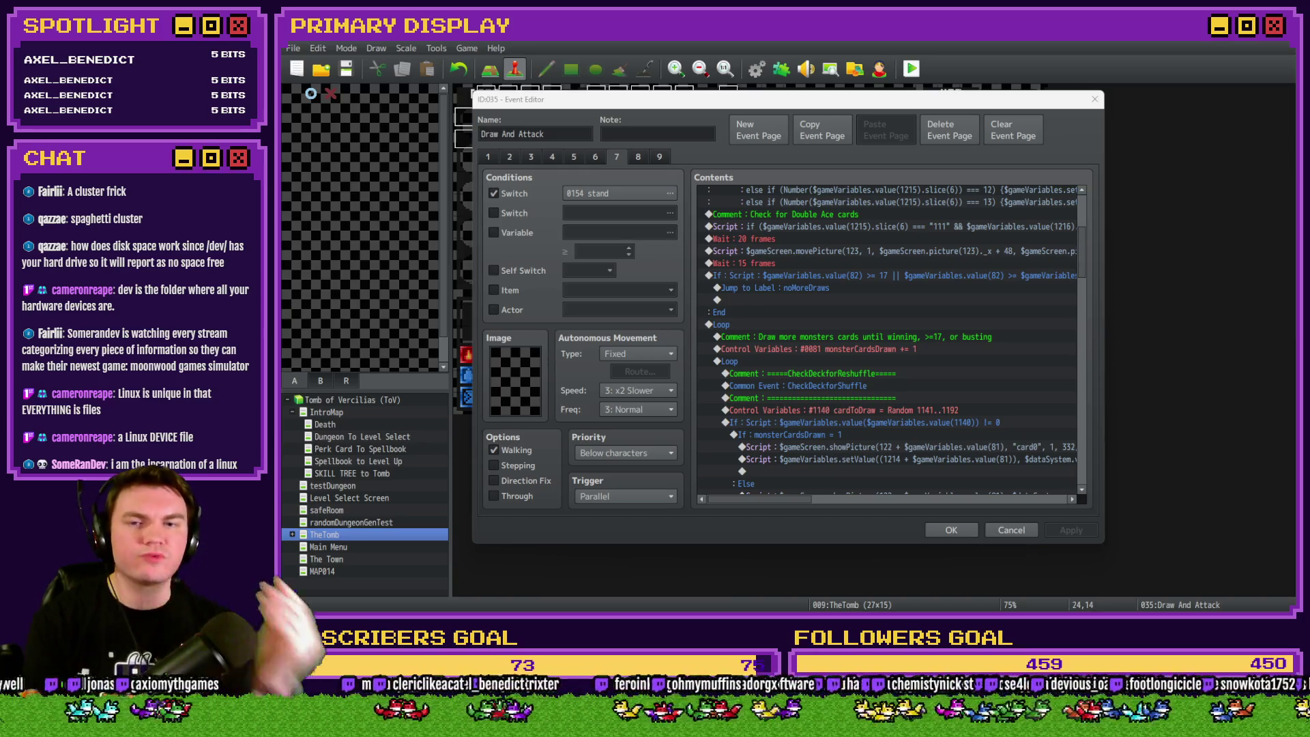
left_click(846, 288)
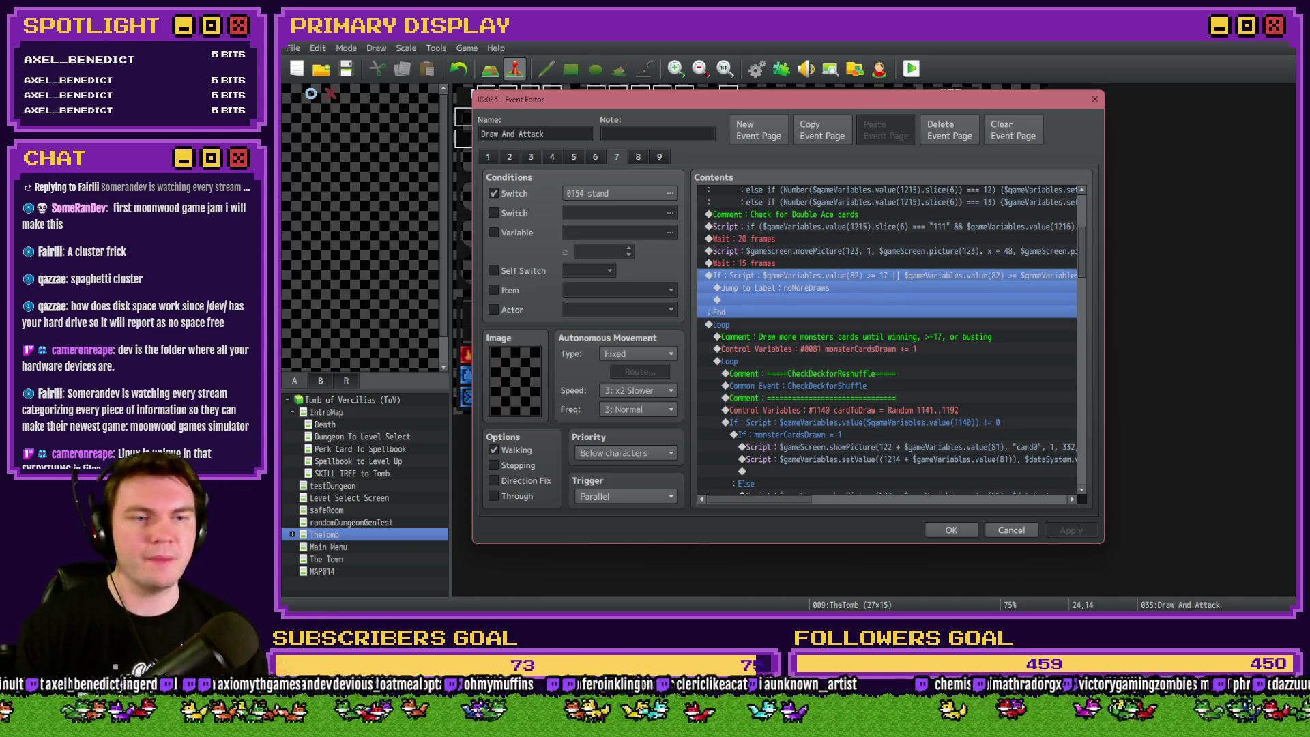
key("alt+Tab")
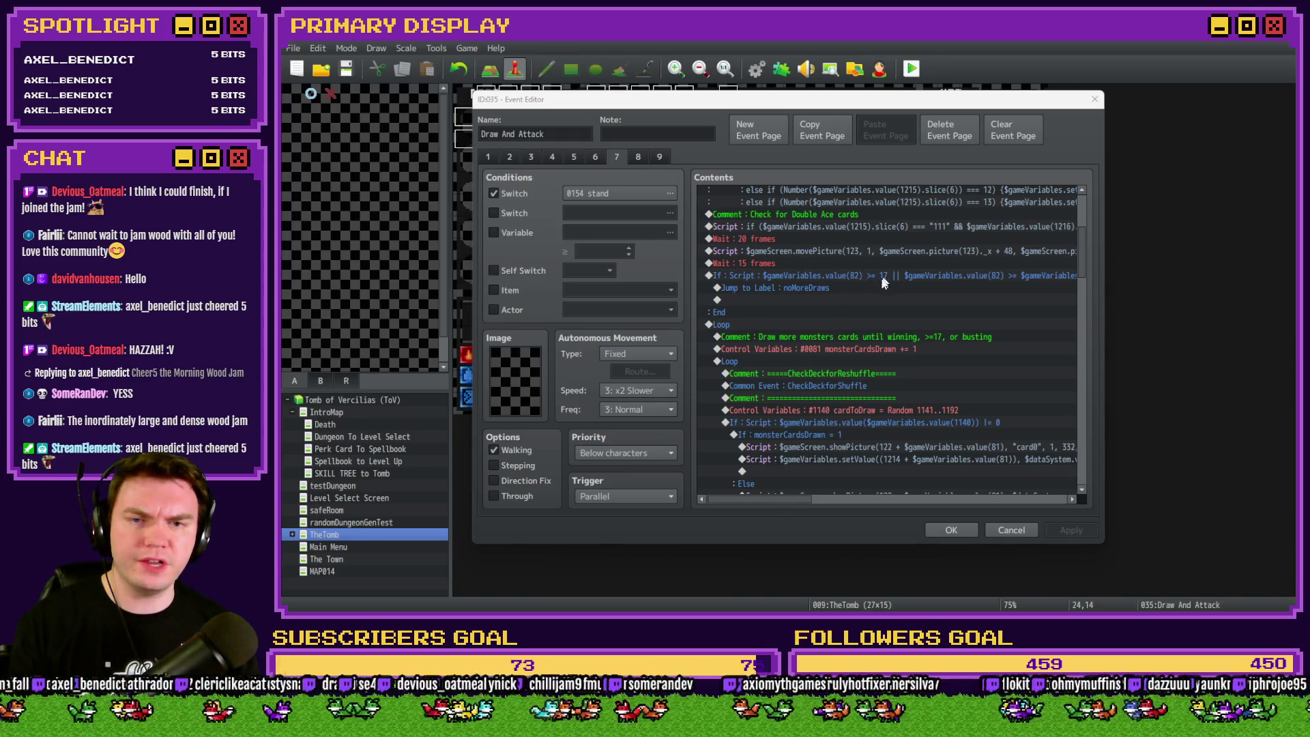
left_click_drag(804, 502, 840, 495)
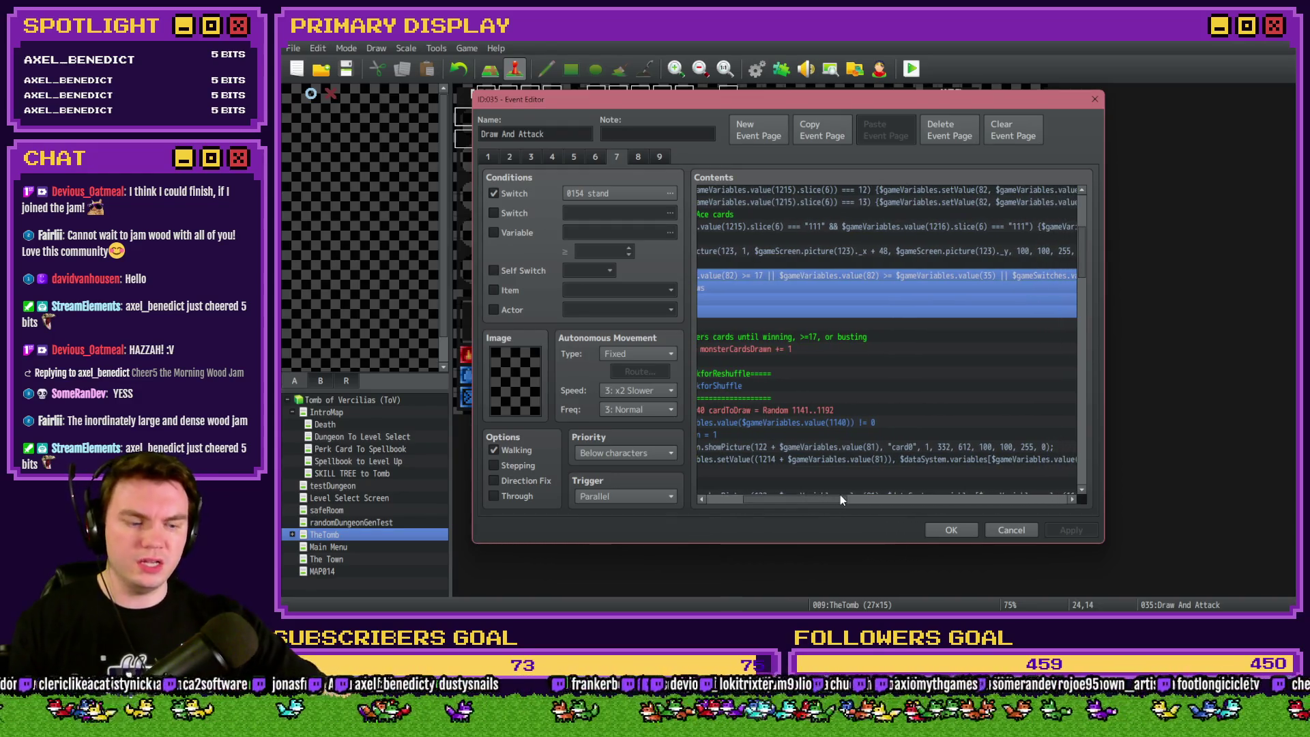
mouse_move(840, 494)
left_mouse_down()
mouse_move(898, 503)
mouse_move(910, 493)
left_mouse_up()
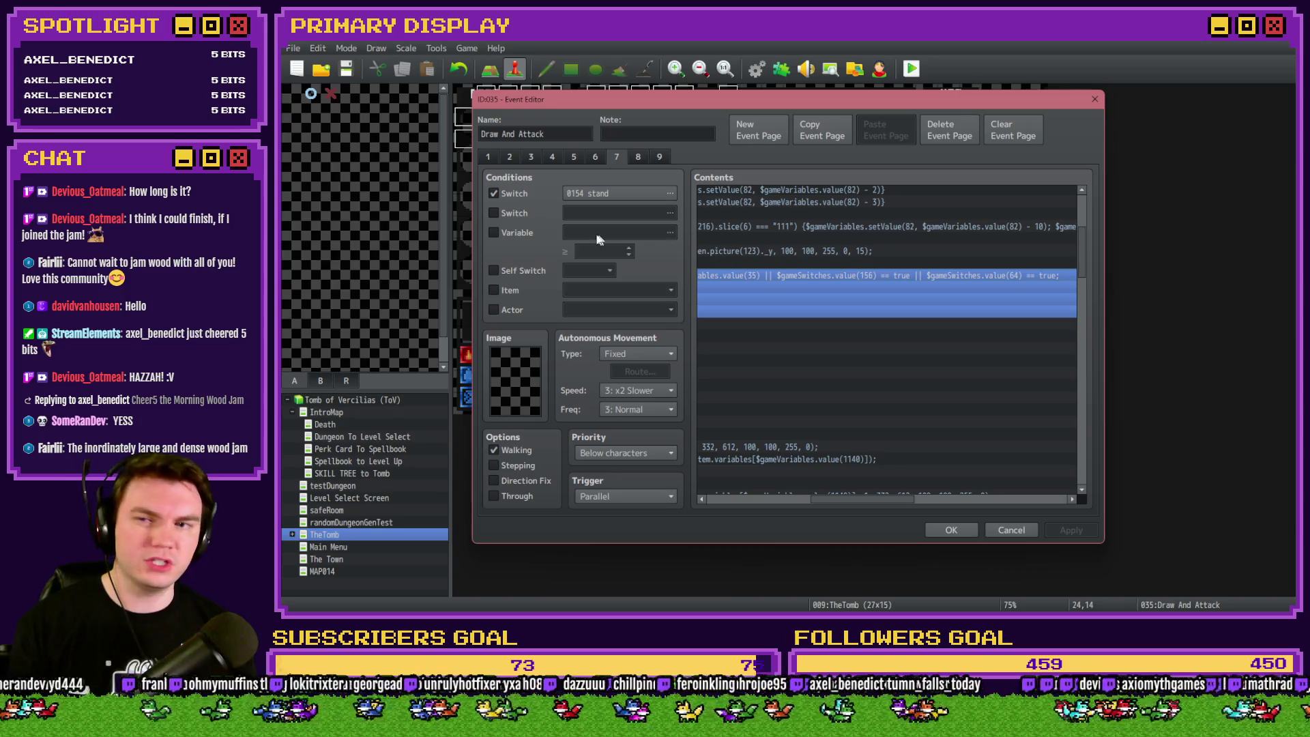
left_click(509, 217)
Browse switch blocks 0141-0160 and 0061-0080 in the selector without changing the condition.
left_click(601, 216)
left_click(716, 295)
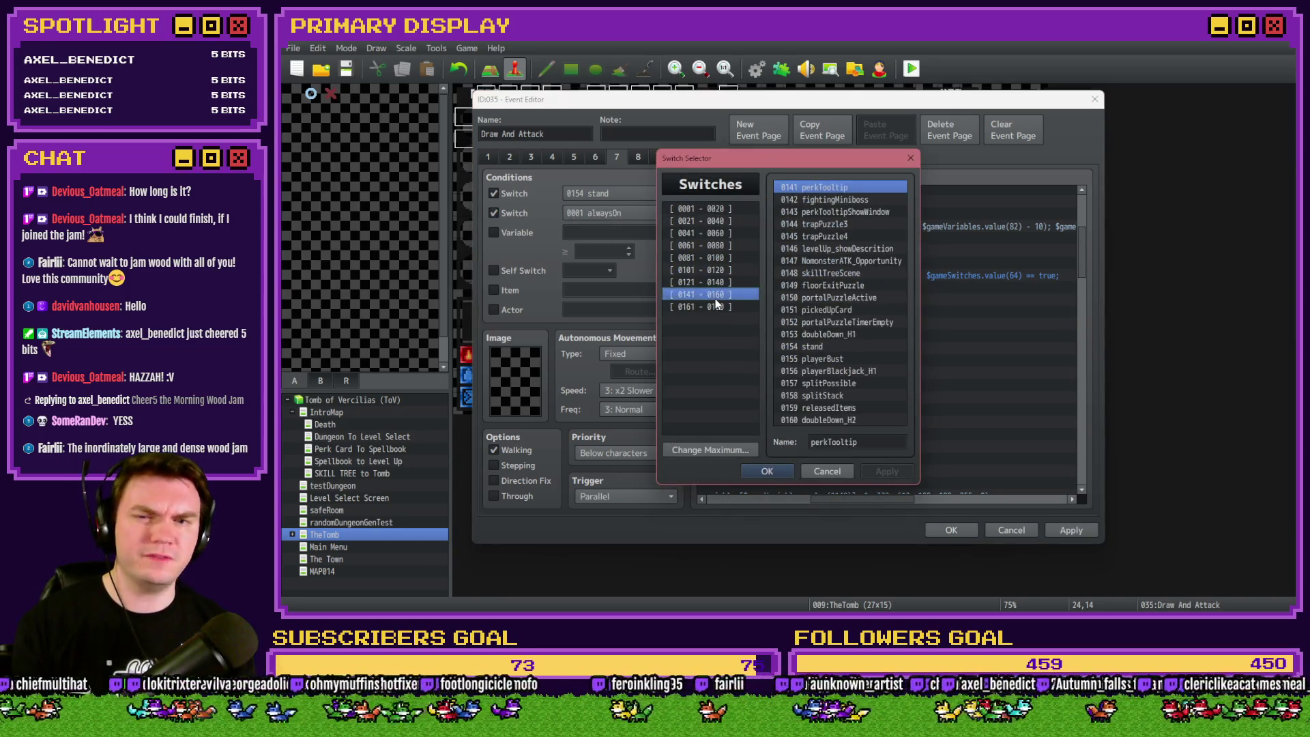
left_click(825, 372)
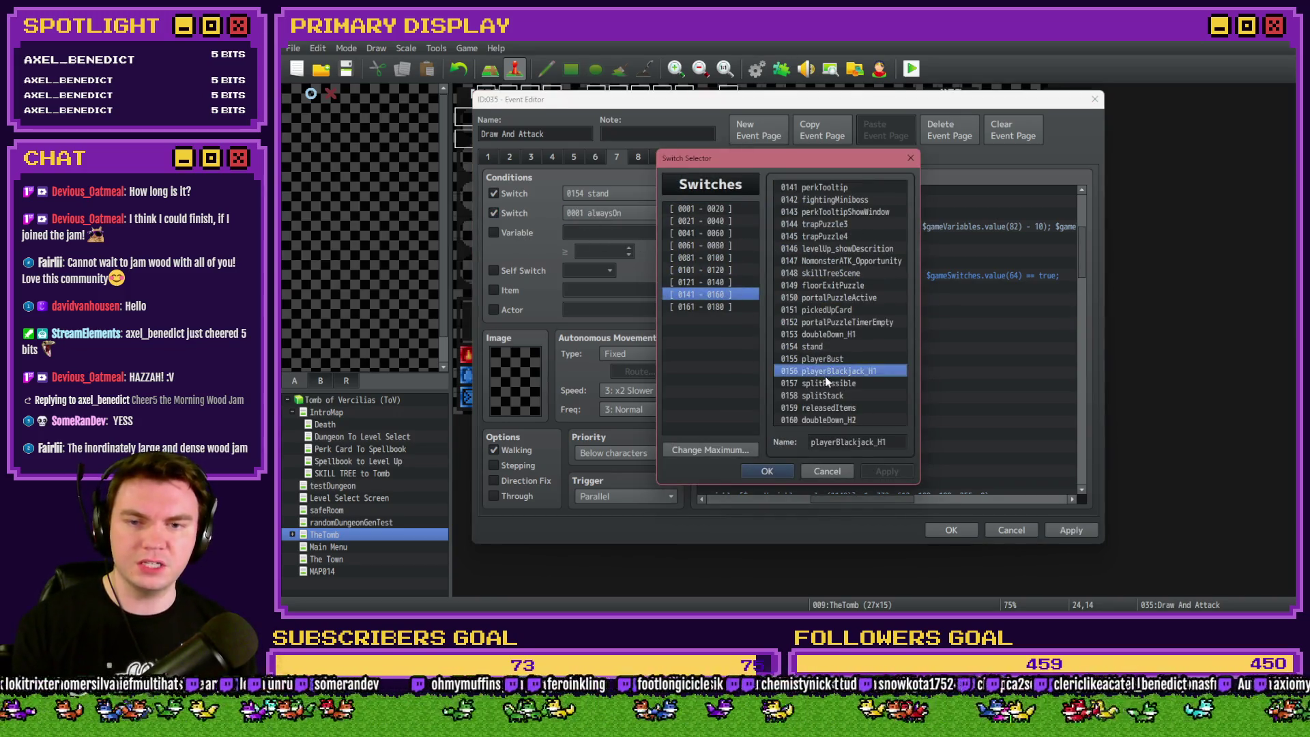
key("Escape")
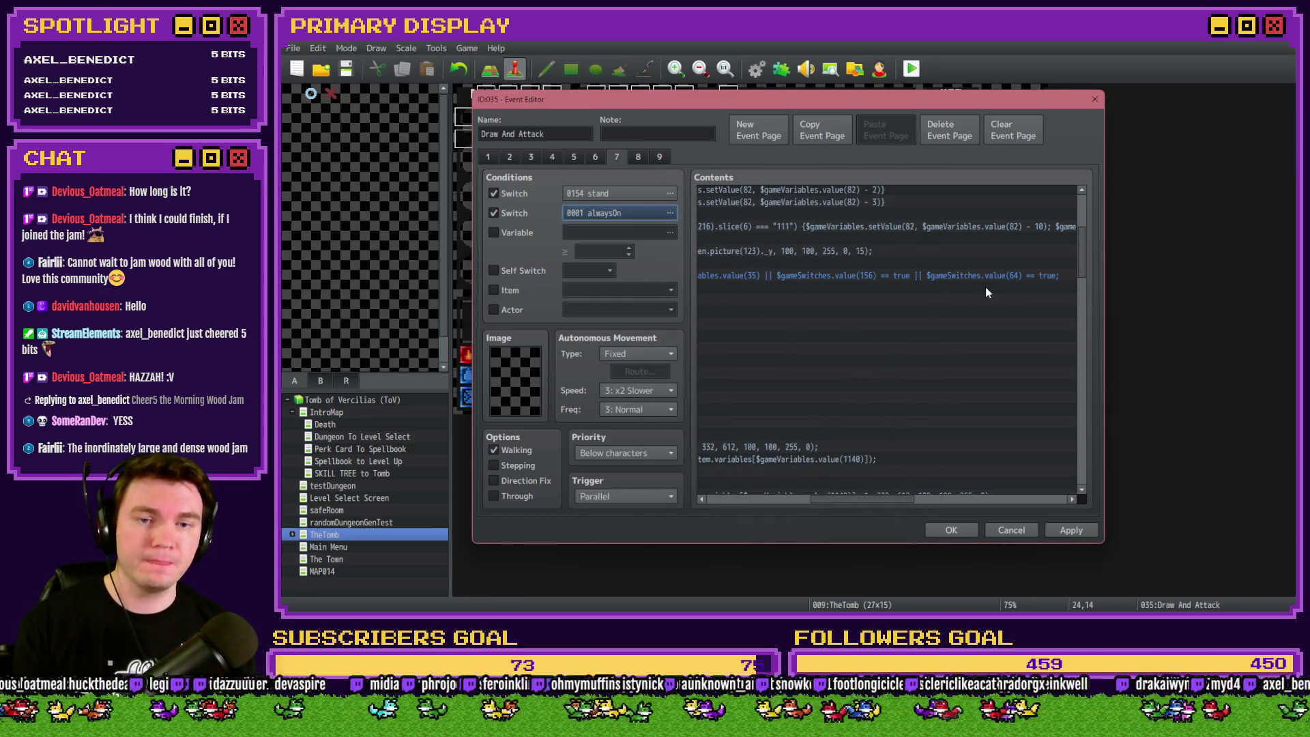
left_click(632, 213)
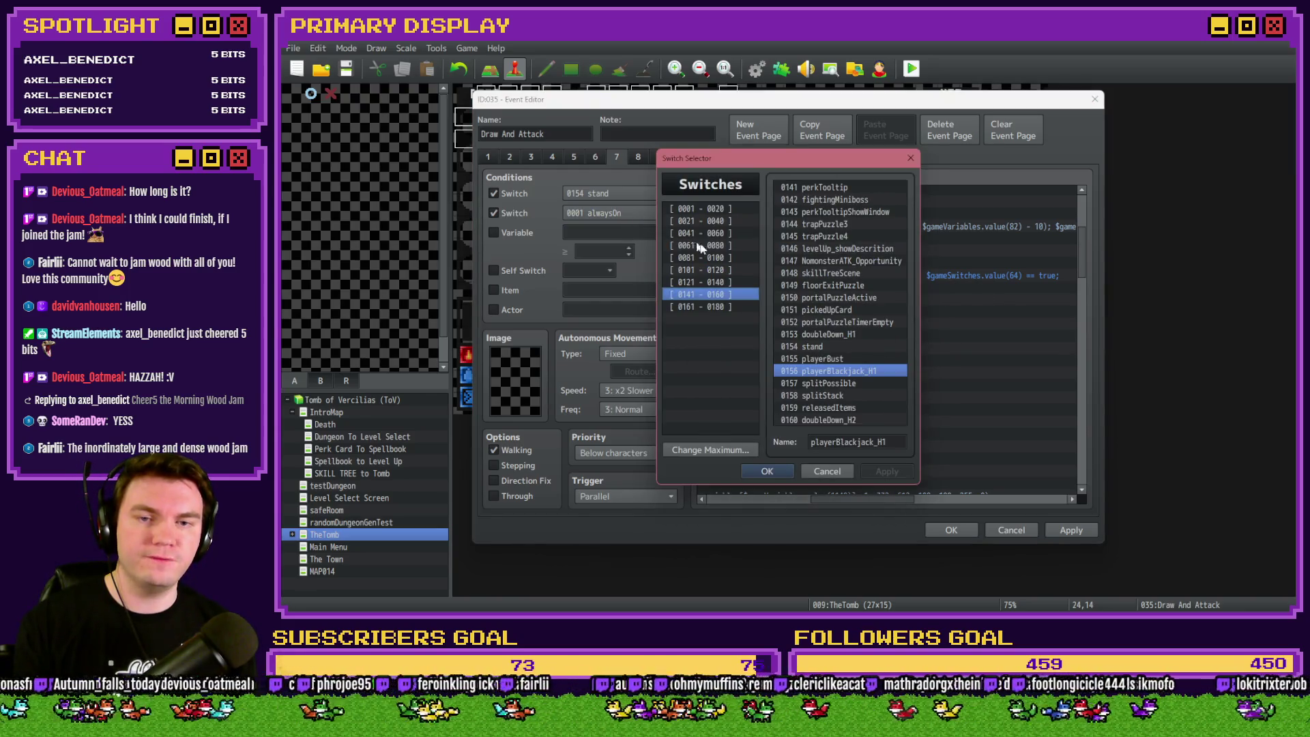
left_click(737, 232)
key("Down")
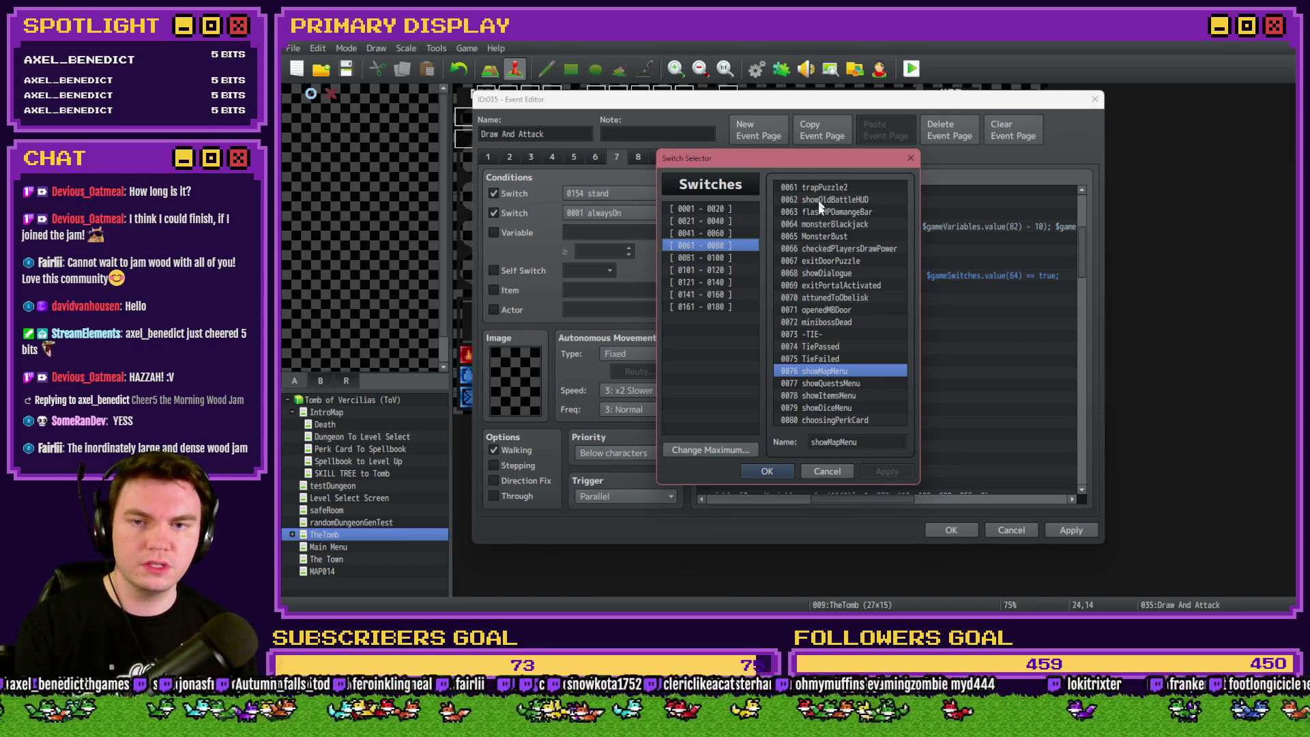
key("Escape")
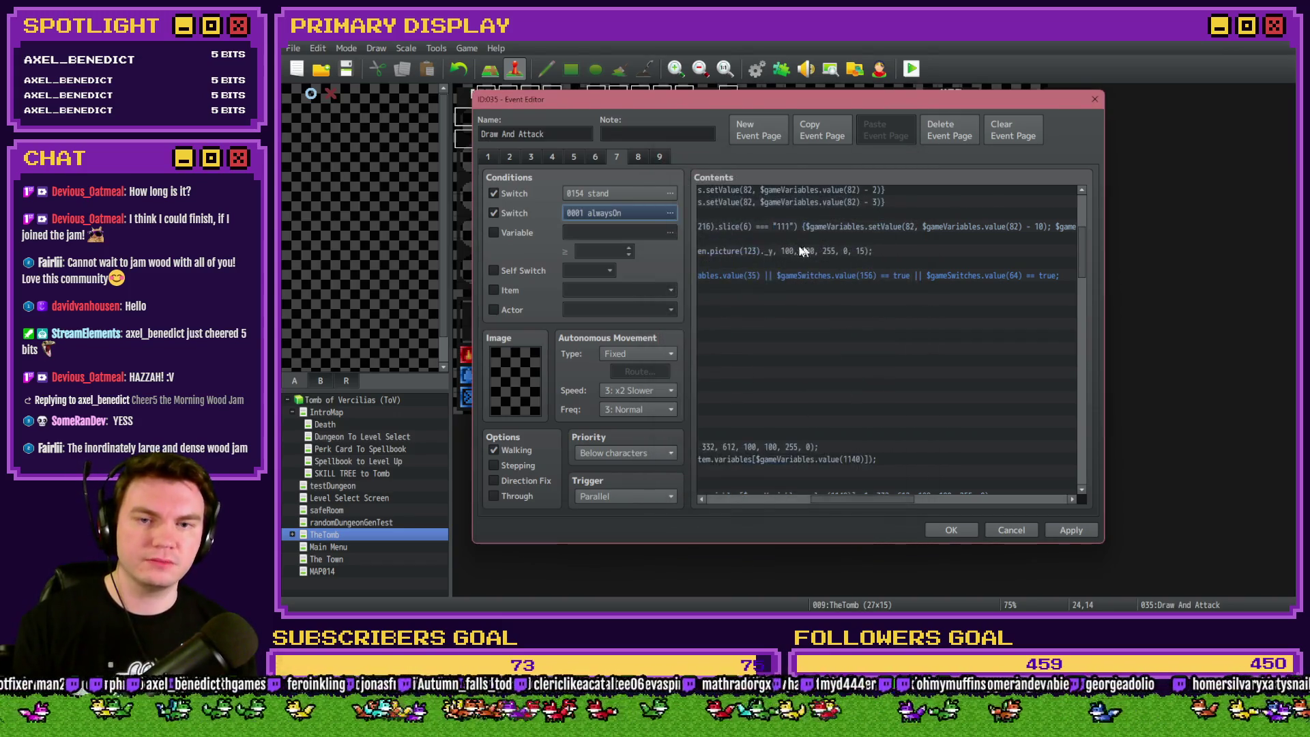
Check switches 0121-0140, then drop the alwaysOn second switch condition and accept the event.
left_click(642, 217)
left_click(728, 272)
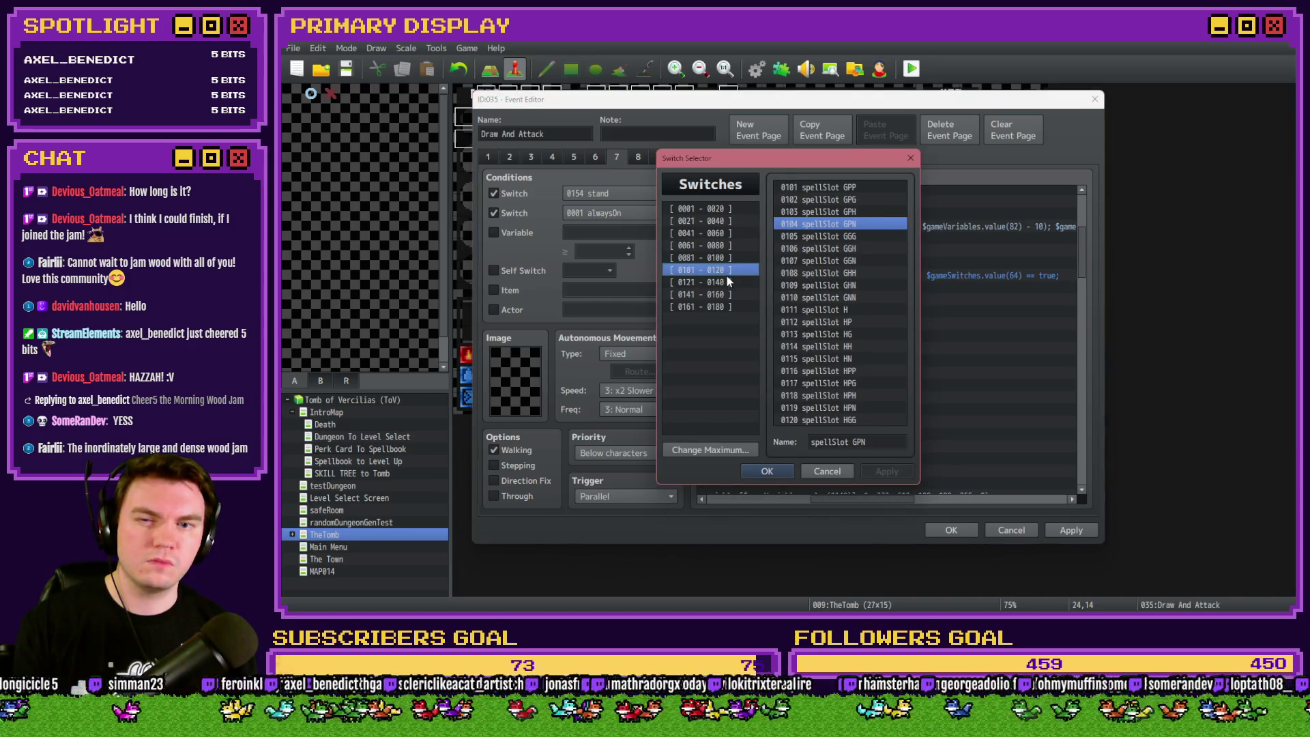
left_click(727, 282)
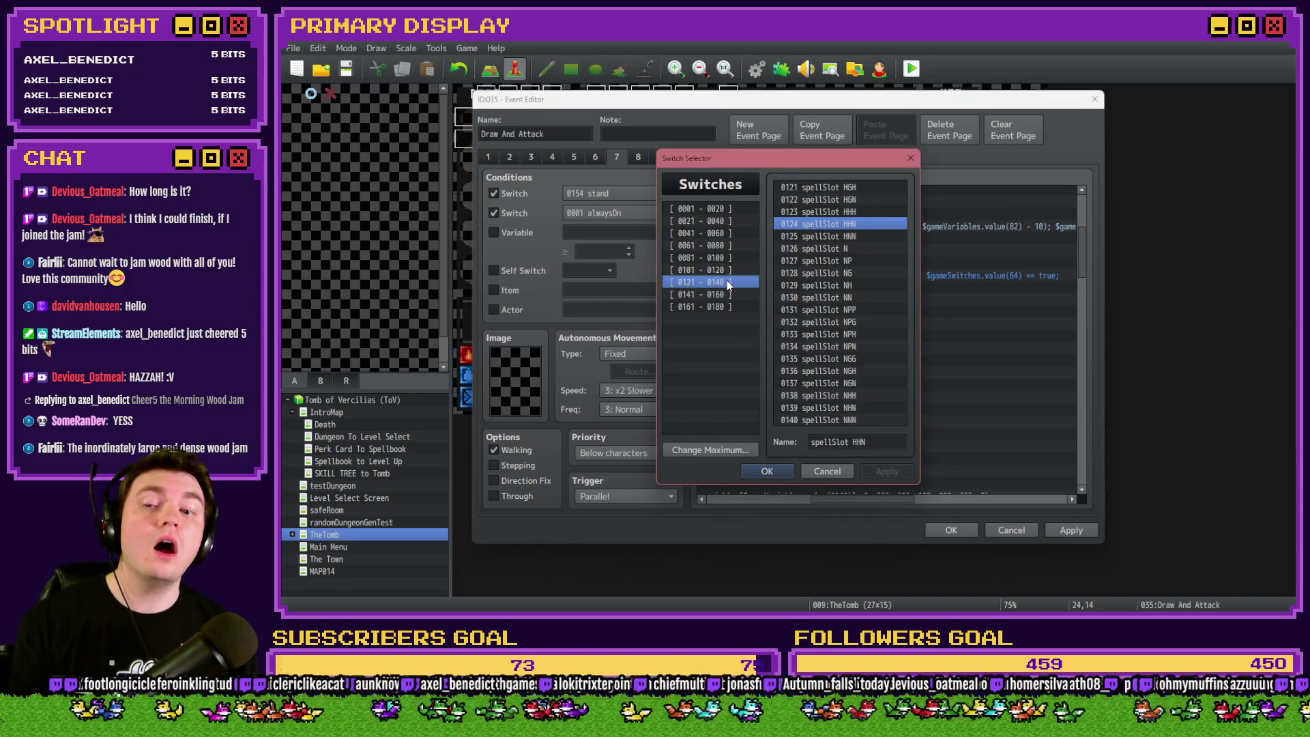
key("Escape")
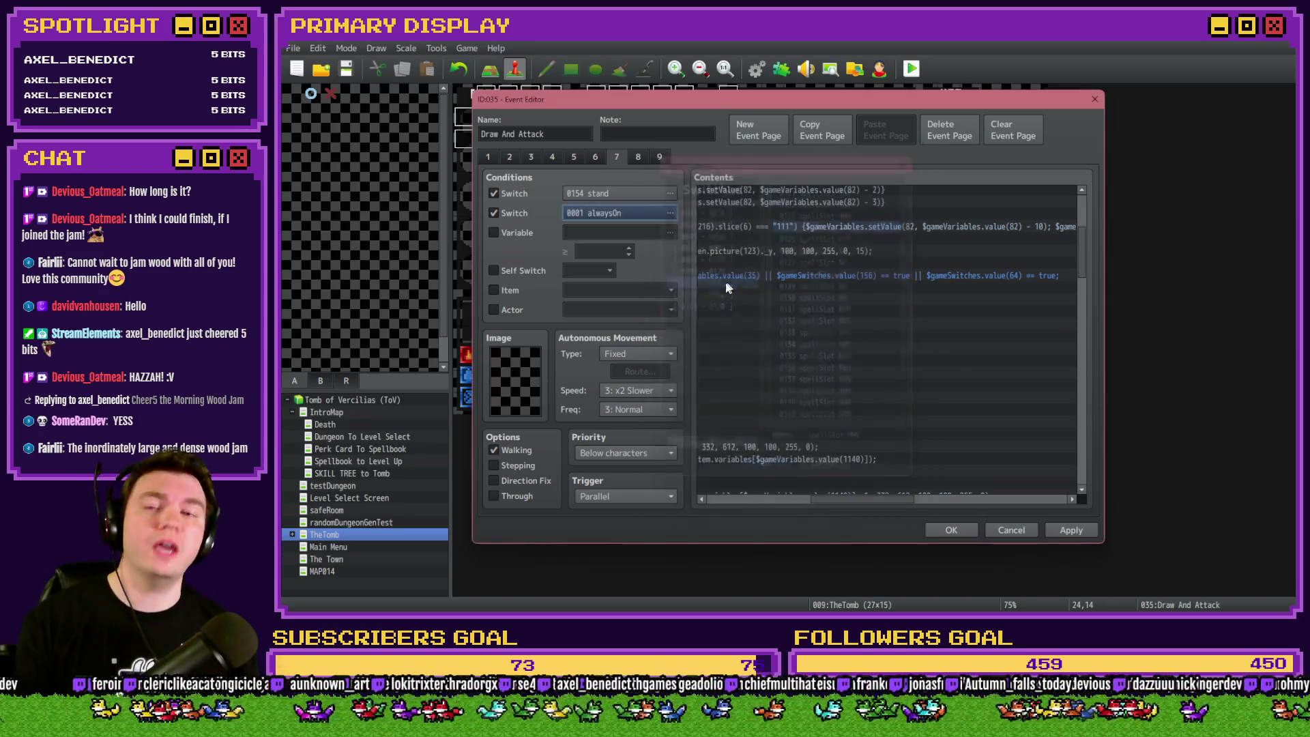
left_click(494, 212)
left_click_drag(901, 504, 789, 498)
scroll(822, 378, "up", 5)
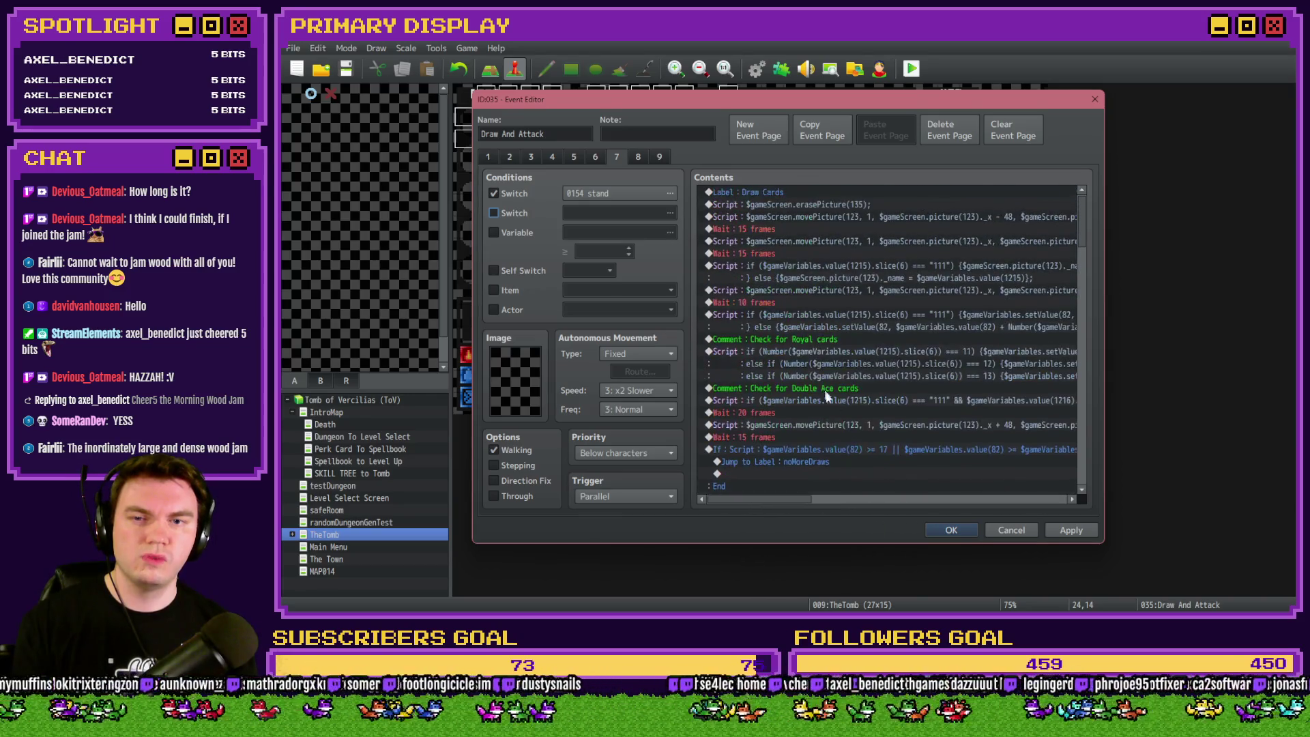
left_click(951, 530)
Close the playtest, reopen the Monster Draw event and bring up its card-value script for editing.
double_click(1010, 409)
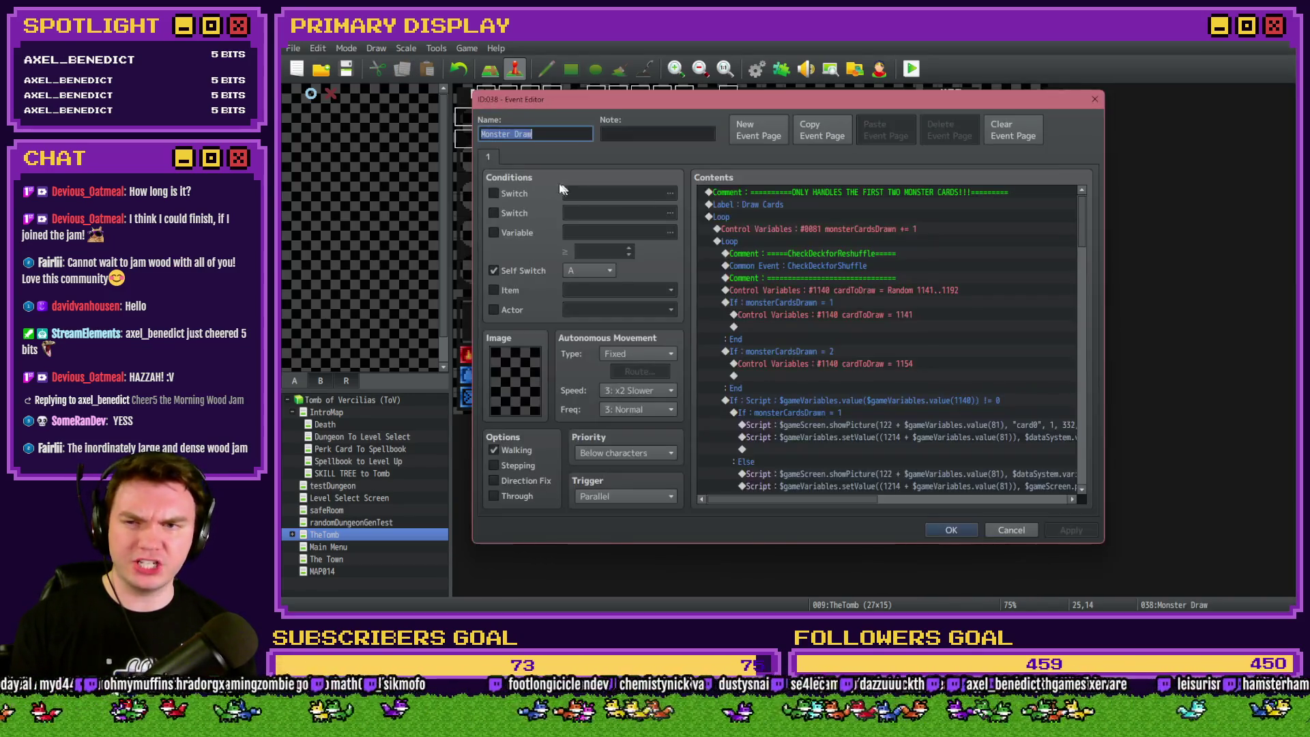
left_click_drag(1084, 212, 1102, 307)
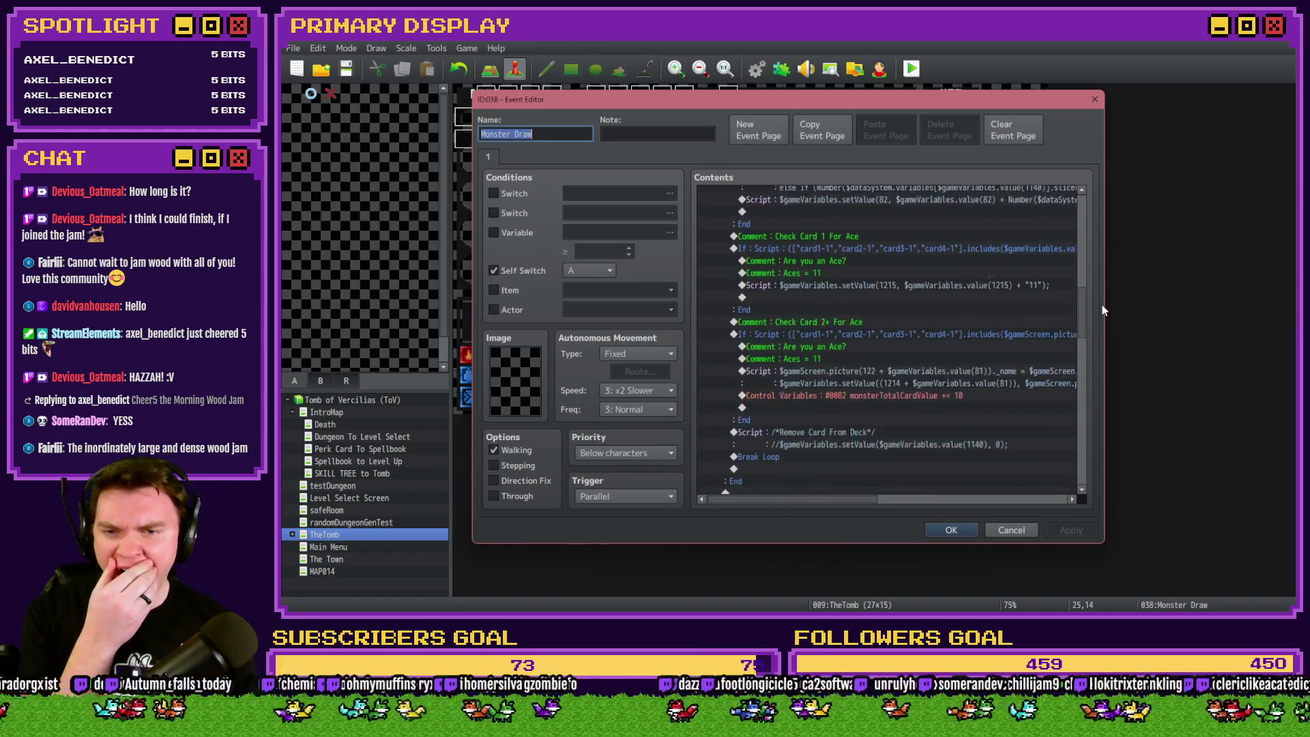
left_click_drag(1102, 308, 1095, 364)
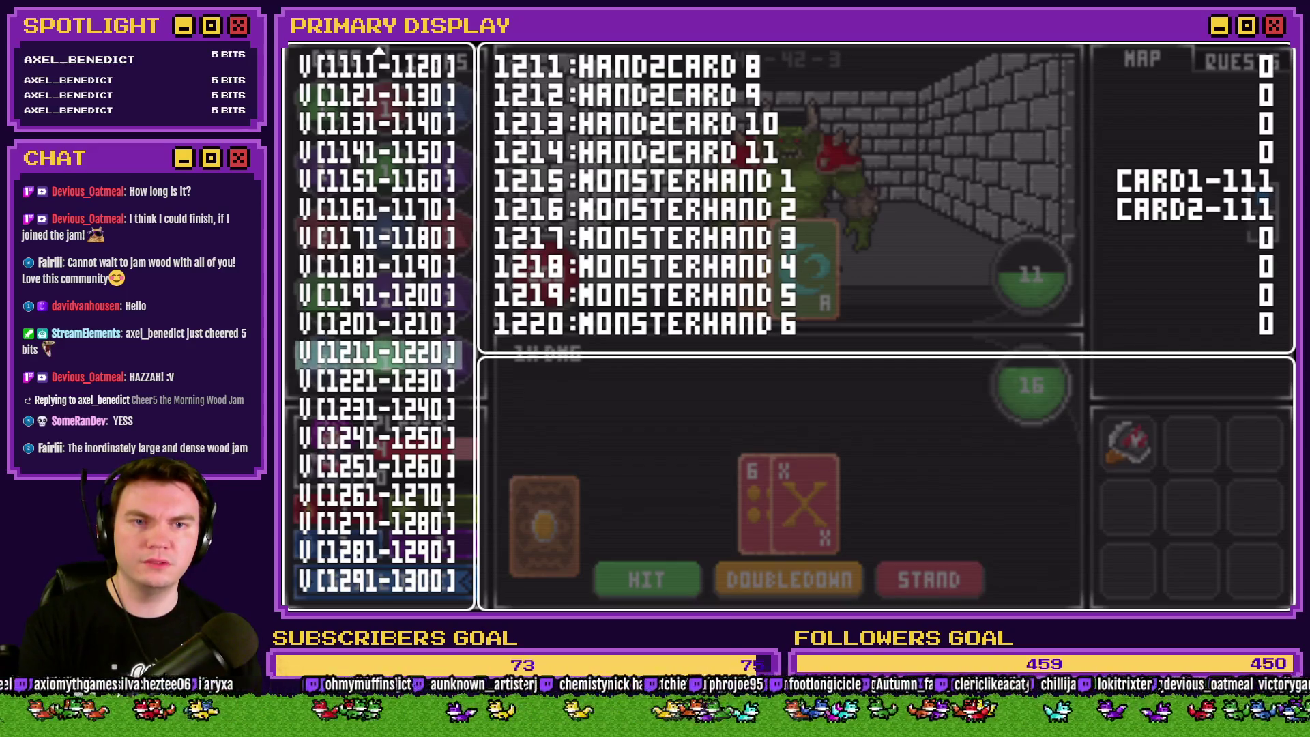
key("alt+F4")
double_click(1014, 402)
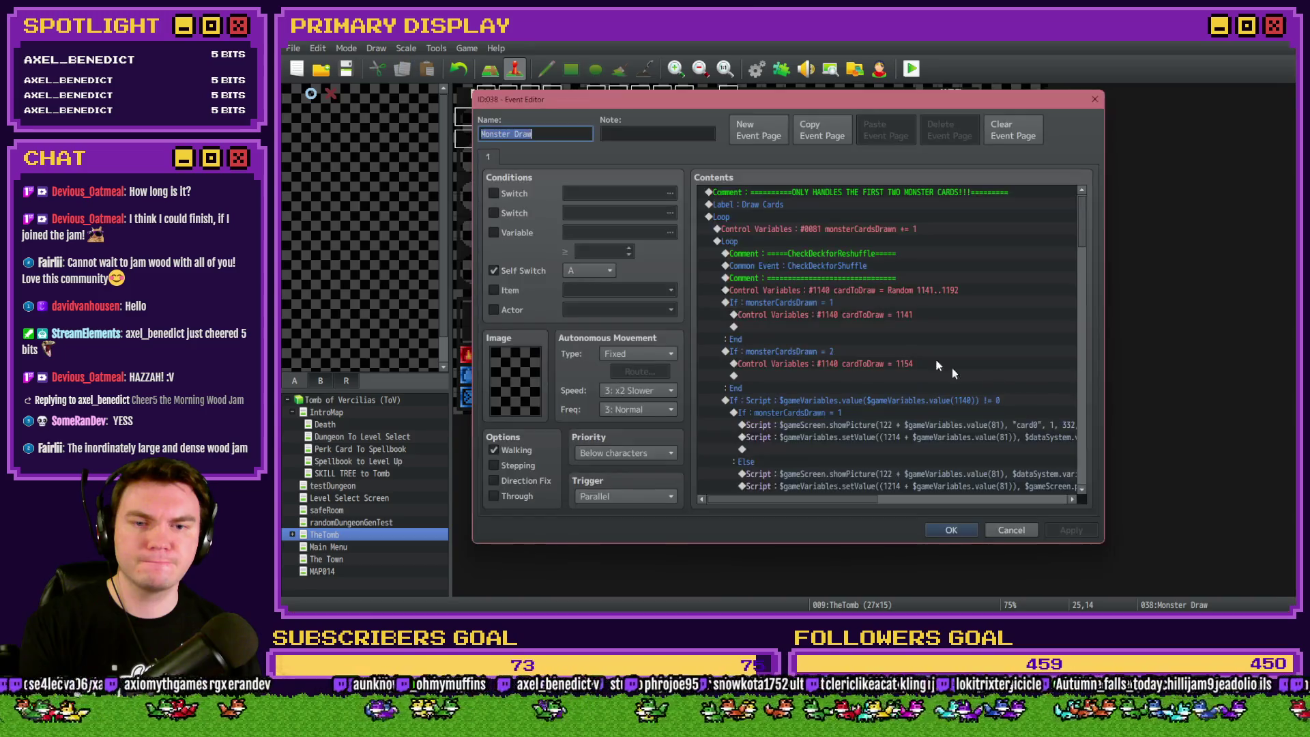
scroll(1087, 375, "down", 3)
scroll(1085, 376, "down", 1)
scroll(1077, 380, "down", 1)
scroll(1077, 380, "down", 1)
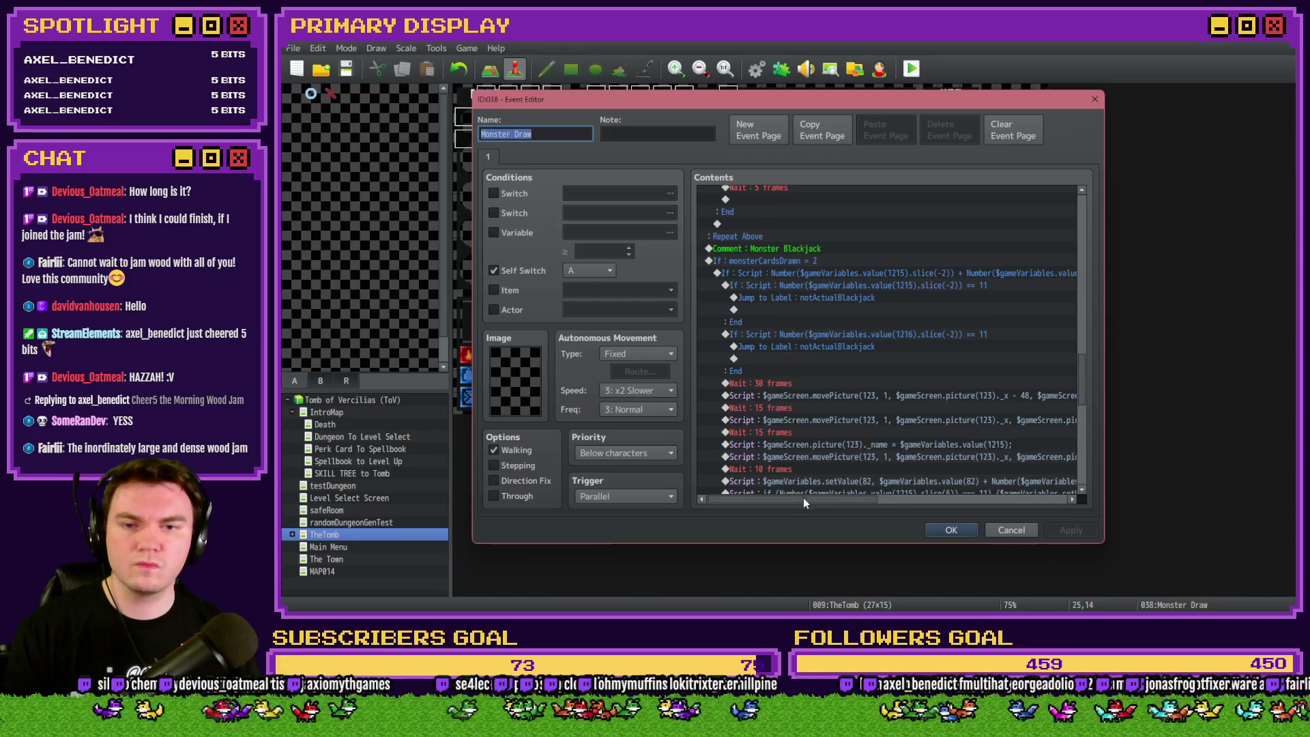
left_click_drag(806, 495, 811, 502)
left_click_drag(1095, 394, 1085, 310)
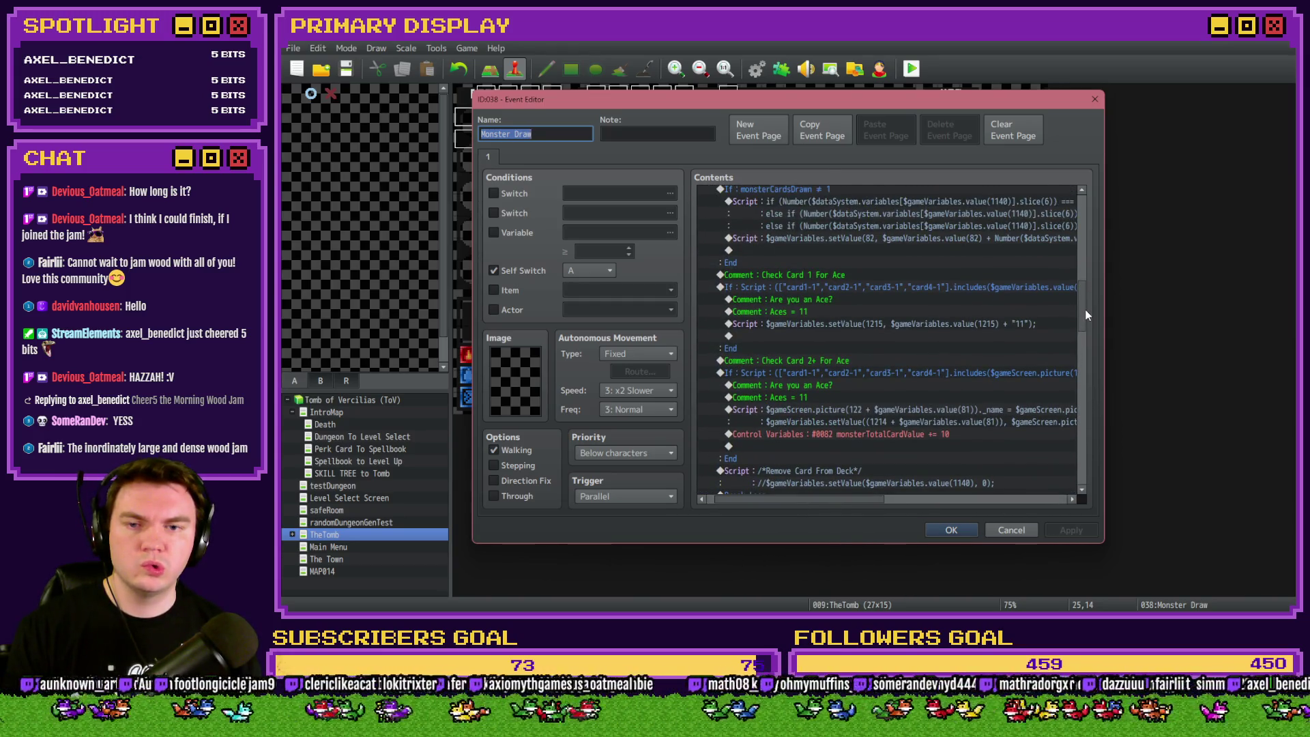
left_click_drag(1086, 309, 1084, 300)
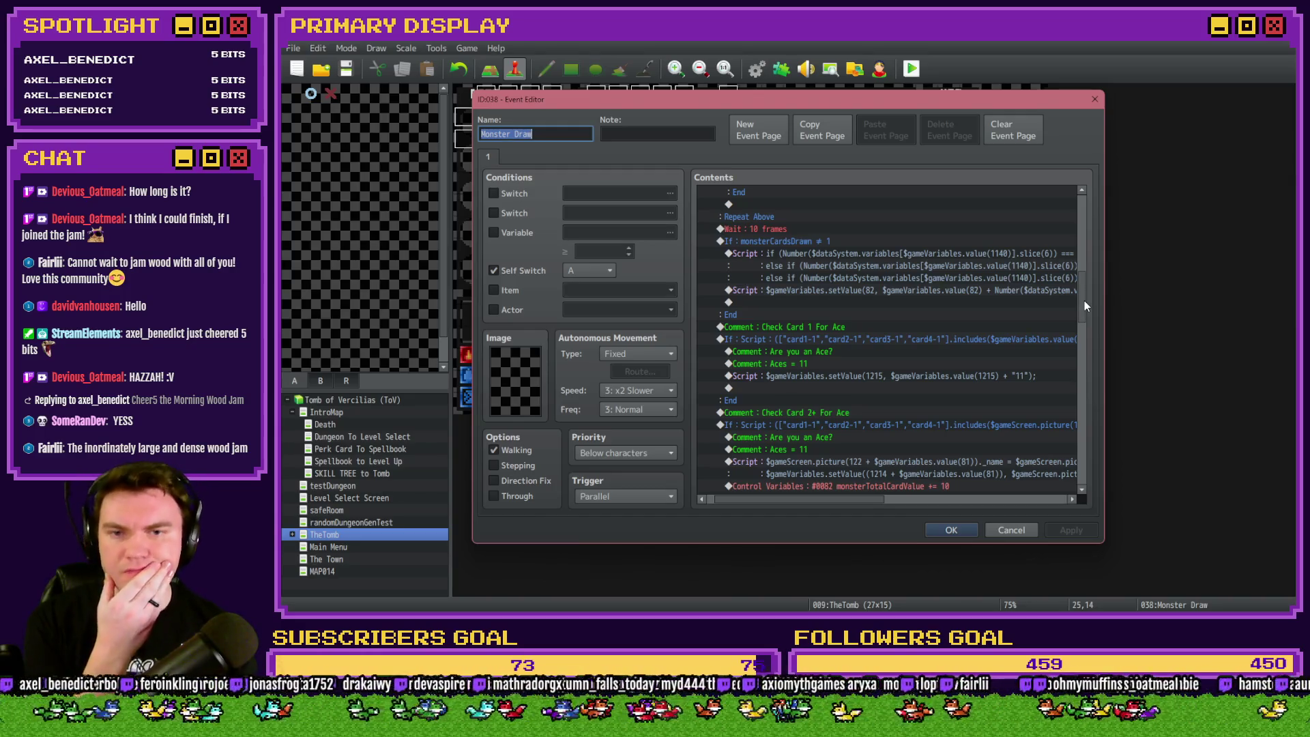
left_click_drag(1084, 301, 1084, 304)
mouse_move(843, 501)
left_mouse_down()
mouse_move(870, 501)
mouse_move(836, 501)
left_mouse_up()
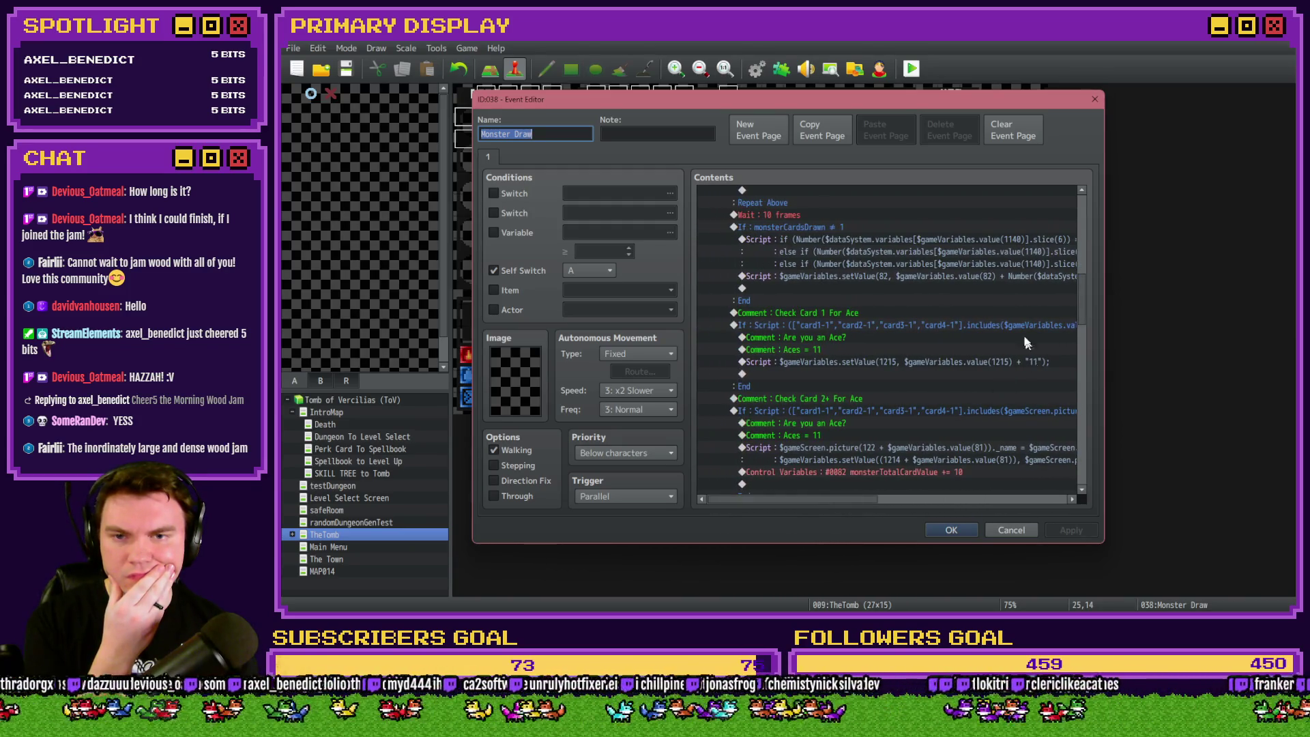
double_click(977, 243)
Review the script's first line adding the drawn card's value, then confirm it unchanged.
left_click(789, 264)
mouse_move(786, 262)
left_mouse_down()
mouse_move(1015, 263)
mouse_move(962, 262)
left_mouse_up()
left_click(776, 263)
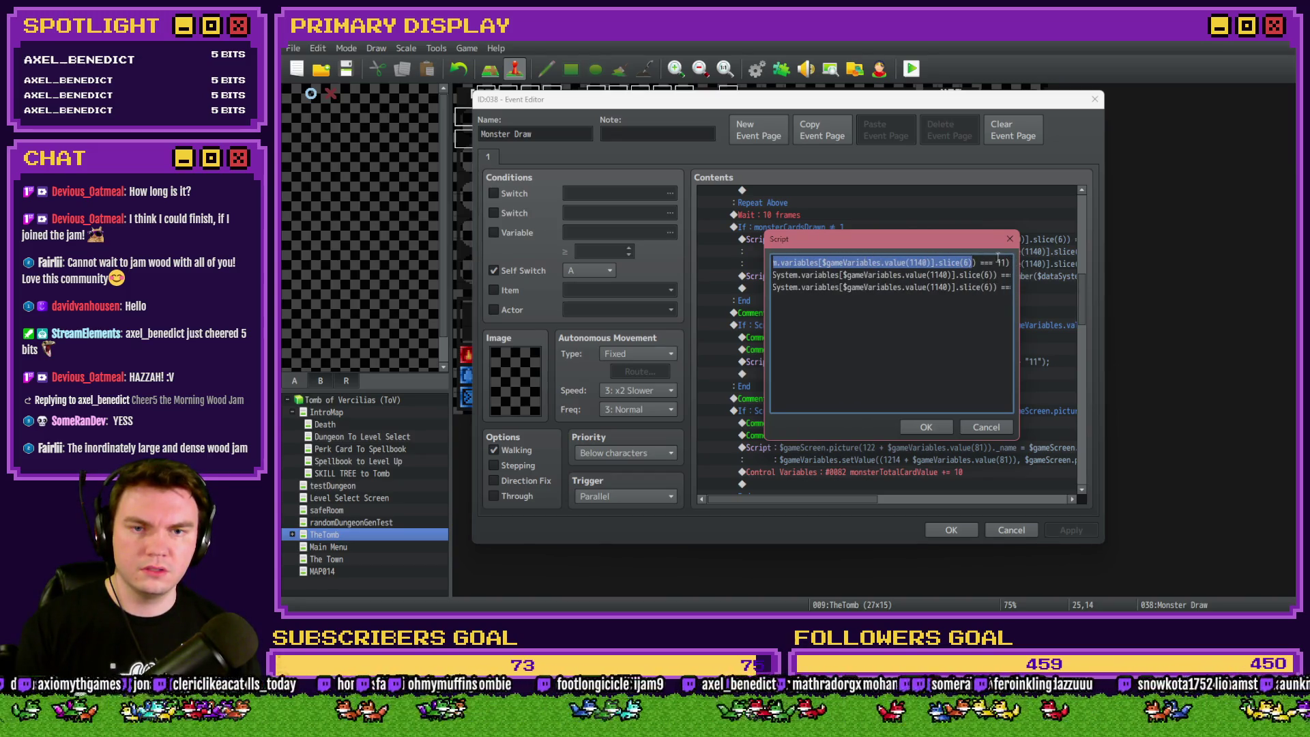
scroll(973, 262, "left", 5)
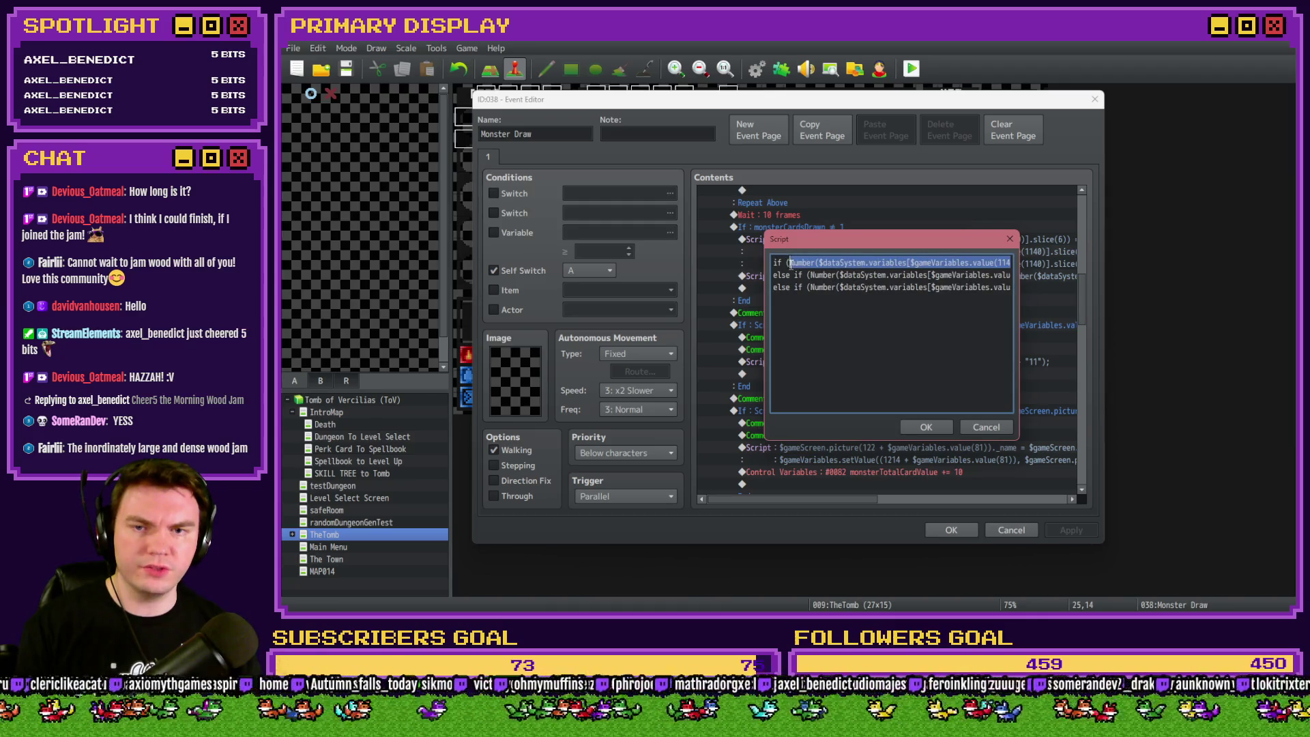
left_click(925, 426)
scroll(900, 443, "down", 5)
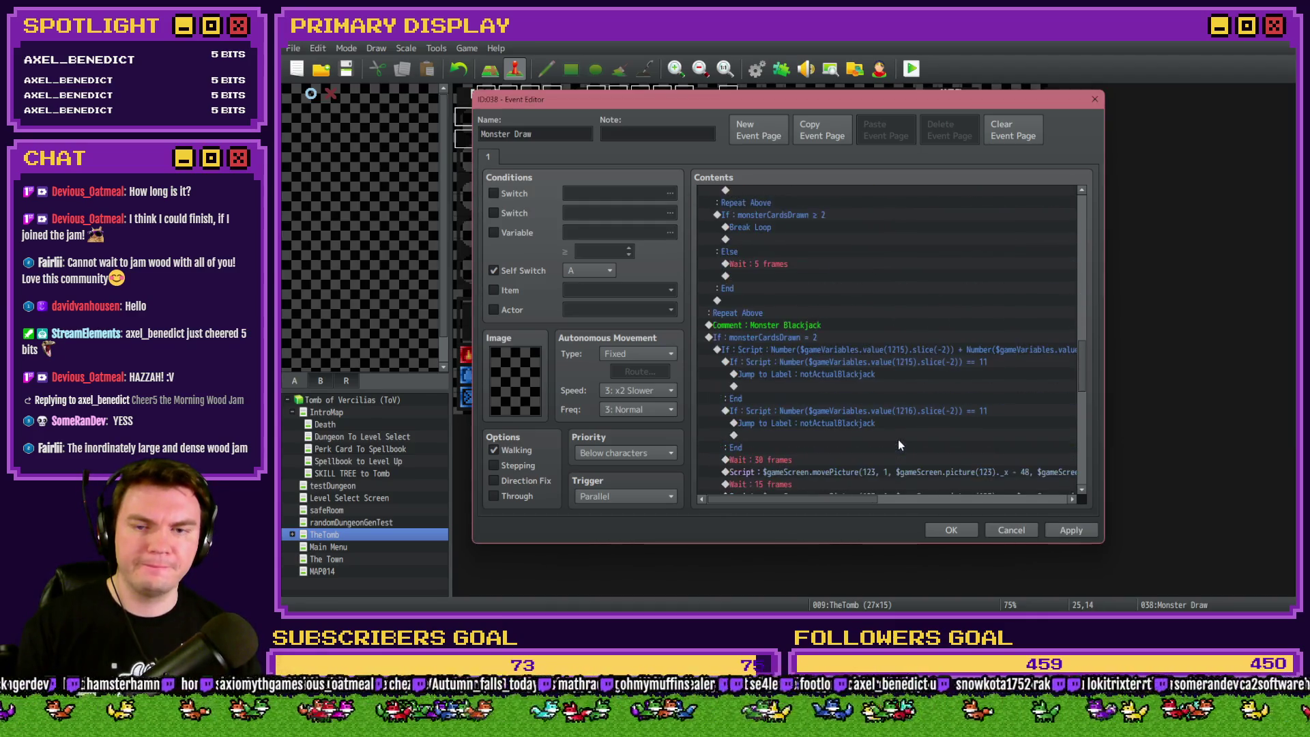
Edit the Monster Blackjack total condition, removing the trailing === 21 comparison.
double_click(847, 348)
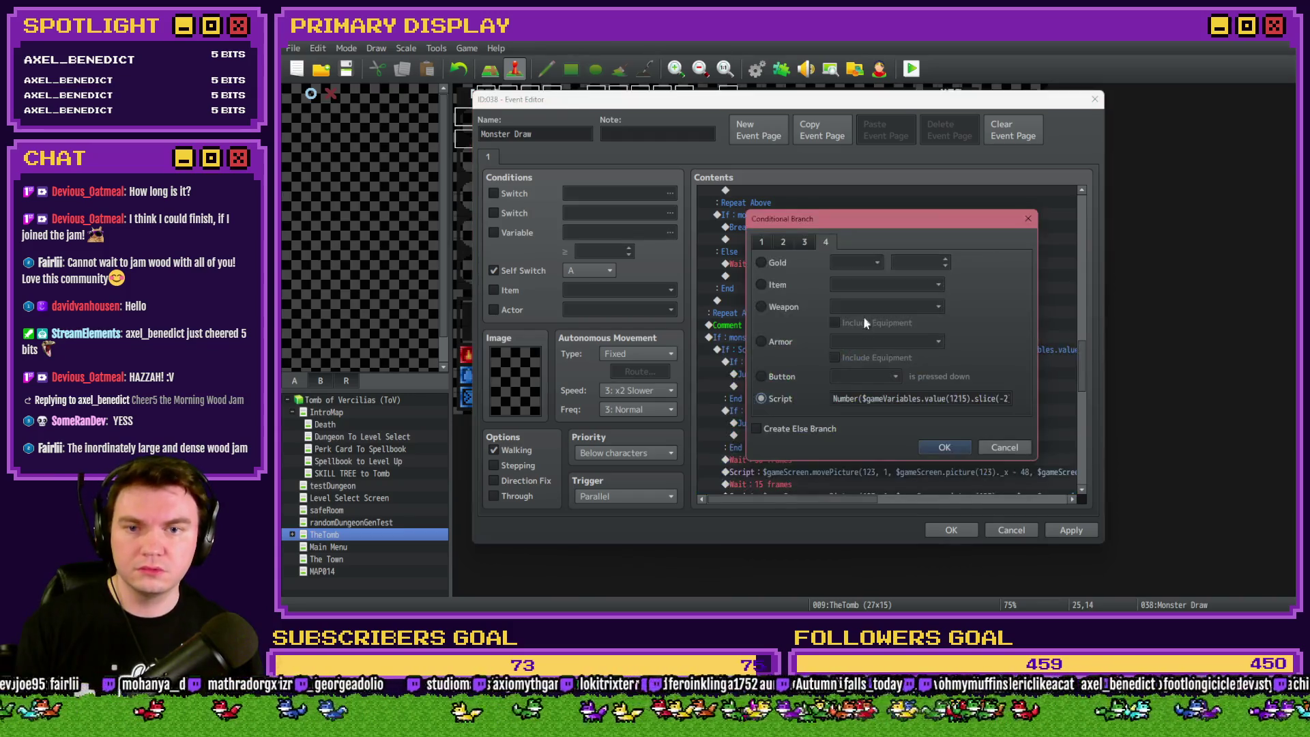
type("6")
left_click_drag(870, 399, 1014, 401)
left_click(1014, 399)
key("BackSpace")
key("BackSpace")
key("BackSpace")
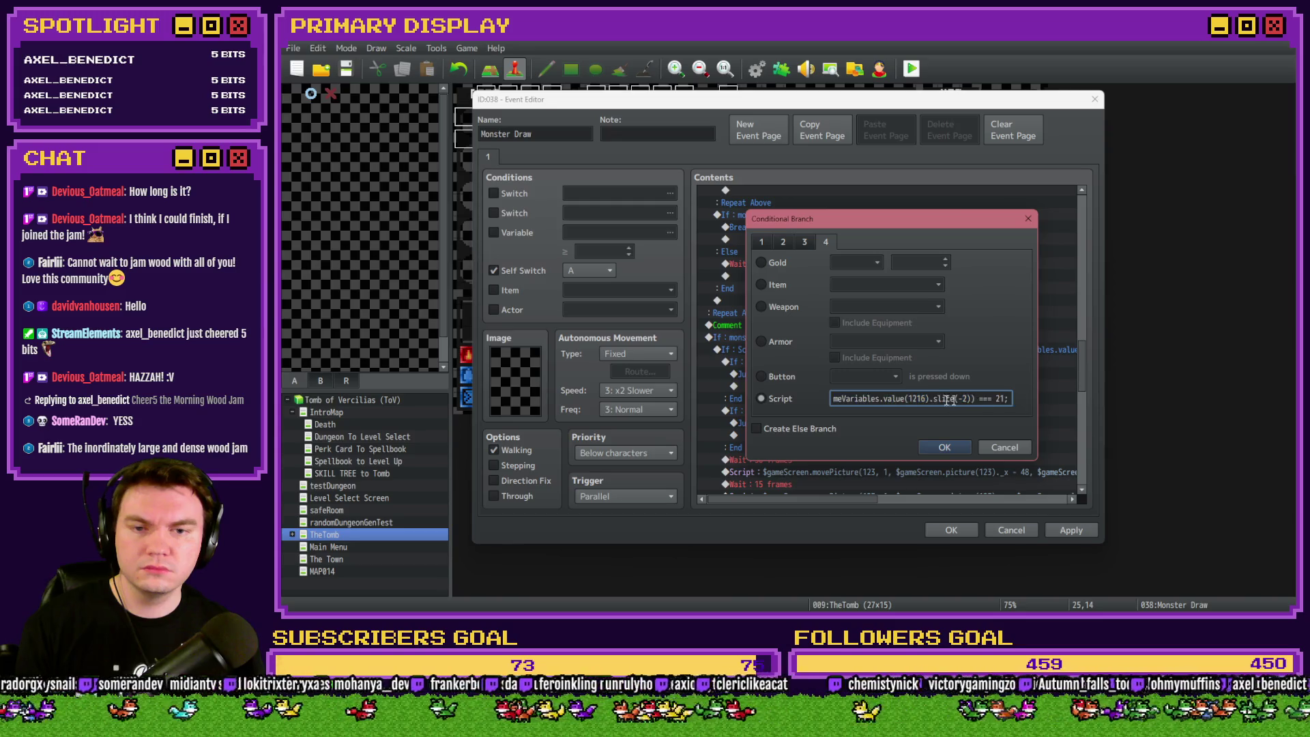
left_click_drag(908, 400, 829, 405)
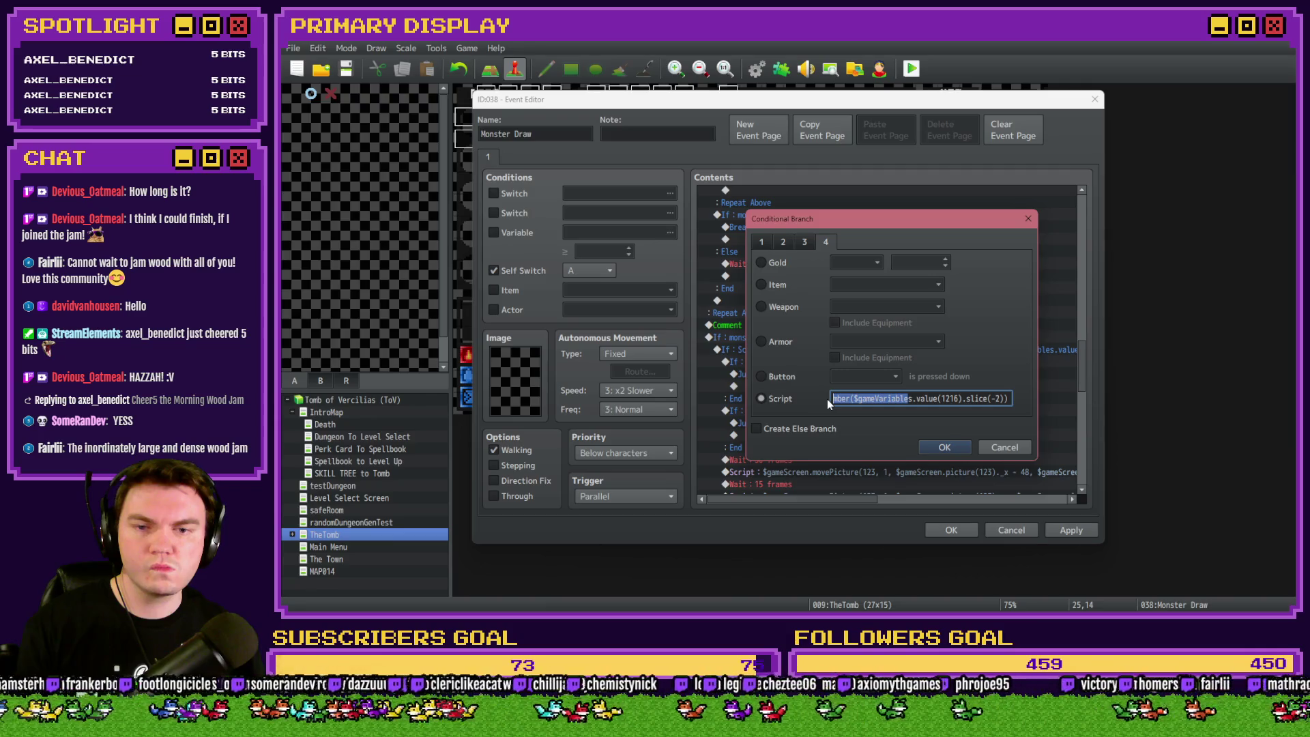
Undo the condition back to the value(1215) slice(6) version and confirm it.
key("ctrl+z")
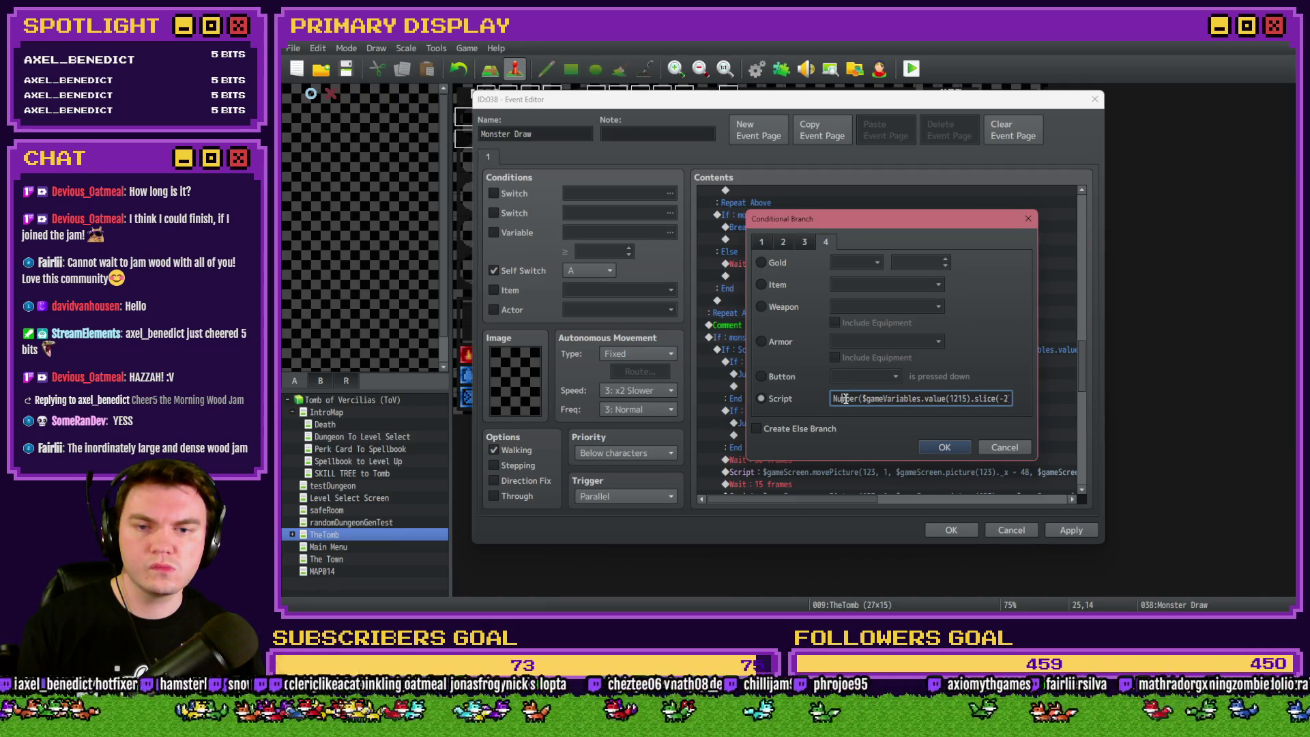
key("ctrl+y")
key("ctrl+y")
key("ctrl+y")
key("ctrl+z")
key("ctrl+z")
key("ctrl+z")
key("ctrl+z")
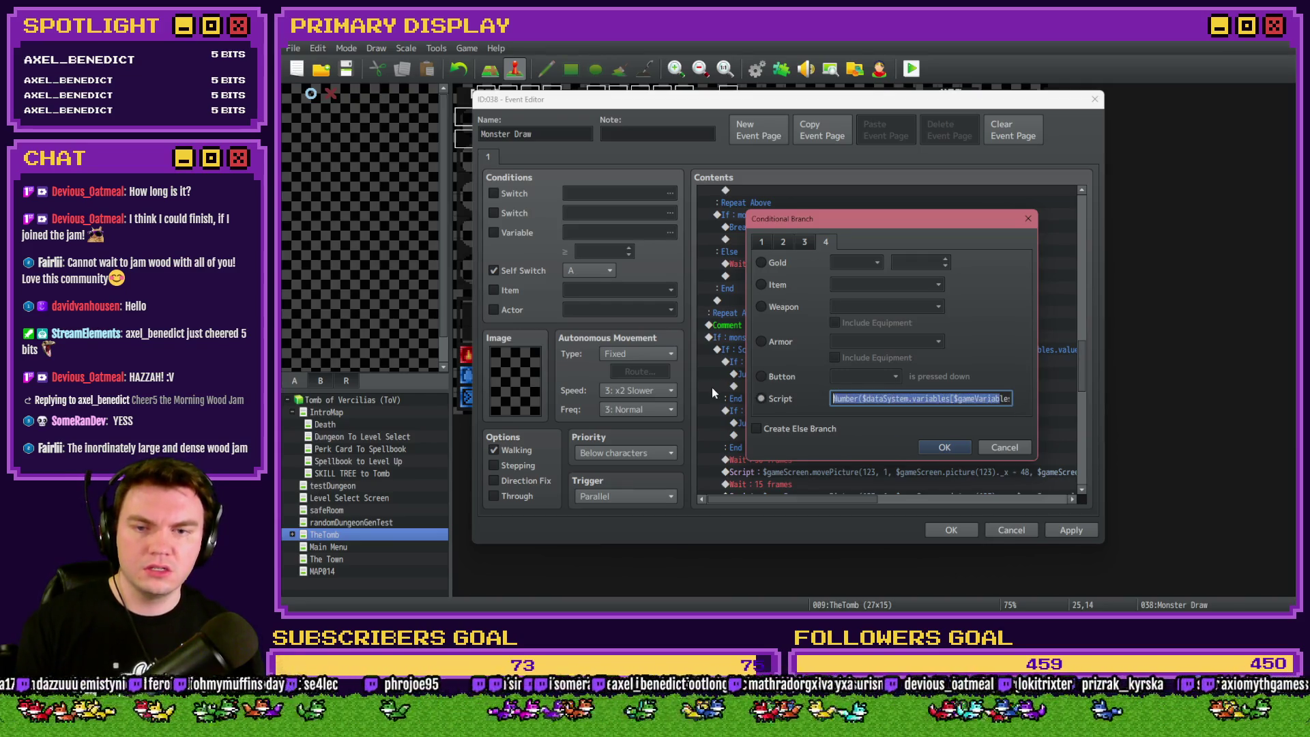
key("ctrl+z")
key("ctrl+z")
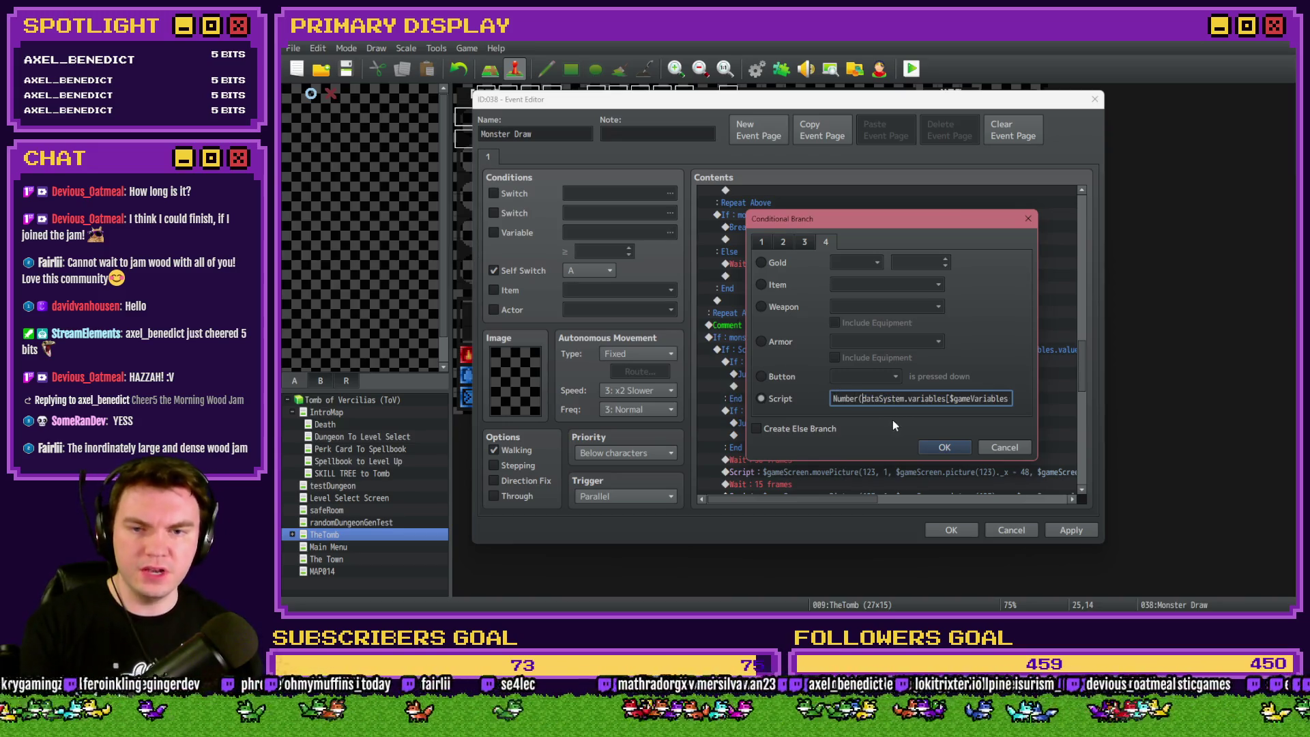
key("ctrl+z")
key("ctrl+z")
key("ctrl+z")
key("ctrl+z")
key("ctrl+z")
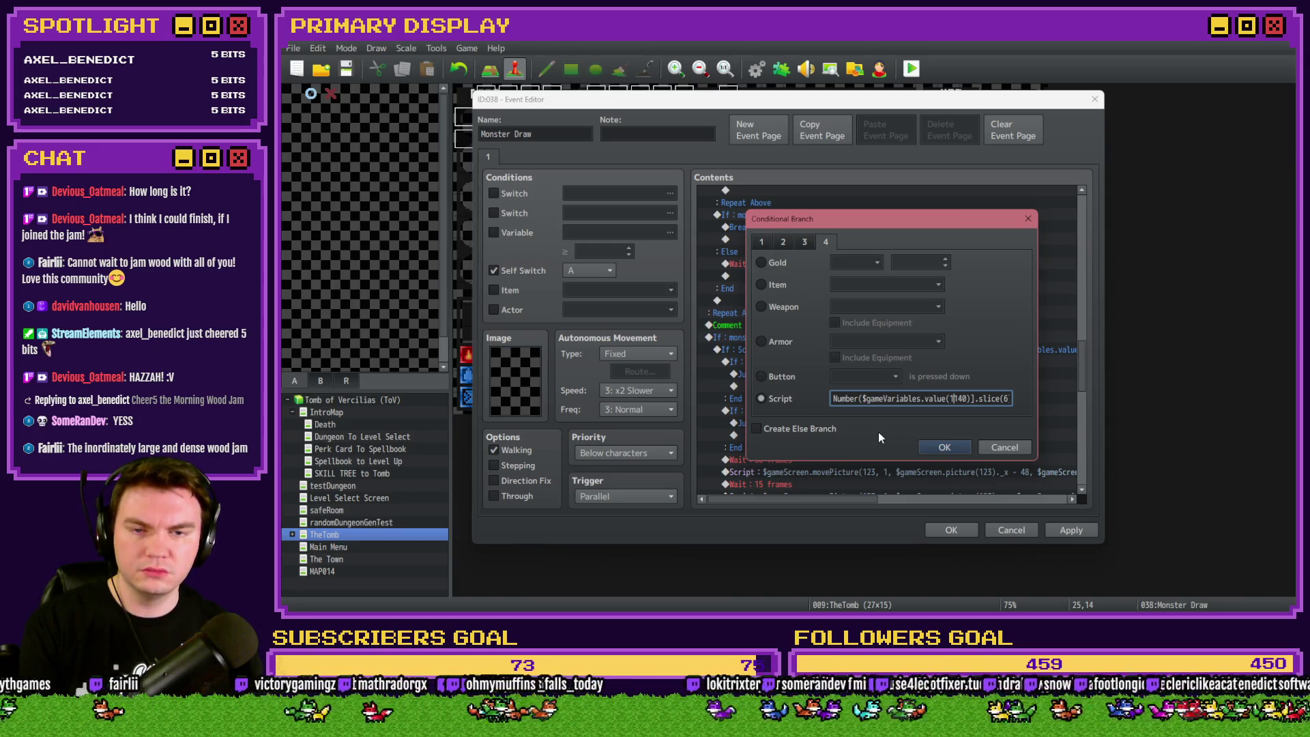
key("ctrl+z")
key("ctrl+z")
key("ctrl+z")
key("ctrl+z")
key("ctrl+z")
type("15")
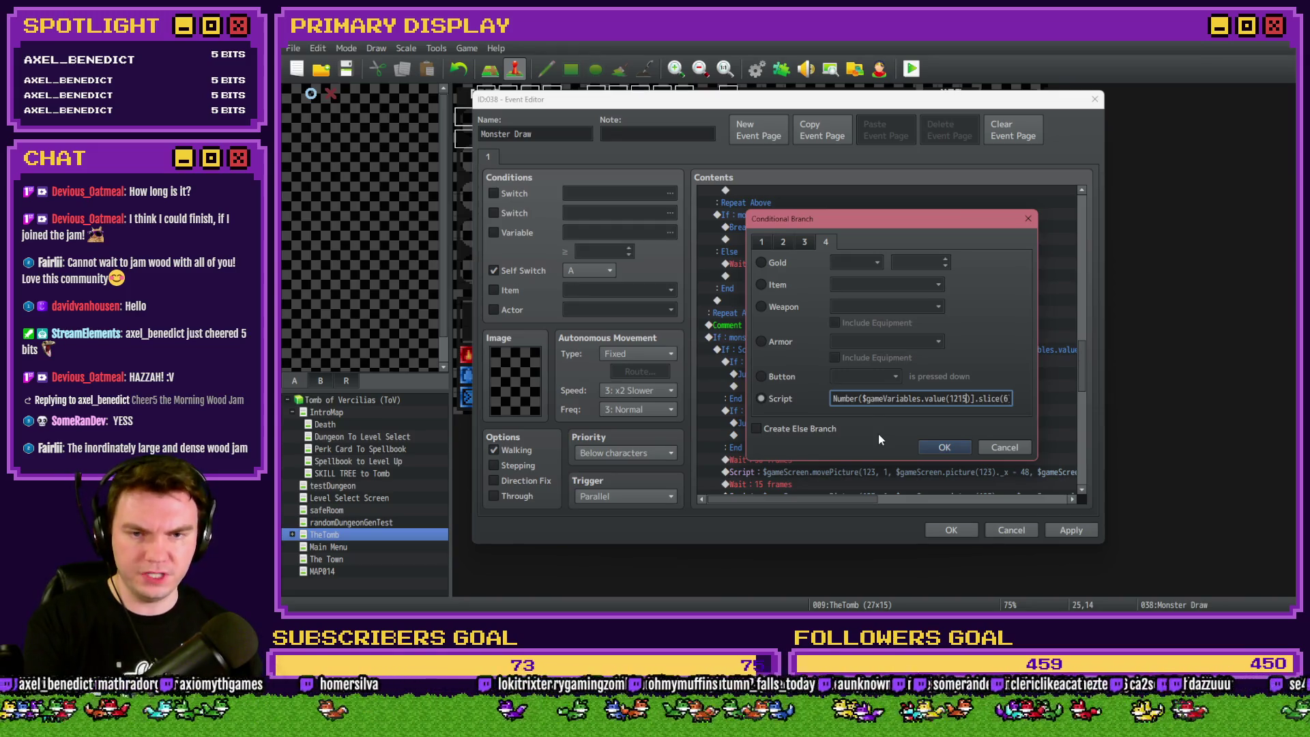
mouse_move(930, 217)
left_mouse_down()
mouse_move(875, 282)
mouse_move(879, 252)
left_mouse_up()
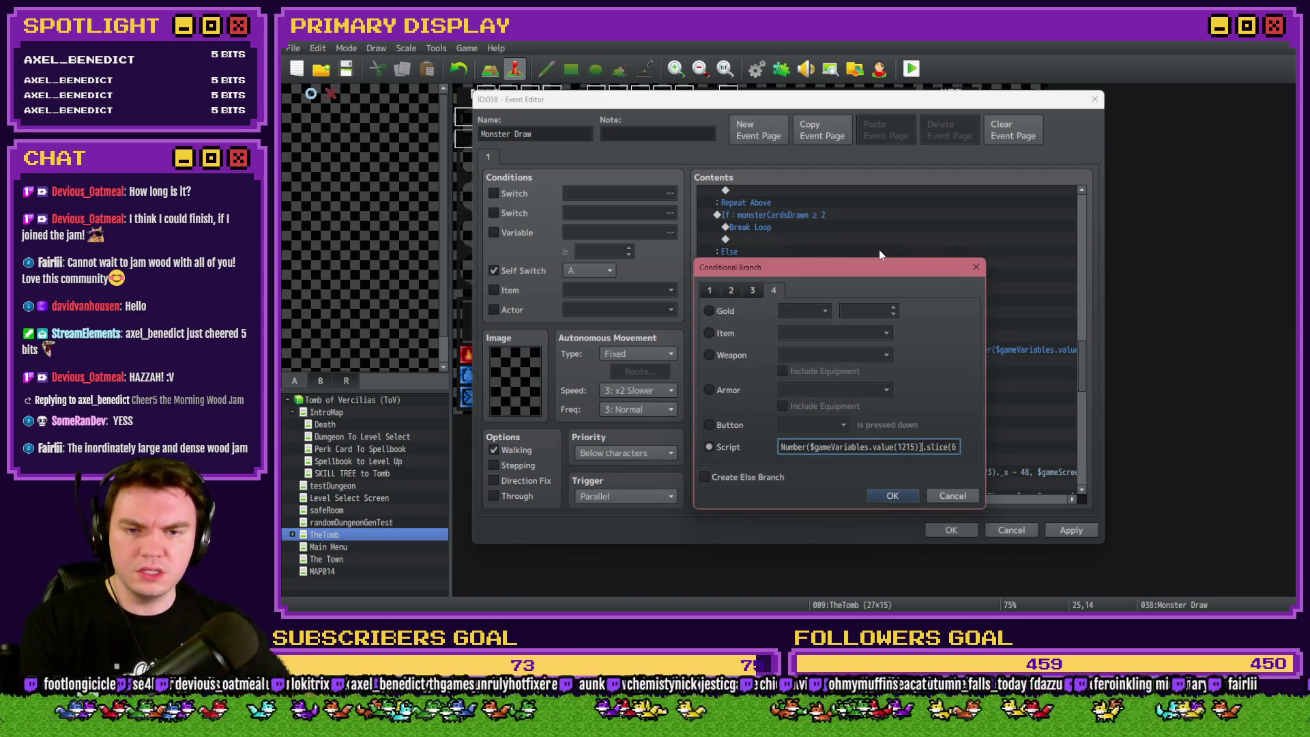
type(")) +")
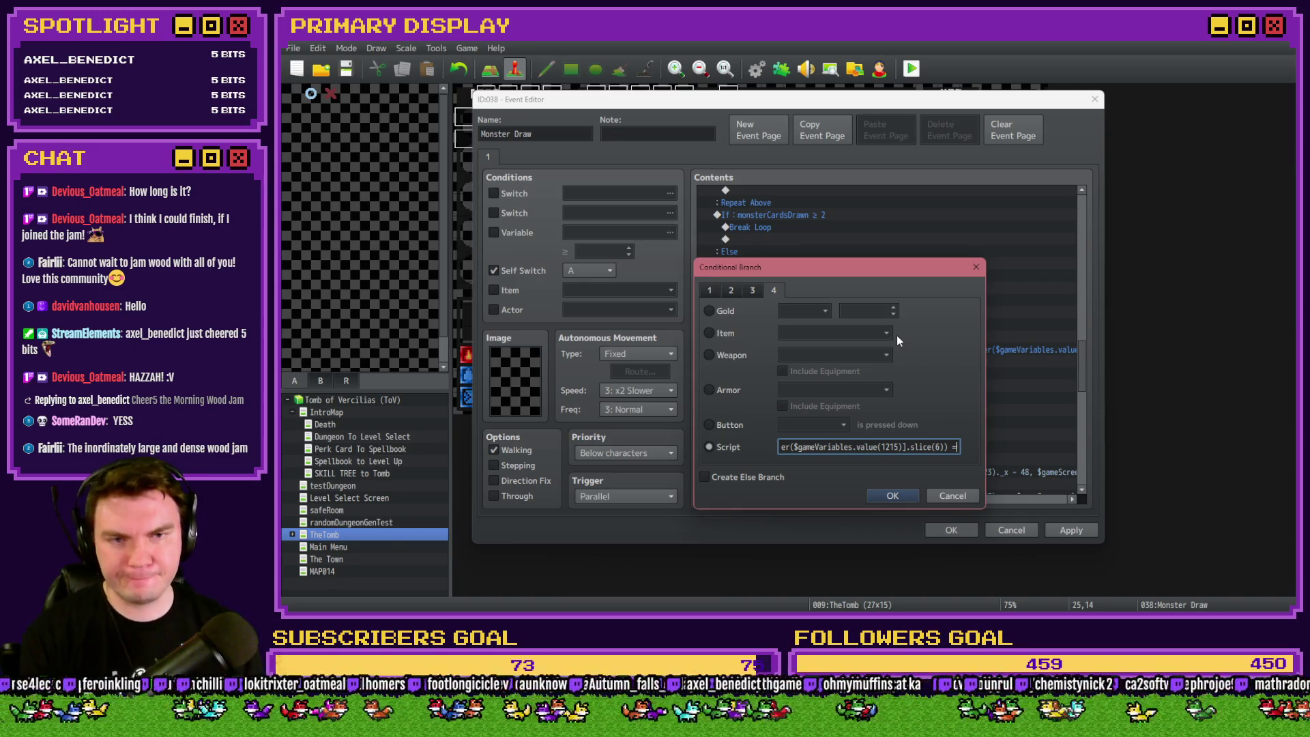
left_click(894, 496)
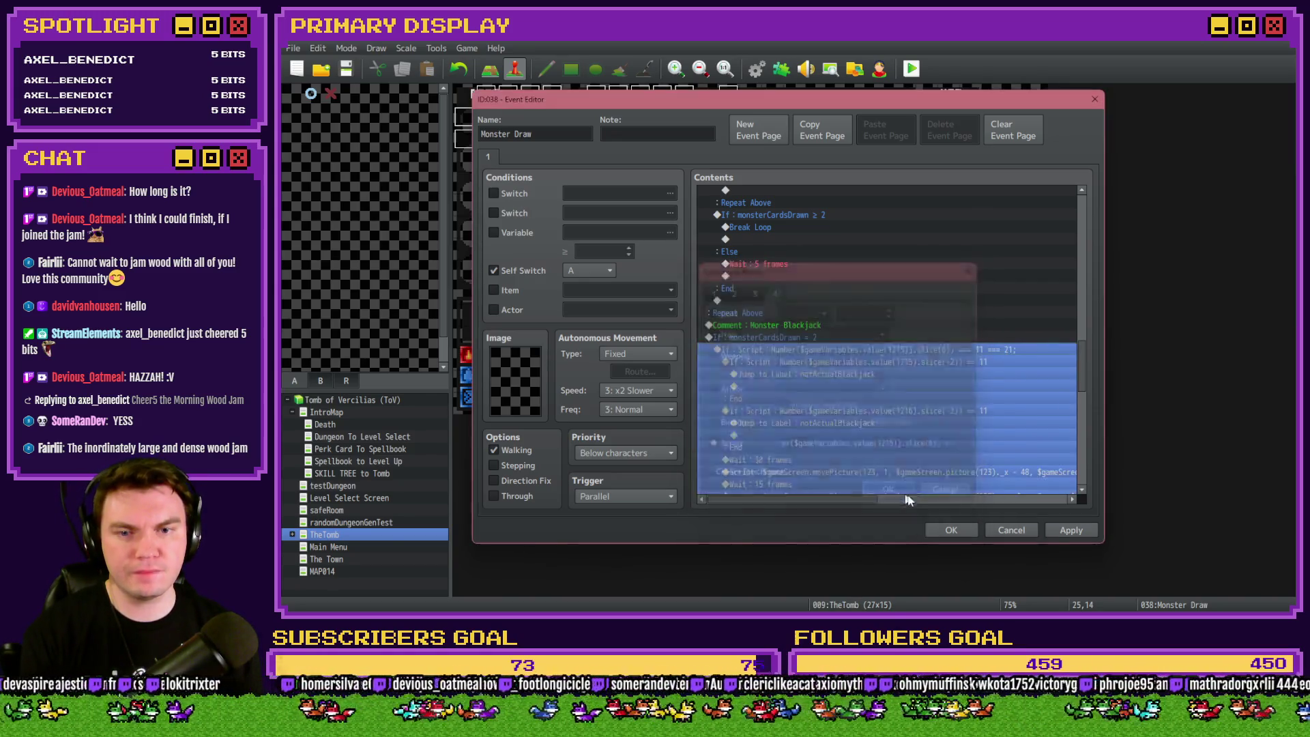
Close the event editor, save and playtest, then close the game after the SyntaxError.
left_click(1080, 531)
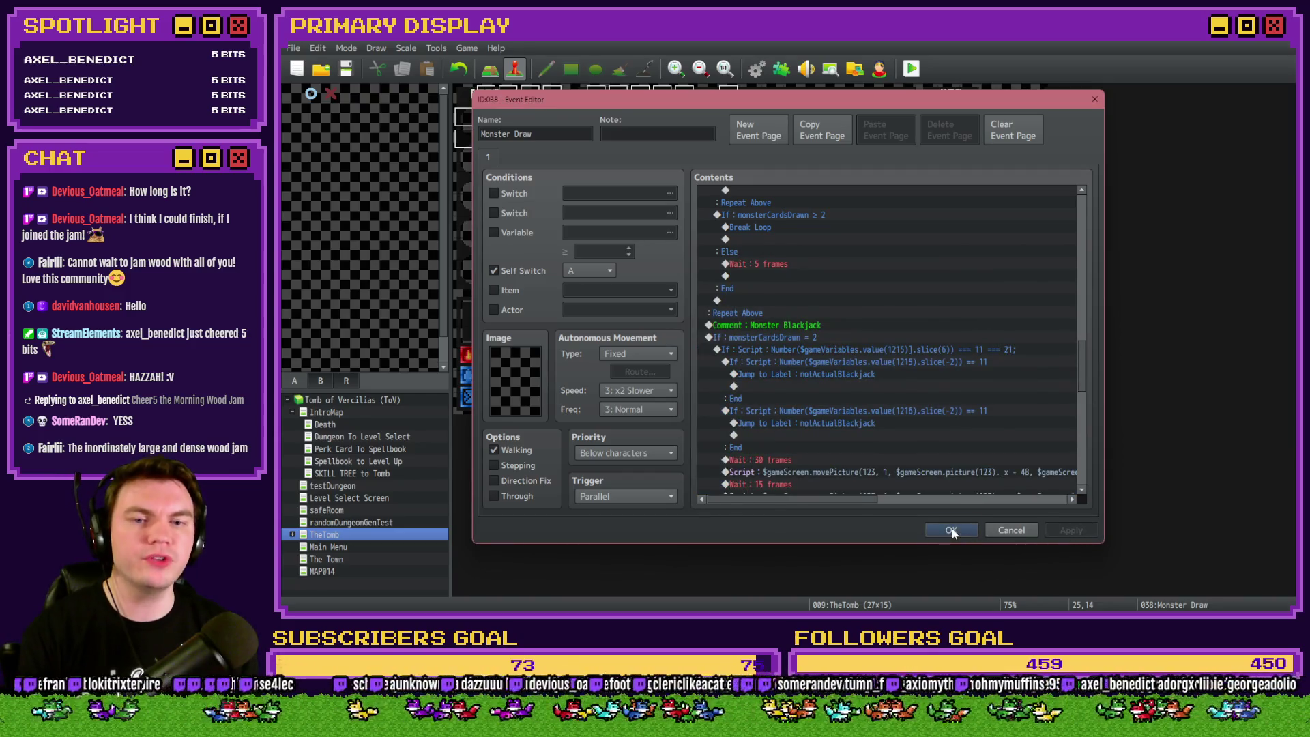
left_click(952, 528)
left_click(911, 68)
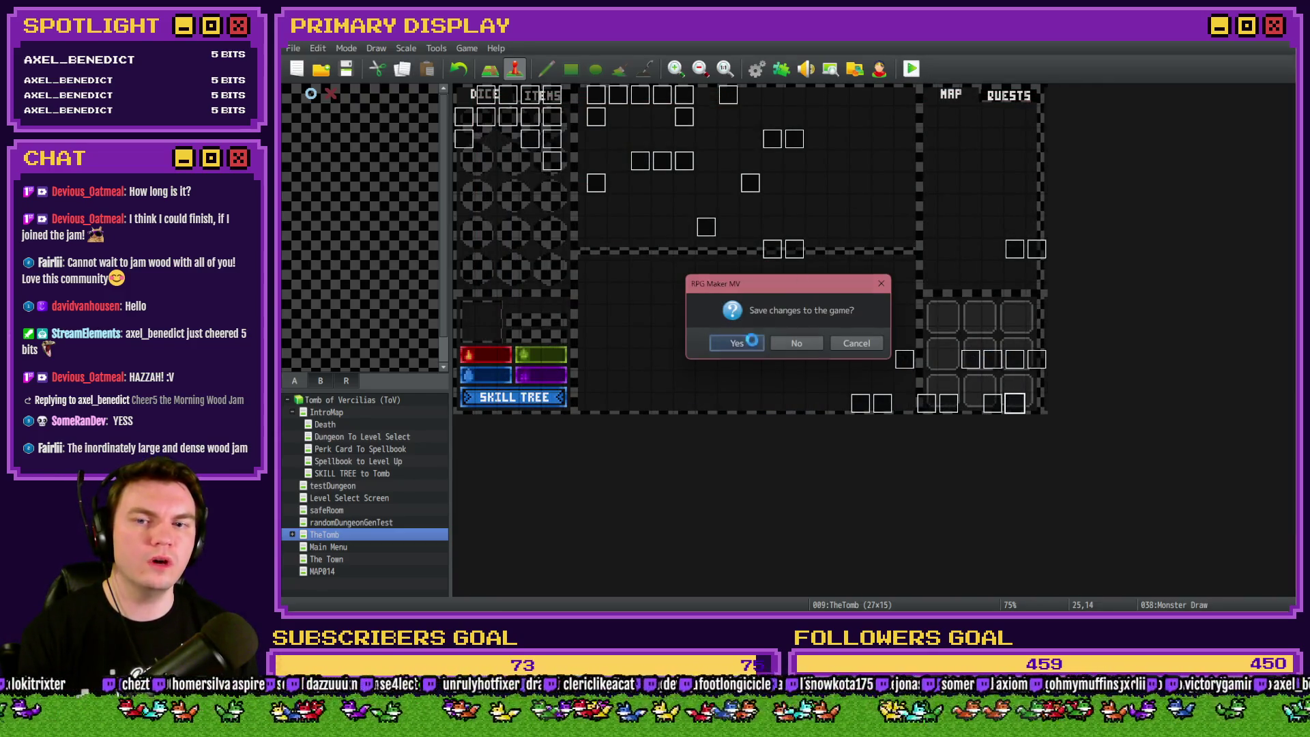
left_click(751, 342)
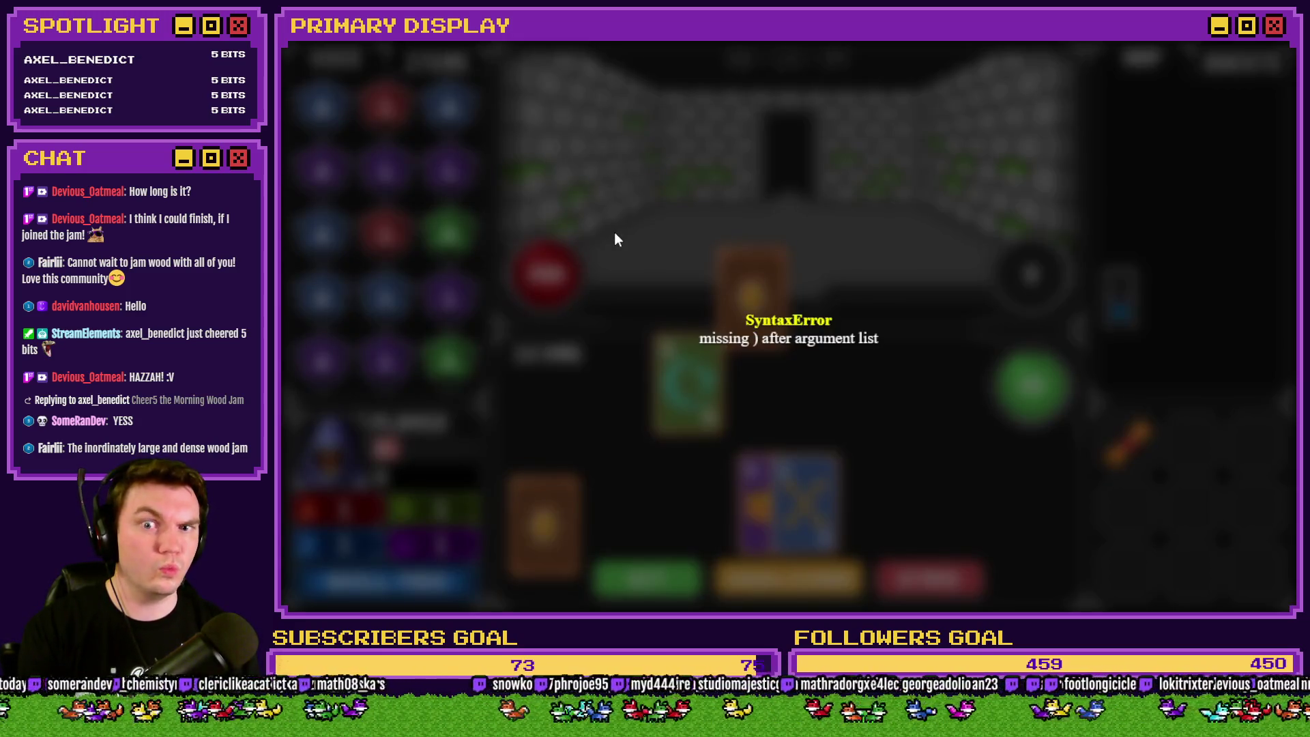
key("alt+F4")
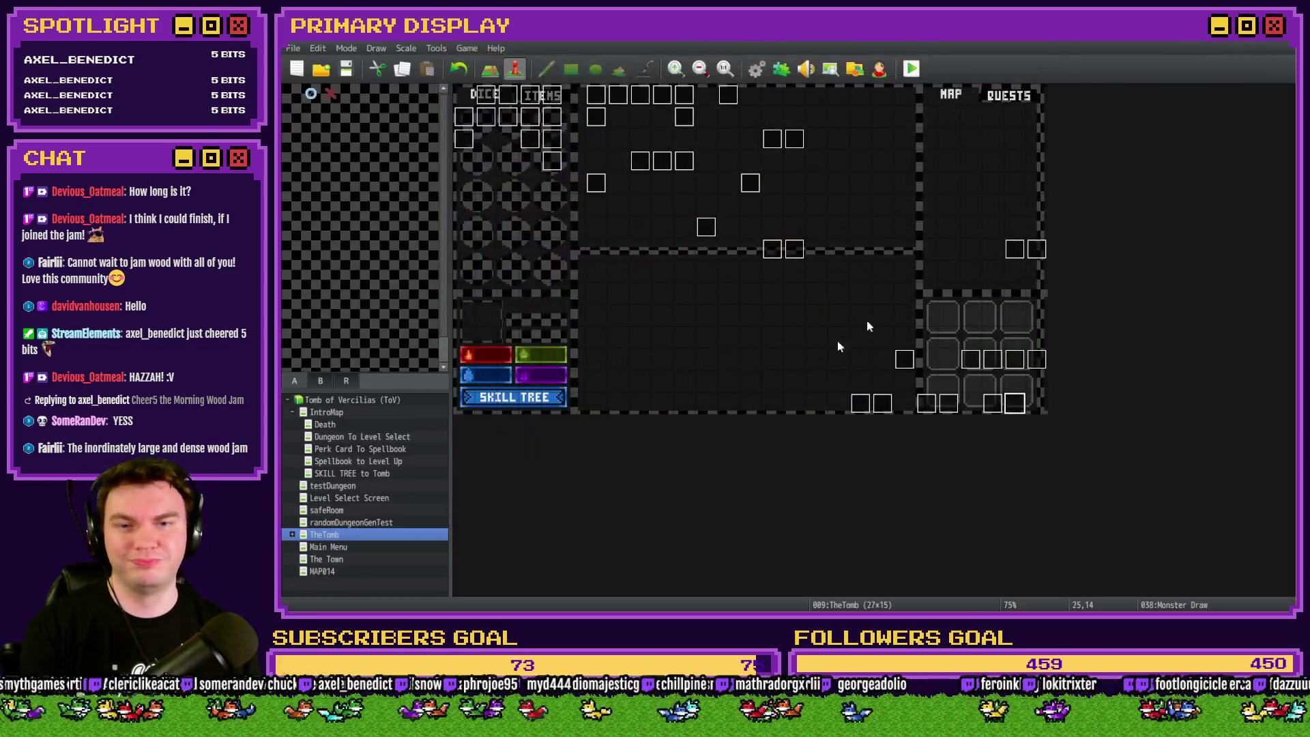
Reopen the Monster Draw event and its Monster Blackjack script condition for editing.
double_click(977, 400)
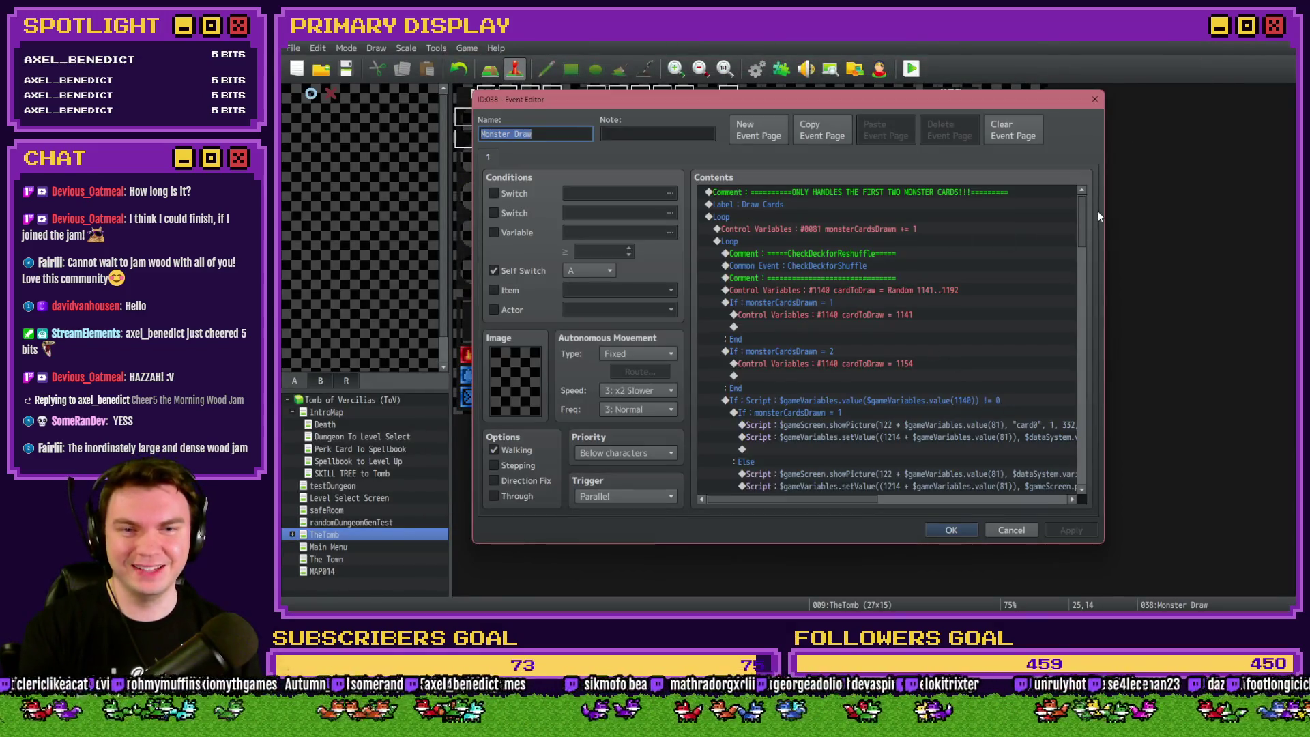
scroll(1098, 215, "down", 10)
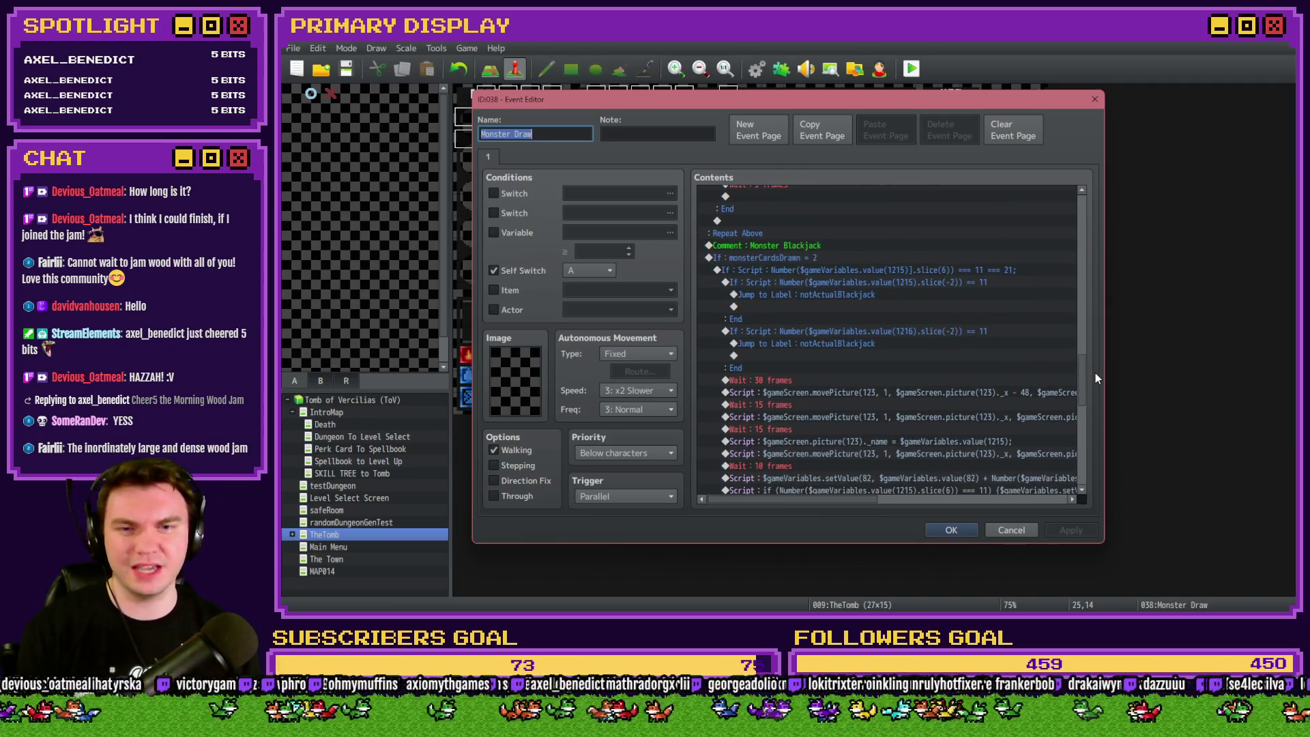
left_click(849, 269)
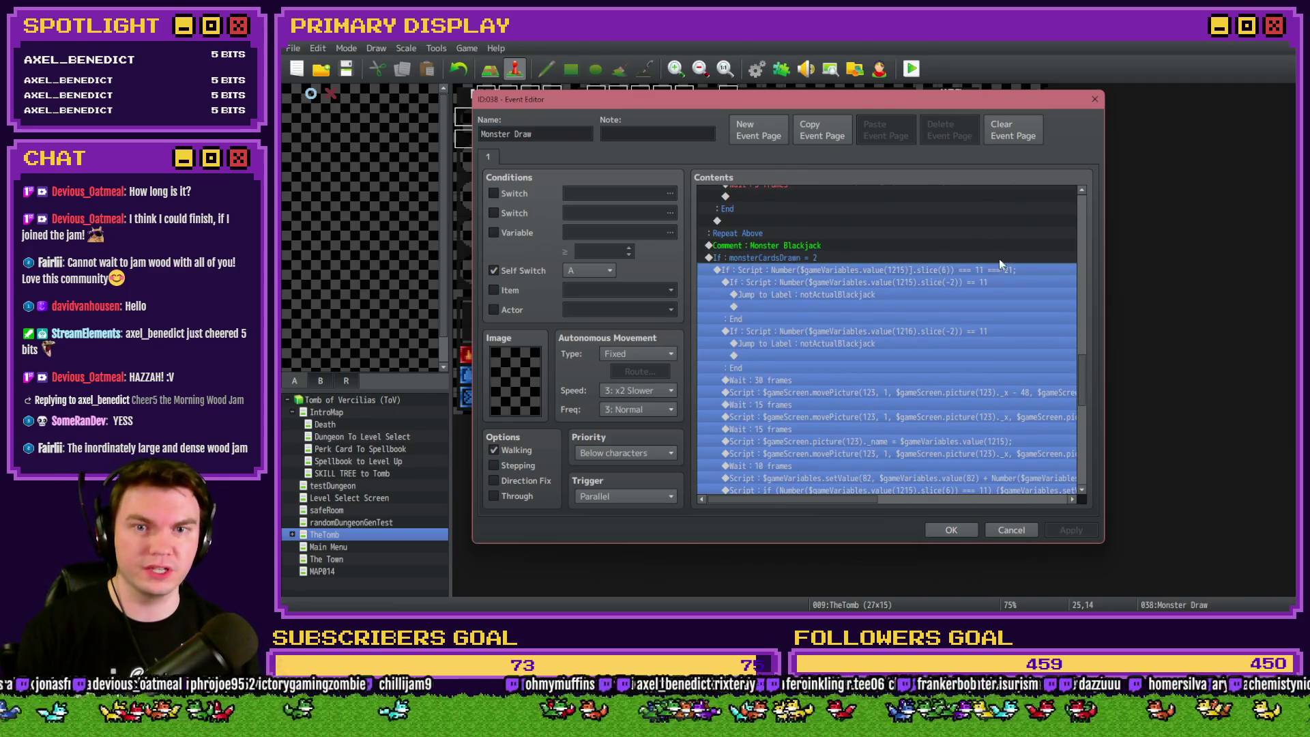
double_click(967, 273)
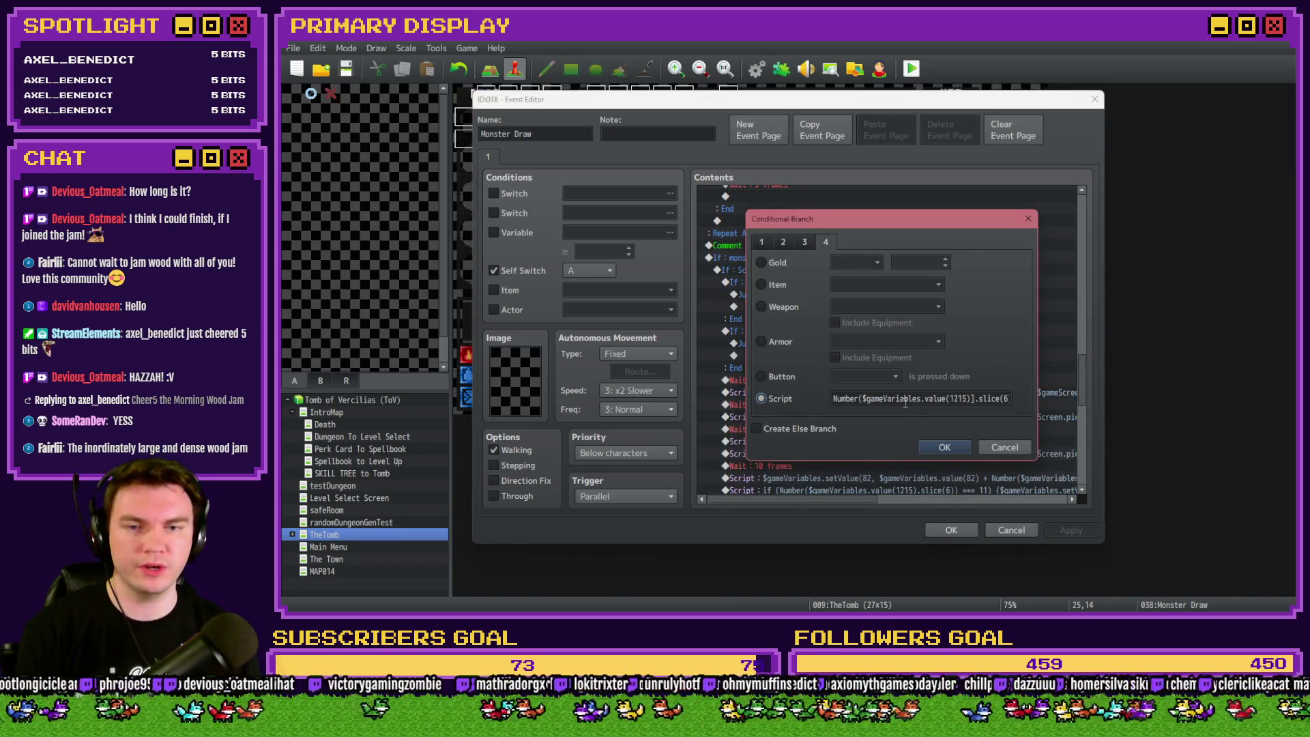
left_click(783, 400)
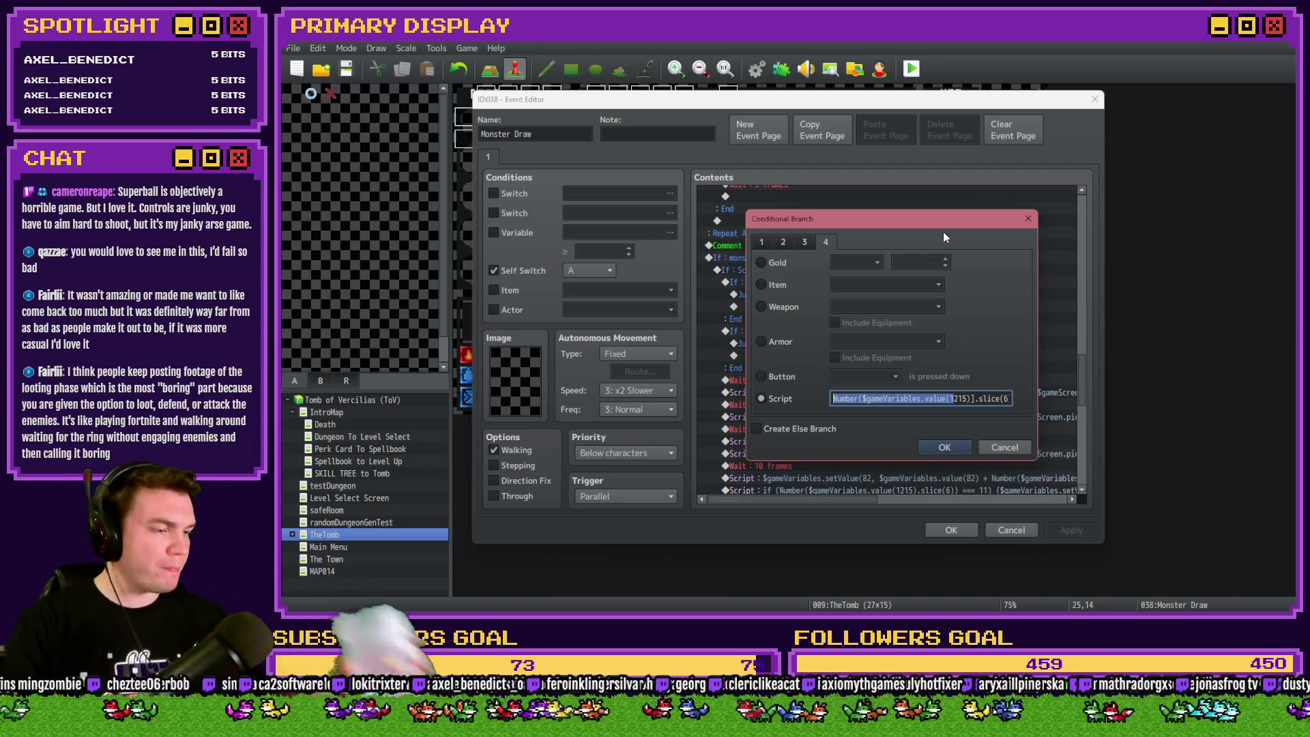
Remove the extra === 21 from the value(1215) slice(6) condition and confirm the branch.
left_click(880, 399)
left_click_drag(975, 400, 1014, 402)
left_click(1015, 402)
type("=== 21;")
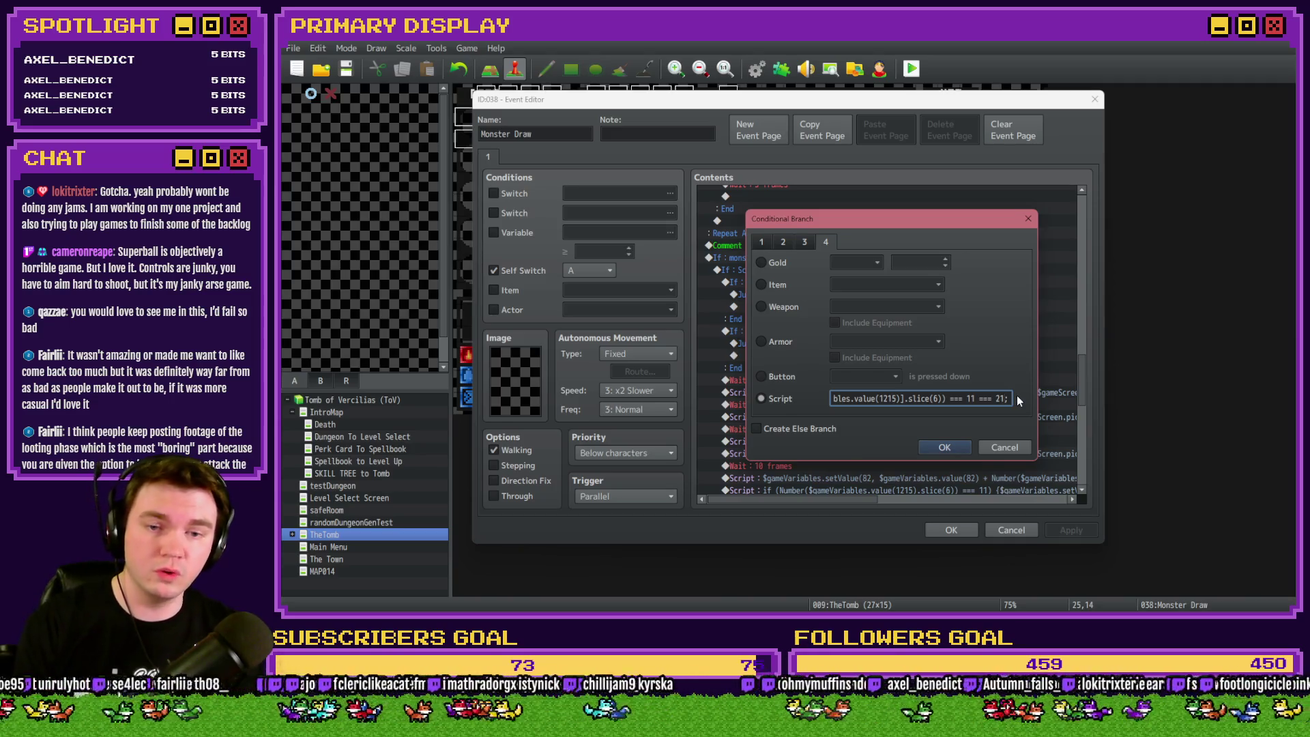
key("BackSpace")
key("BackSpace")
key("BackSpace")
type(";")
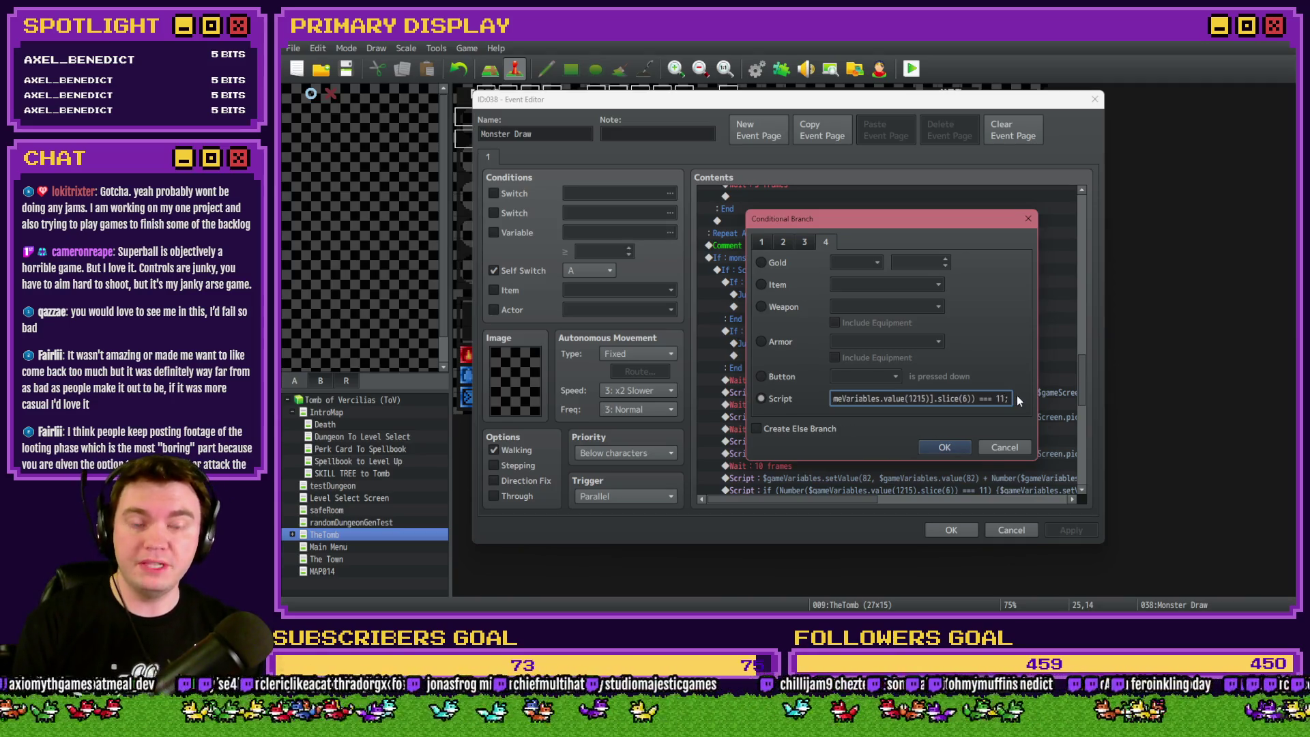
key("Home")
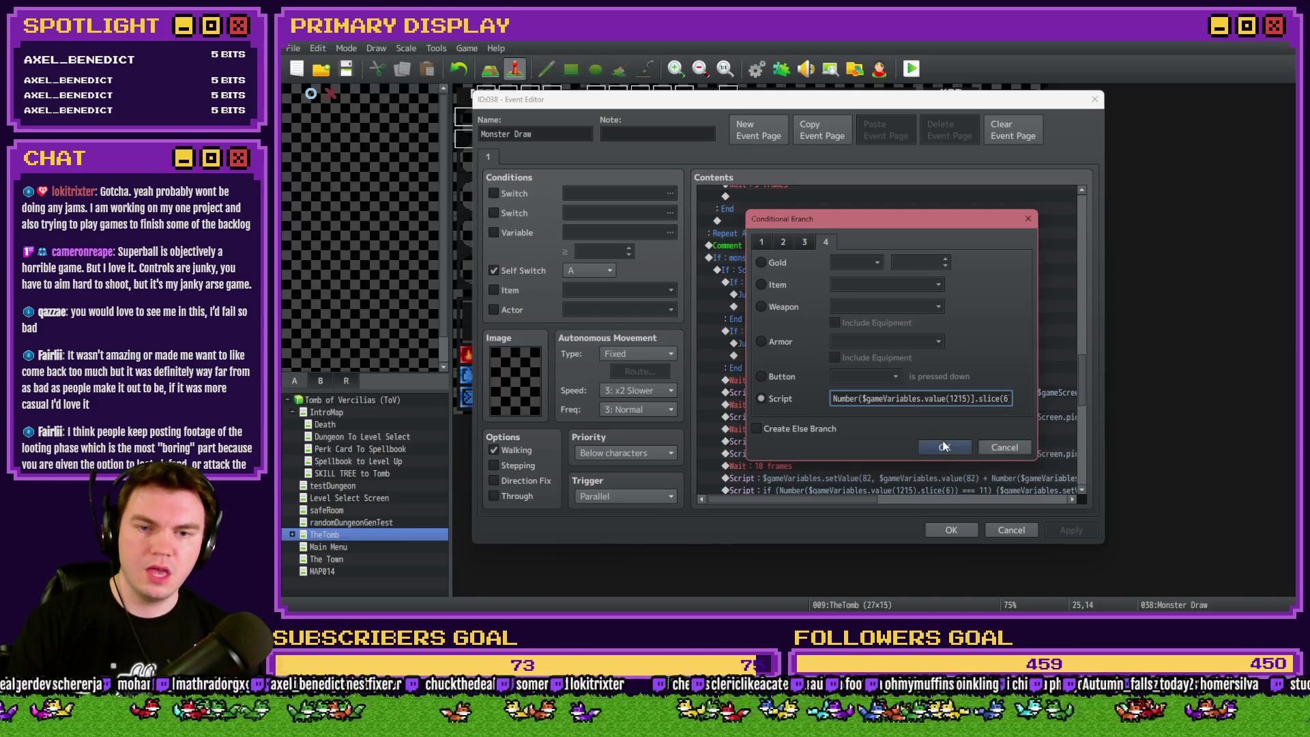
key("Return")
Reopen Monster Draw and check the cardToDraw command against card variables 1141–1160.
left_click(953, 529)
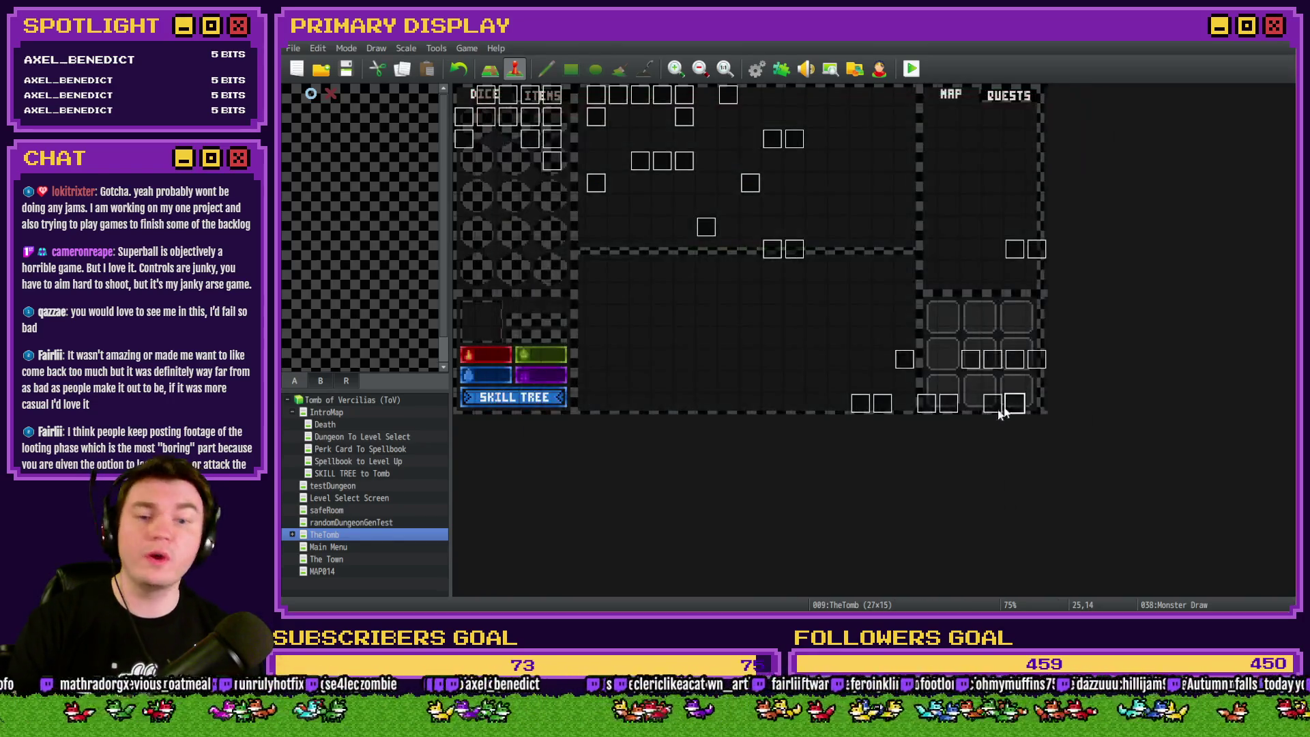
double_click(1019, 406)
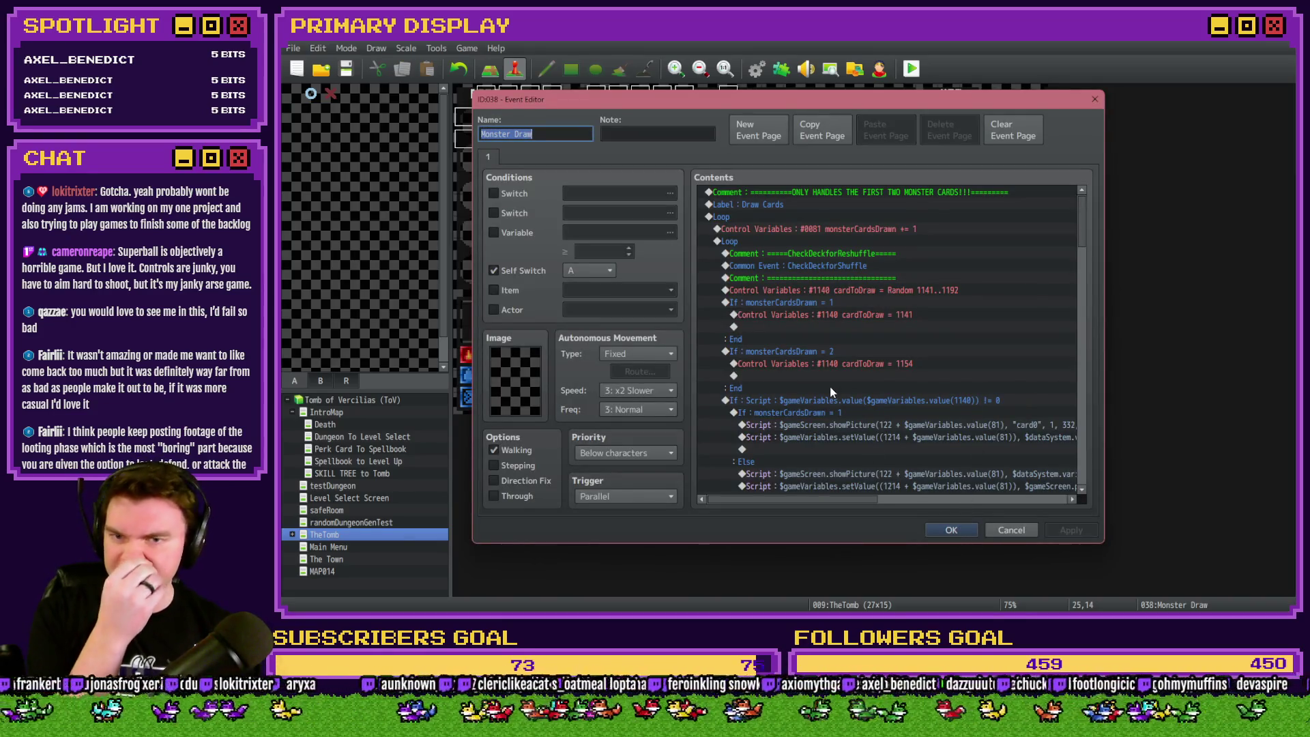
left_click(849, 306)
double_click(851, 315)
left_click(878, 254)
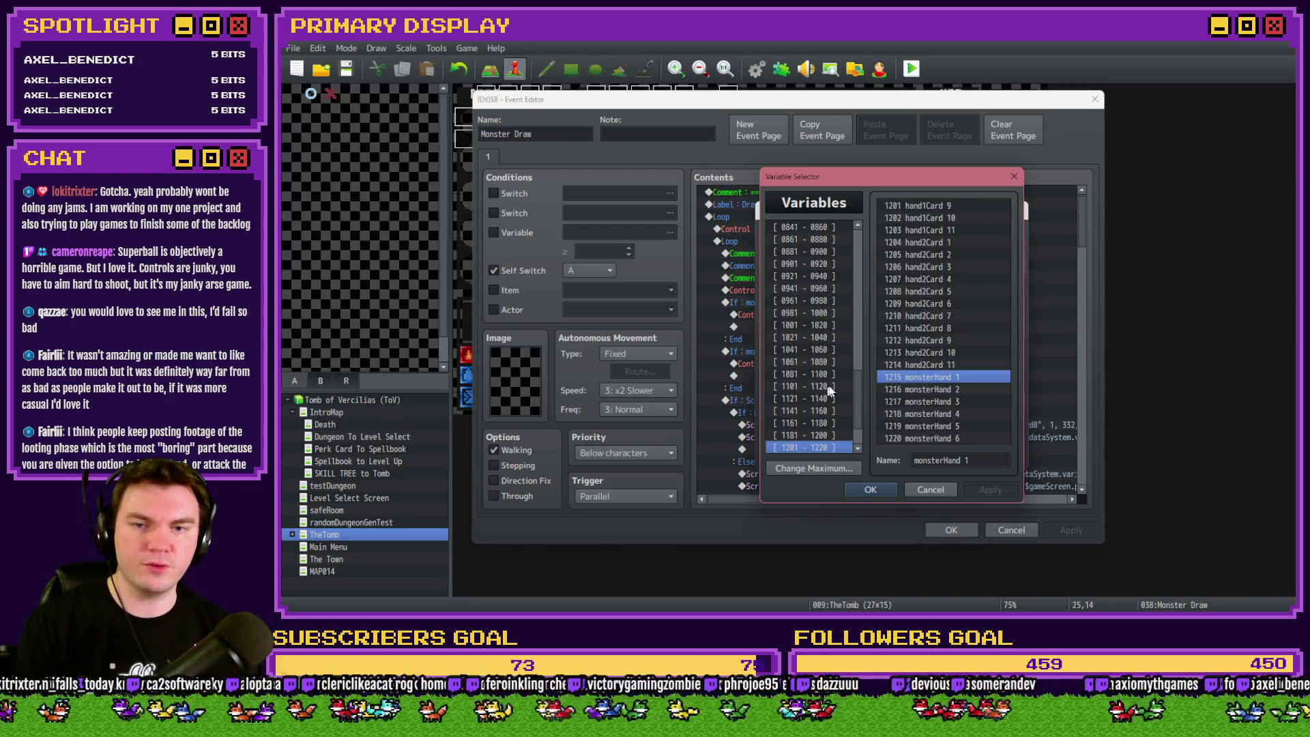
key("Up")
key("Up")
key("Up")
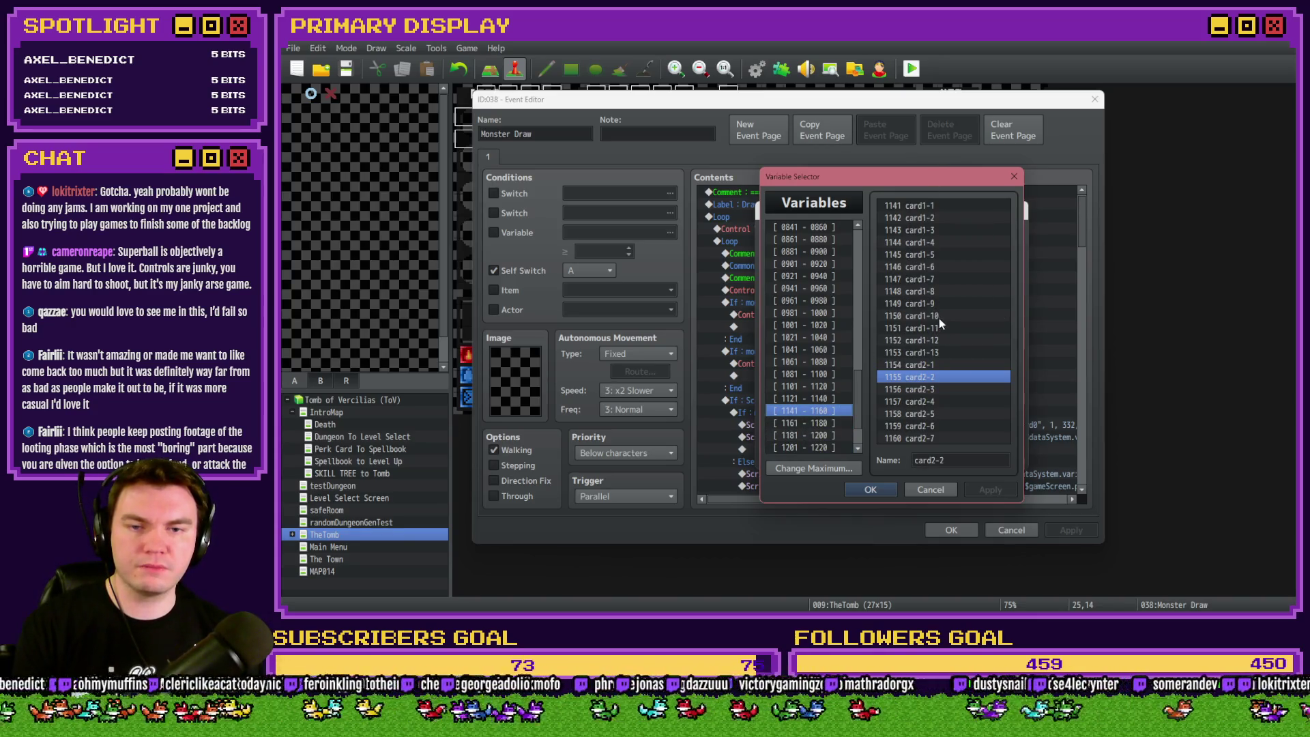
key("Escape")
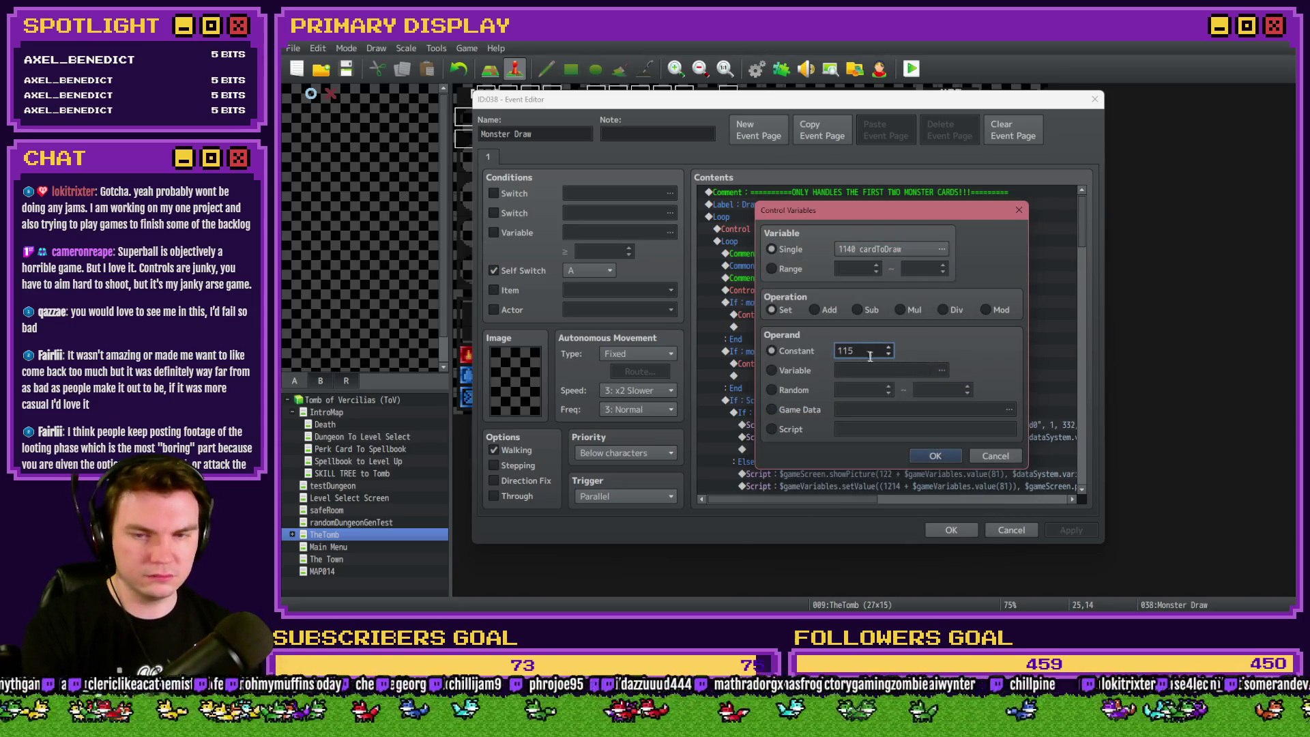
left_click(935, 456)
Recheck the cardToDraw variable list, confirm the command, close the event and start a playtest.
double_click(881, 370)
left_click(877, 249)
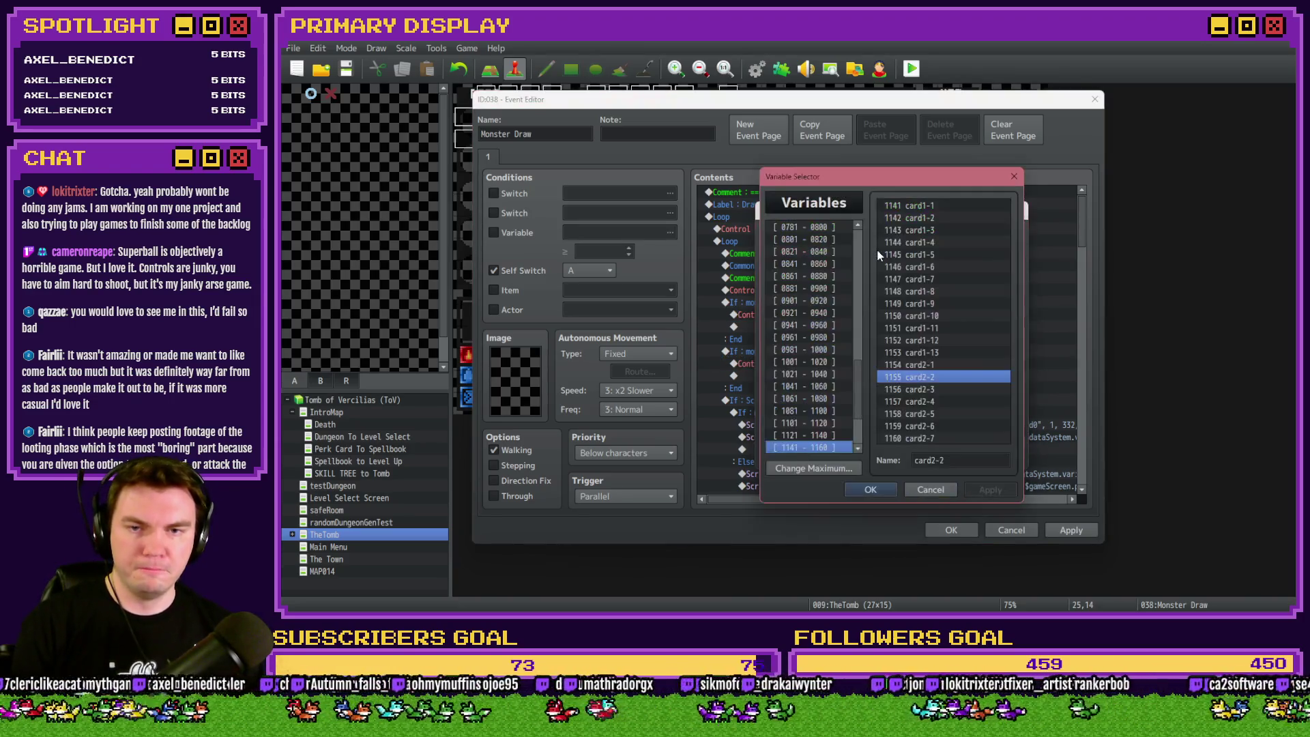
left_click(931, 489)
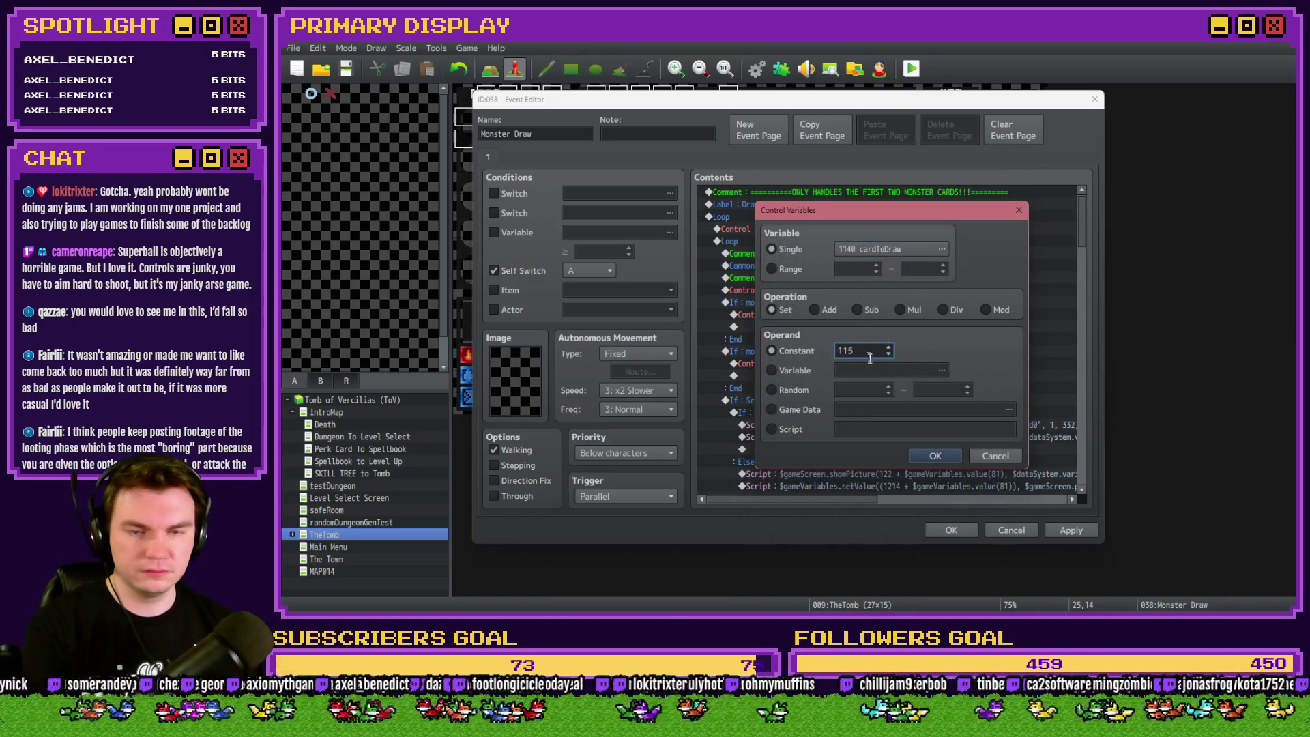
left_click(935, 455)
left_click(950, 529)
key("alt+F4")
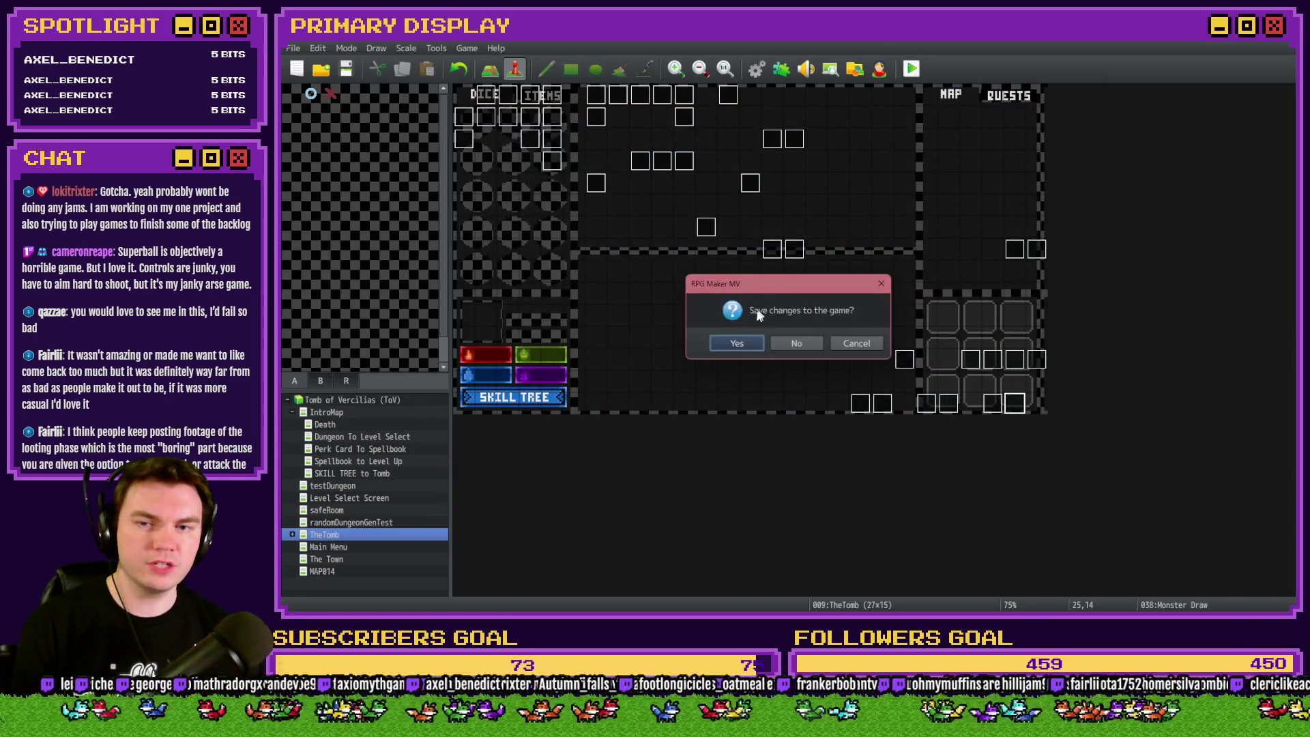
Save, run a quick playtest to the monster battle, close it and reopen Draw And Attack.
left_click(737, 343)
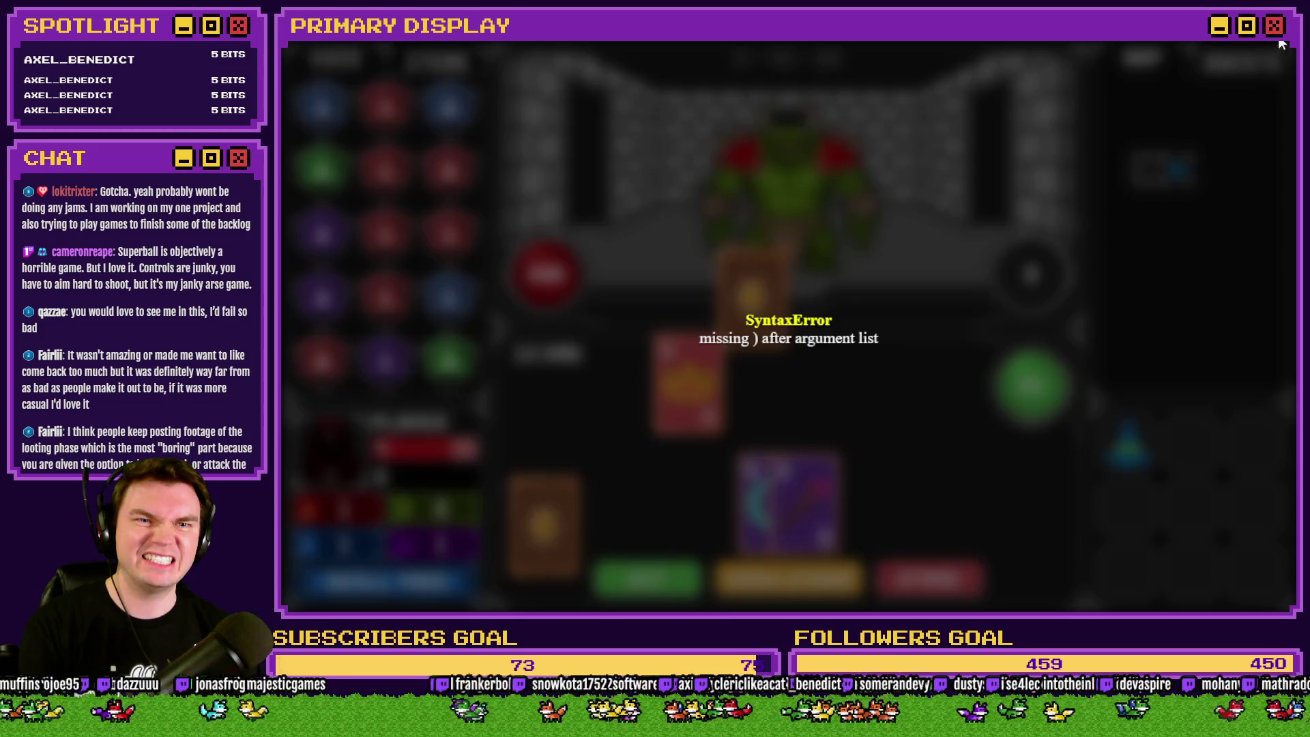
left_click(1281, 43)
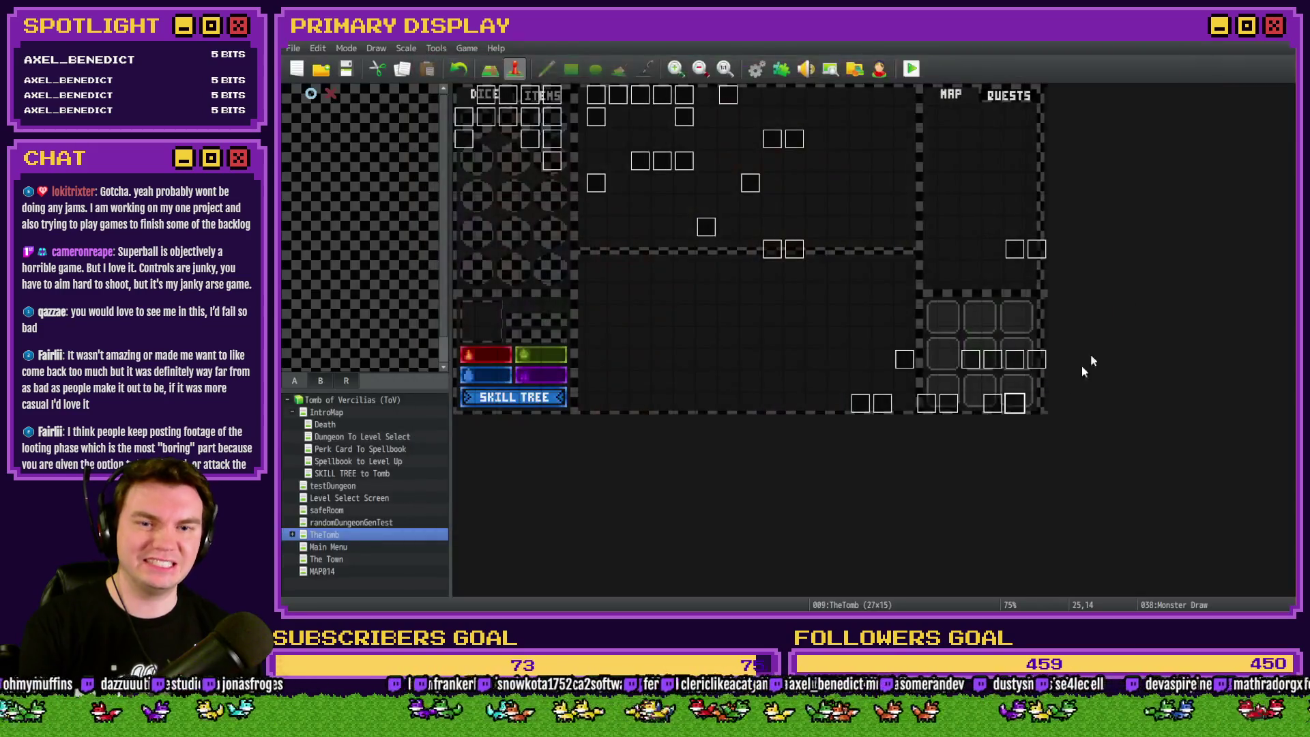
double_click(990, 406)
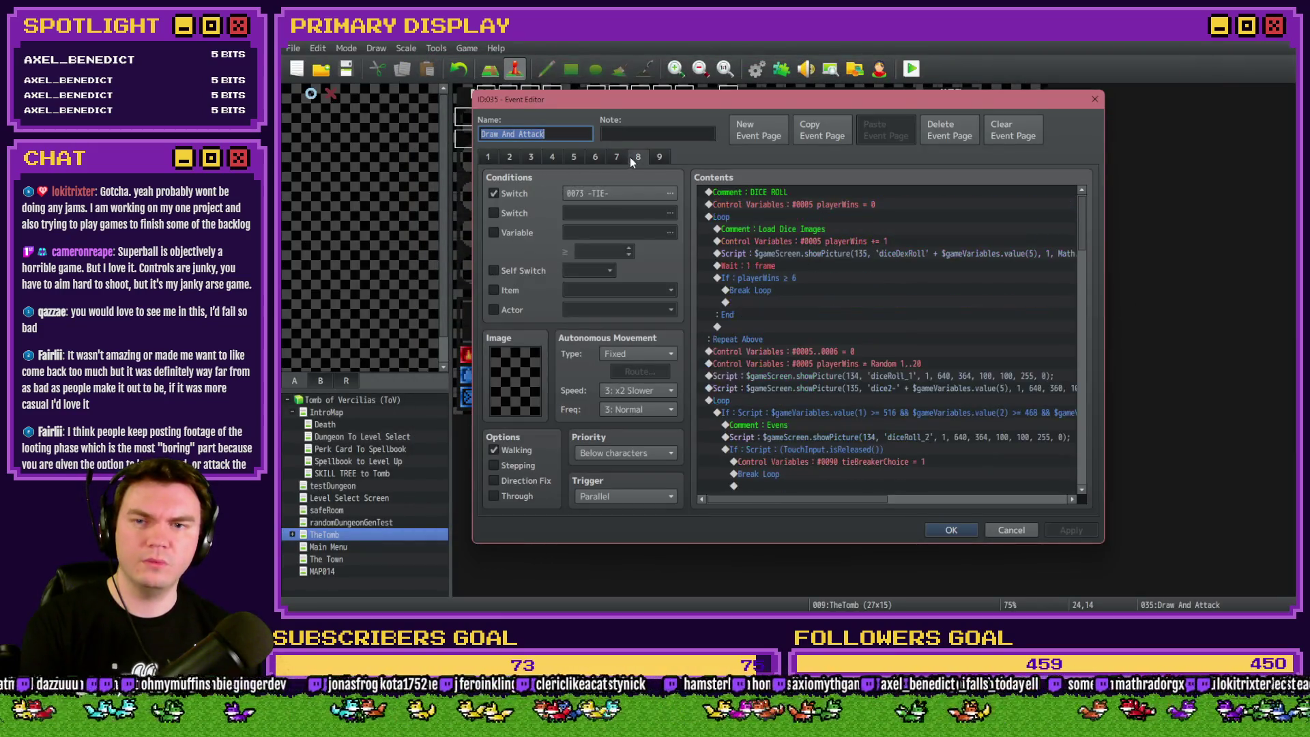
left_click(1012, 529)
double_click(1005, 402)
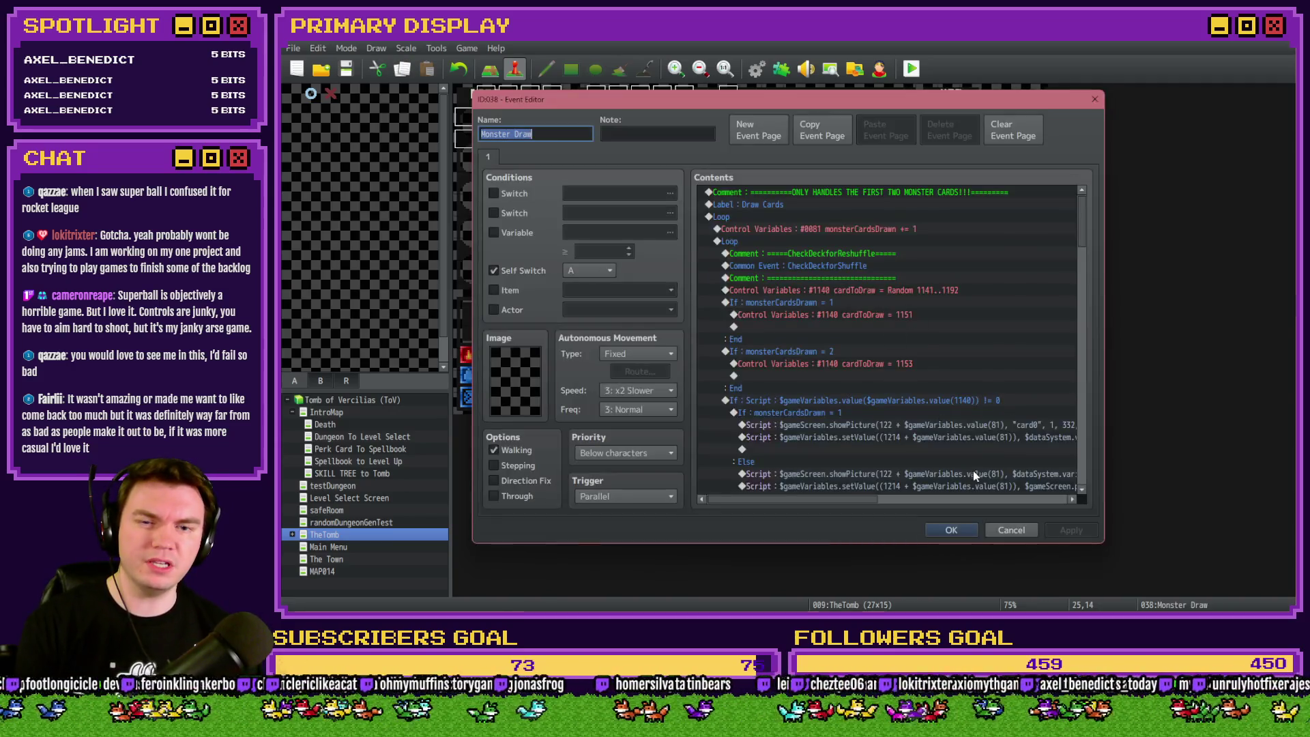
key("Escape")
double_click(990, 406)
left_click(621, 157)
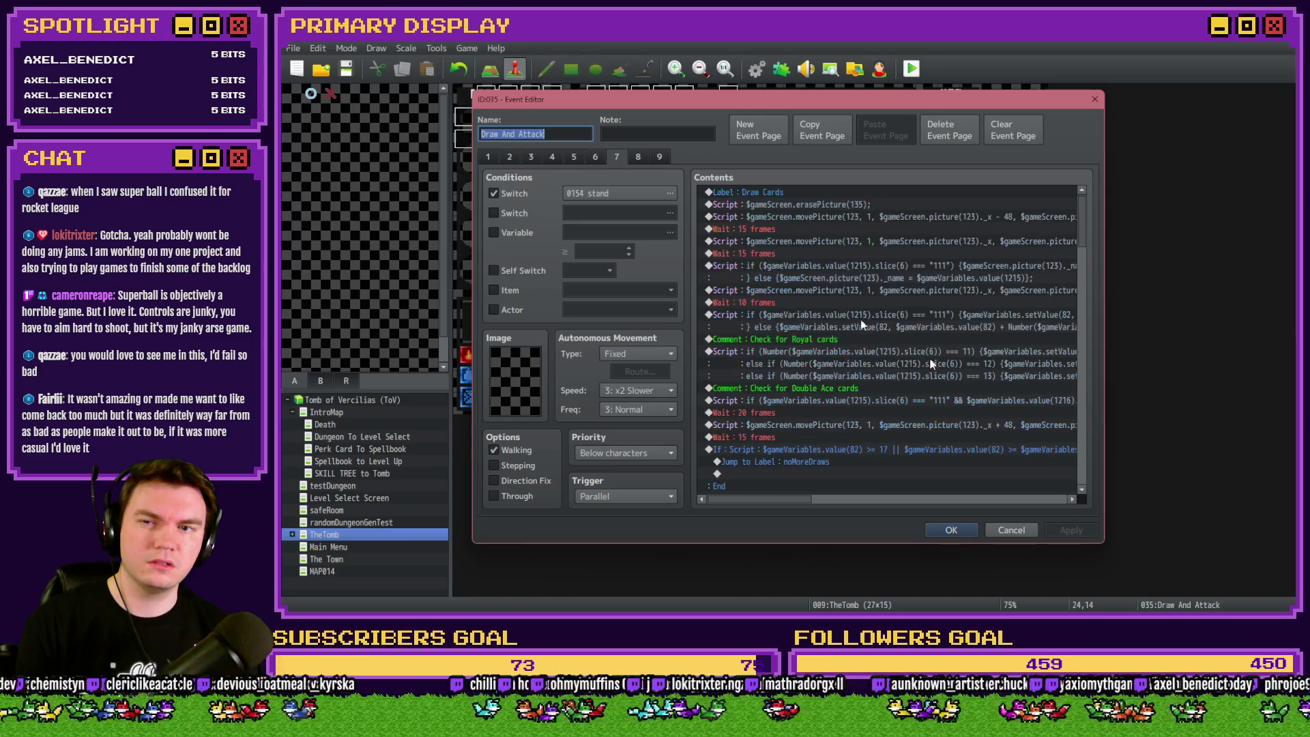
scroll(1083, 213, "down", 2)
scroll(1087, 224, "down", 1)
scroll(1086, 229, "down", 1)
mouse_move(1086, 229)
left_mouse_down()
mouse_move(1085, 362)
mouse_move(1105, 269)
left_mouse_up()
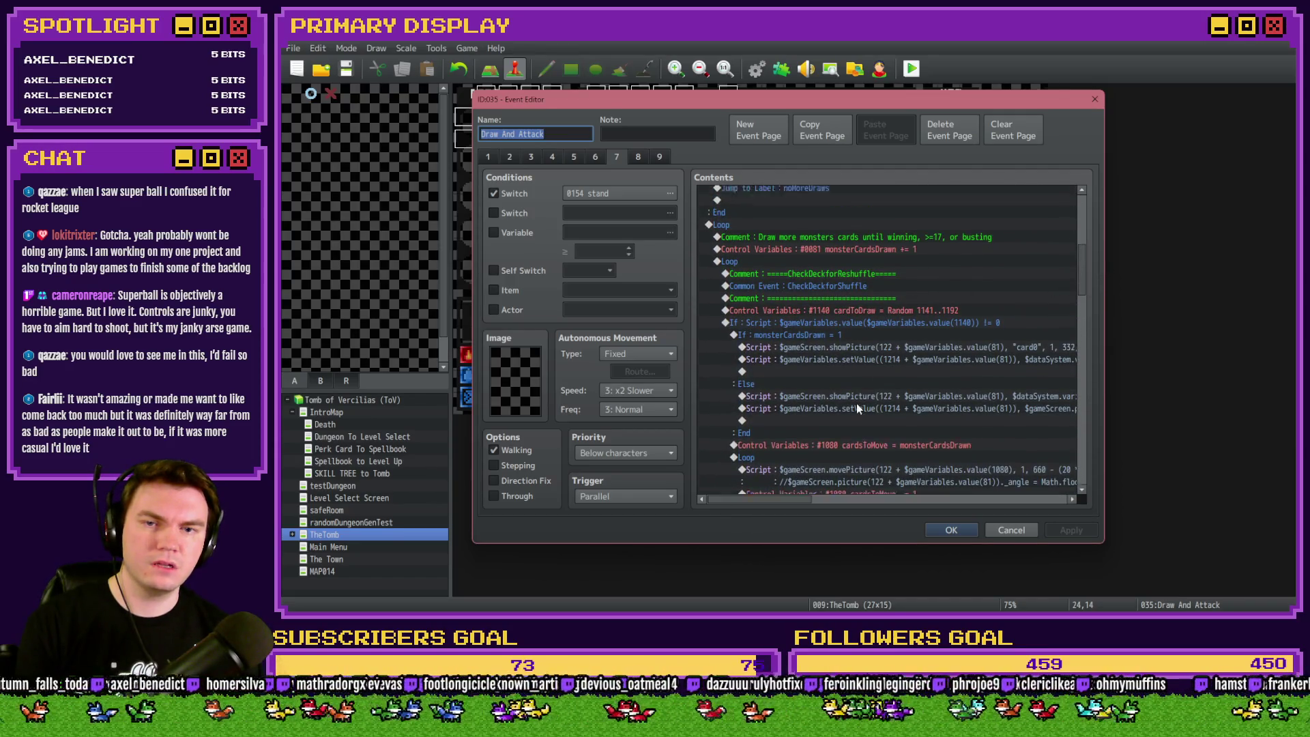
scroll(858, 407, "up", 5)
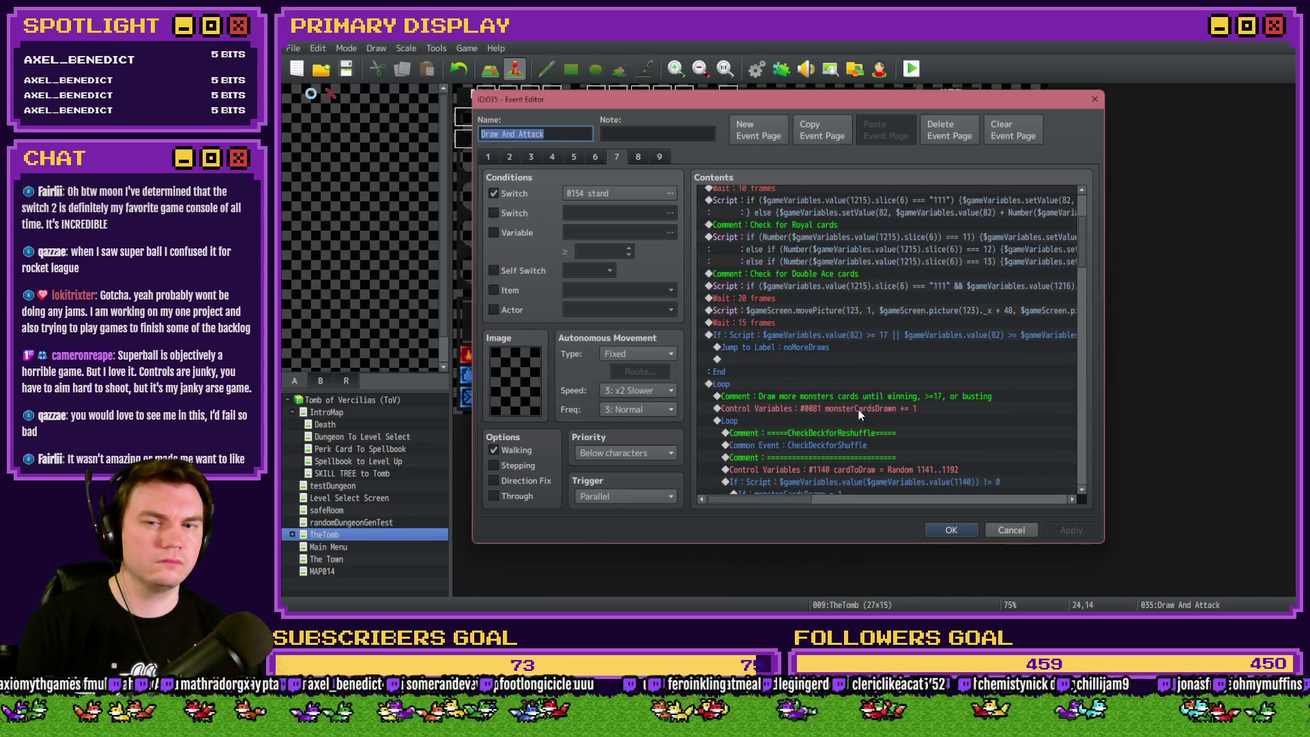
scroll(862, 378, "down", 3)
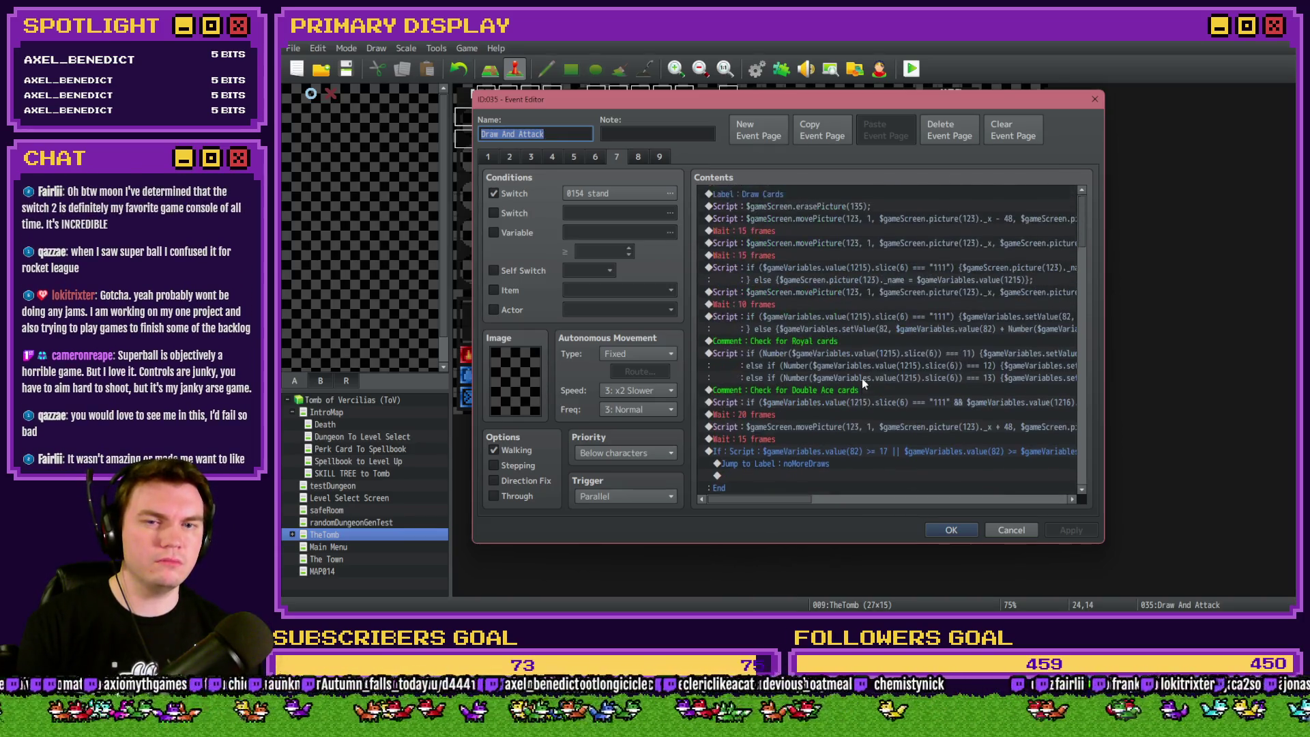
left_click(964, 529)
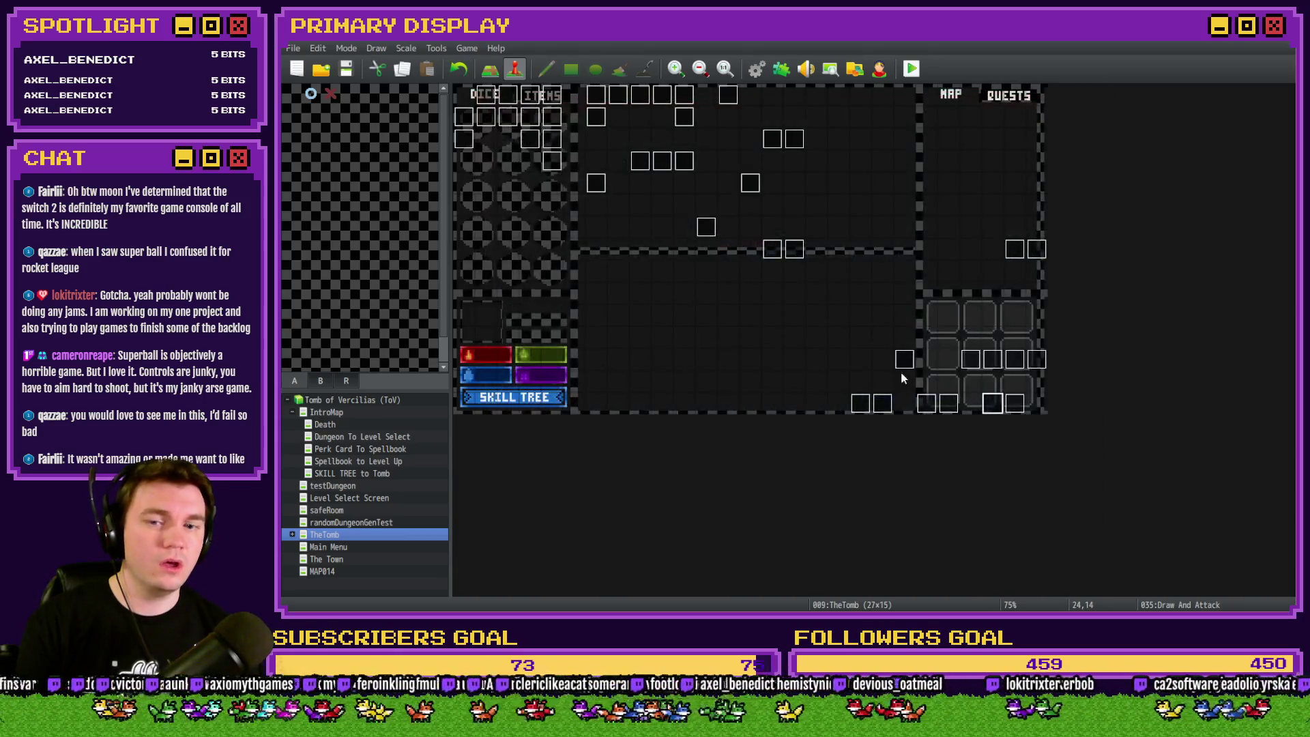
double_click(560, 188)
scroll(1090, 309, "down", 10)
left_click_drag(1090, 304, 1093, 350)
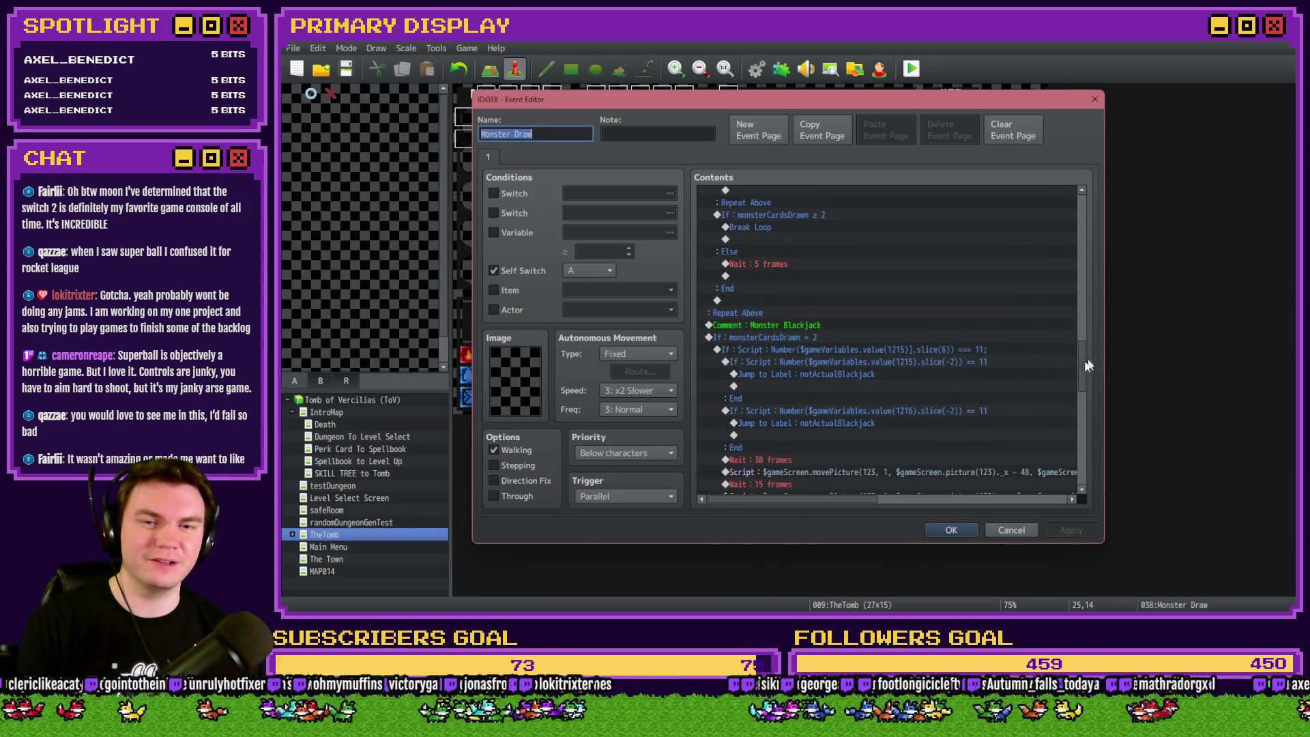
scroll(847, 376, "up", 2)
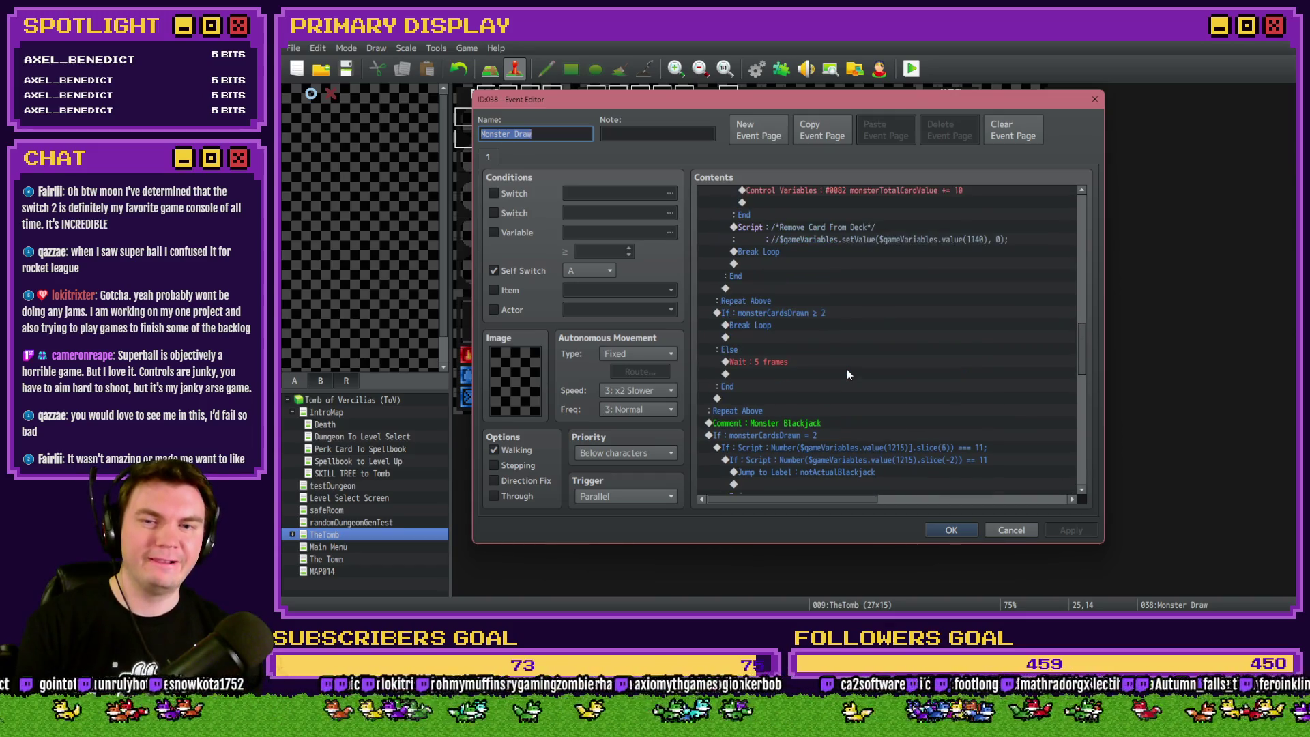
scroll(847, 368, "down", 3)
Review the monsterCardsDrawn = 2 branch condition and accept it as is.
left_click(848, 350)
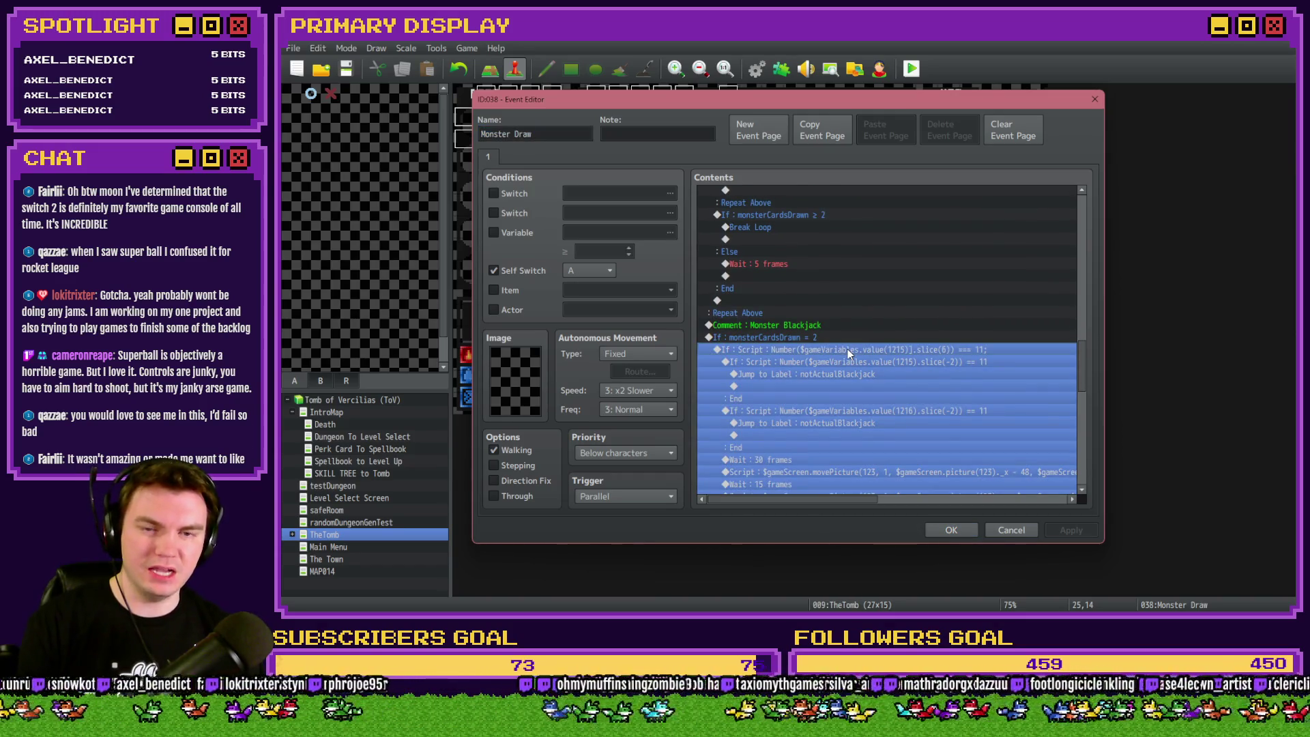
left_click(854, 338)
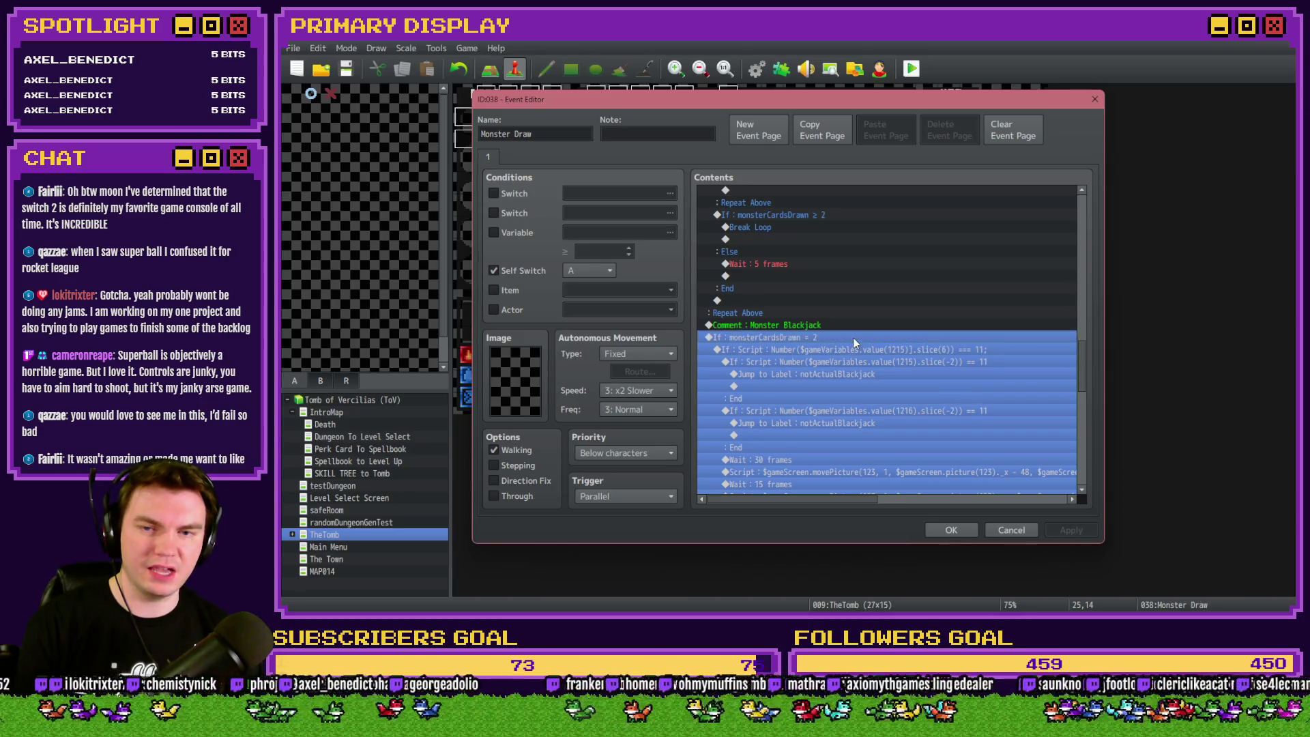
left_click(845, 327)
left_click(842, 326)
double_click(837, 337)
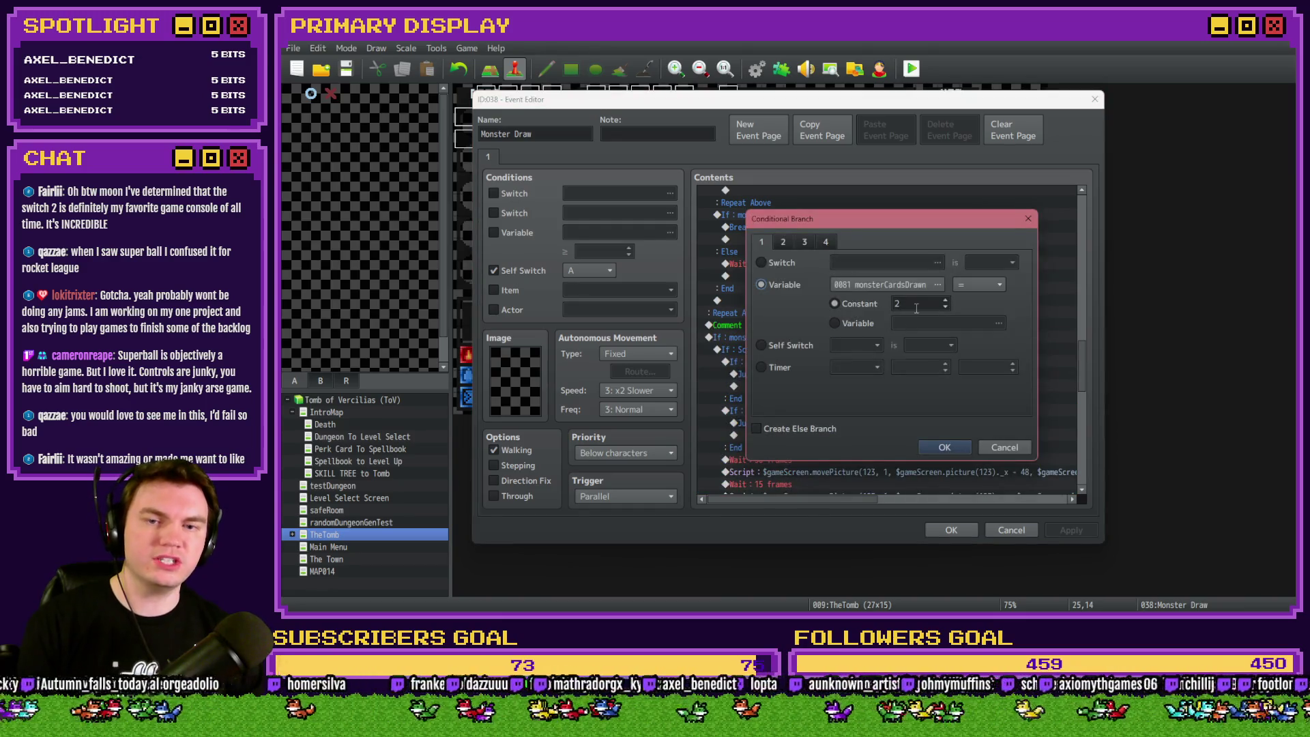
left_click(945, 448)
Accept the Monster Draw edits, save the project and launch a playtest.
left_click(951, 528)
left_click(911, 68)
left_click(713, 345)
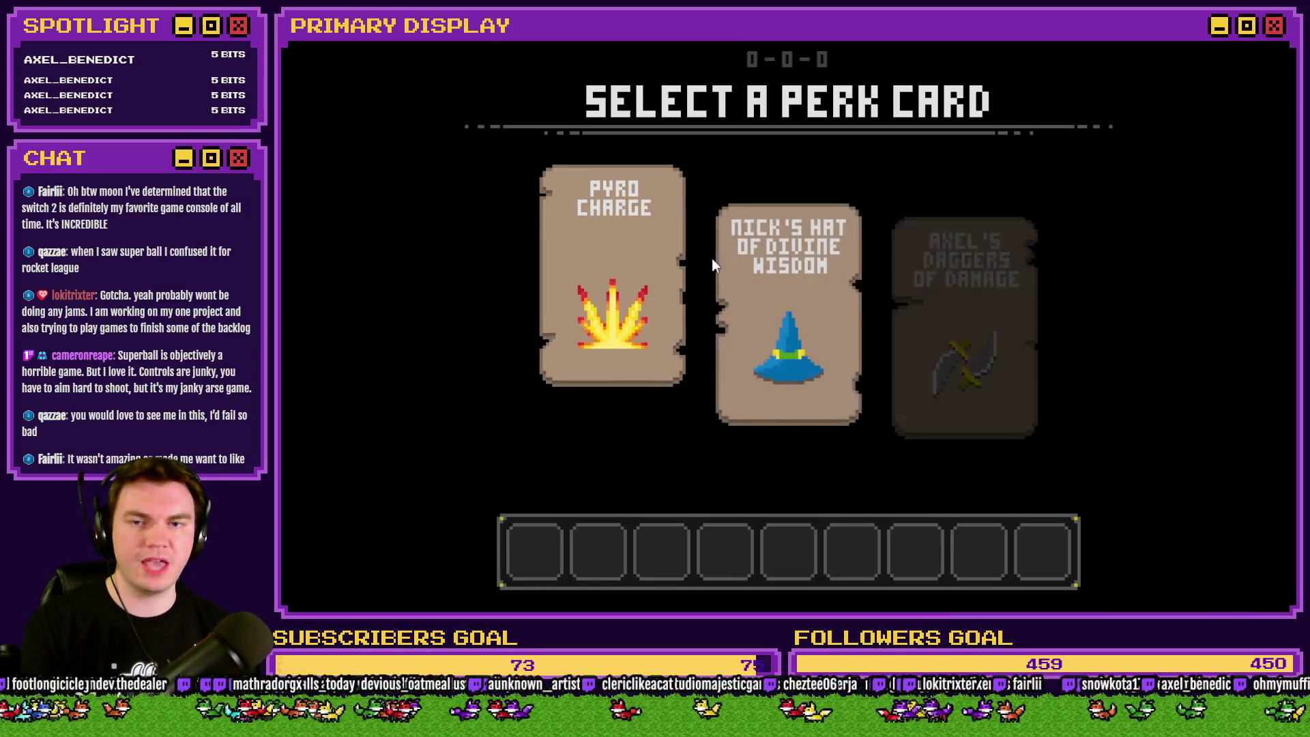
Pick a perk card, check MonsterHand 1 and 2 hold CARD1-11 and CARD1-13 in debug, then quit.
left_click(755, 248)
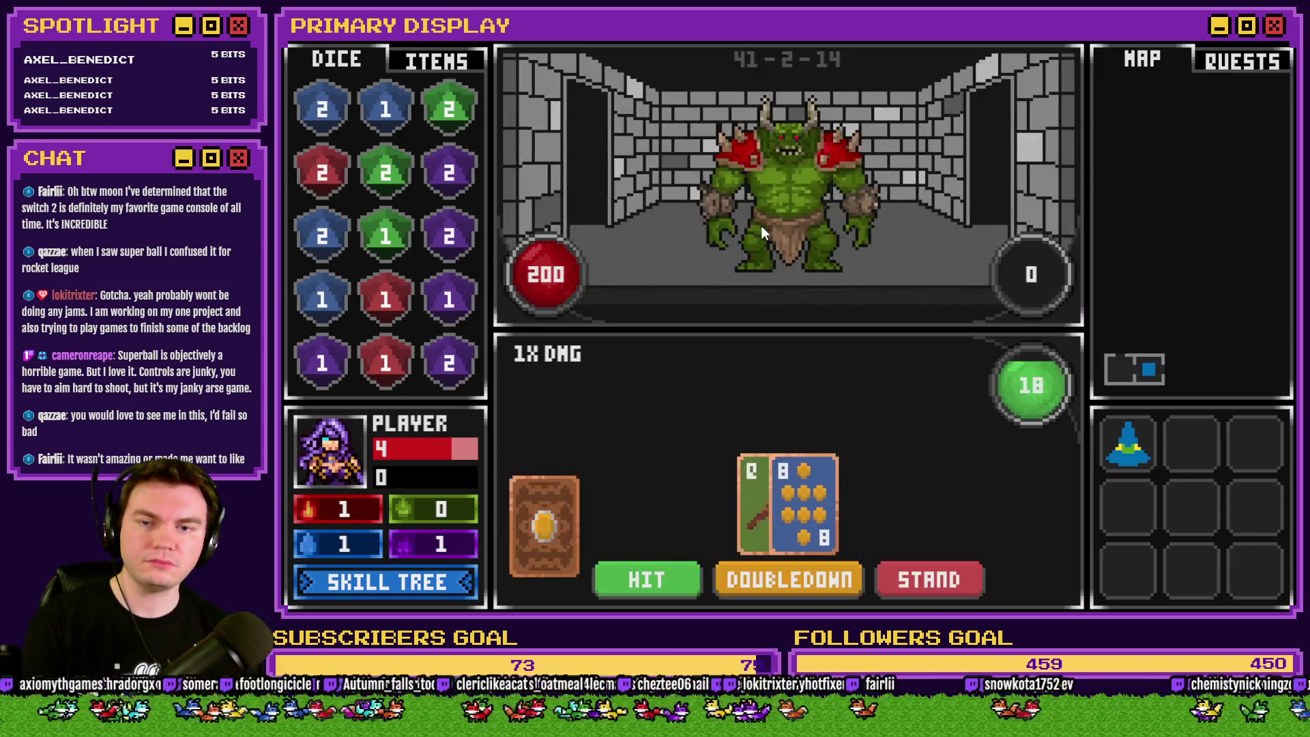
key("F9")
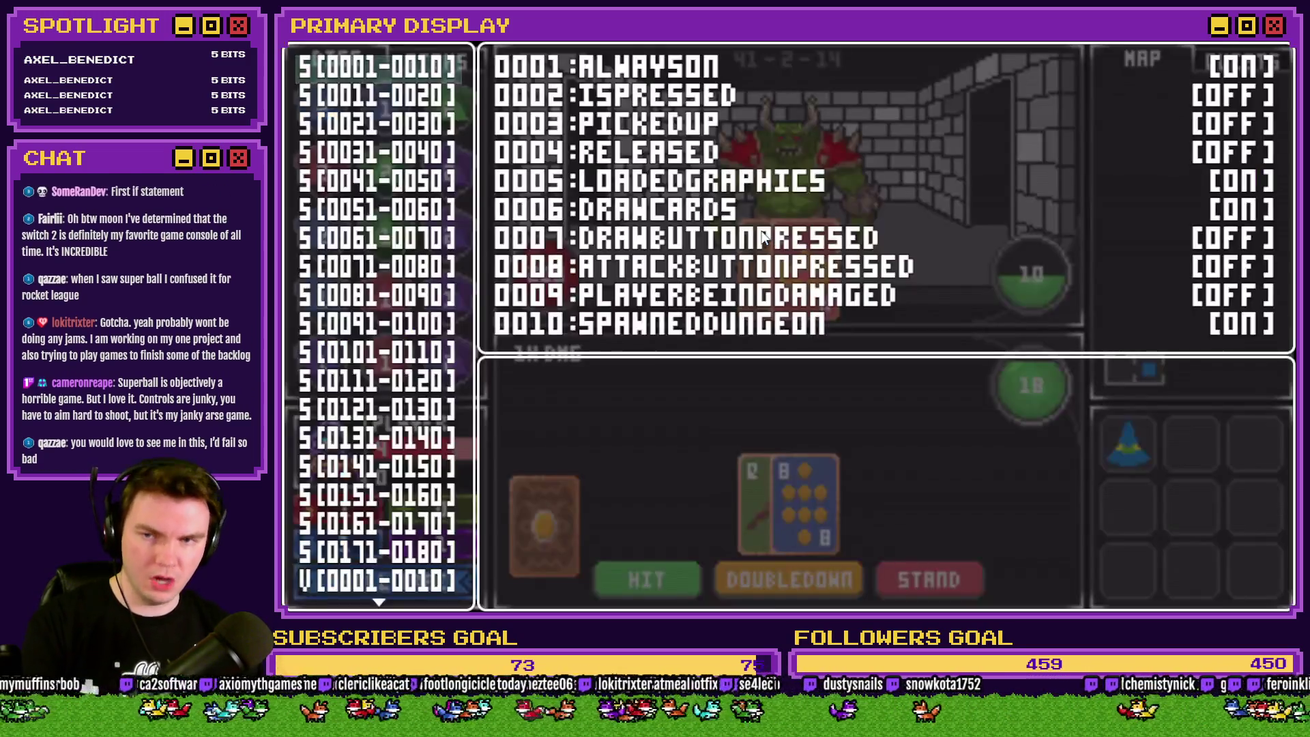
key("Up")
key("Up")
key("Up")
key("Up")
key("Up")
key("Up")
key("Up")
key("Up")
key("Up")
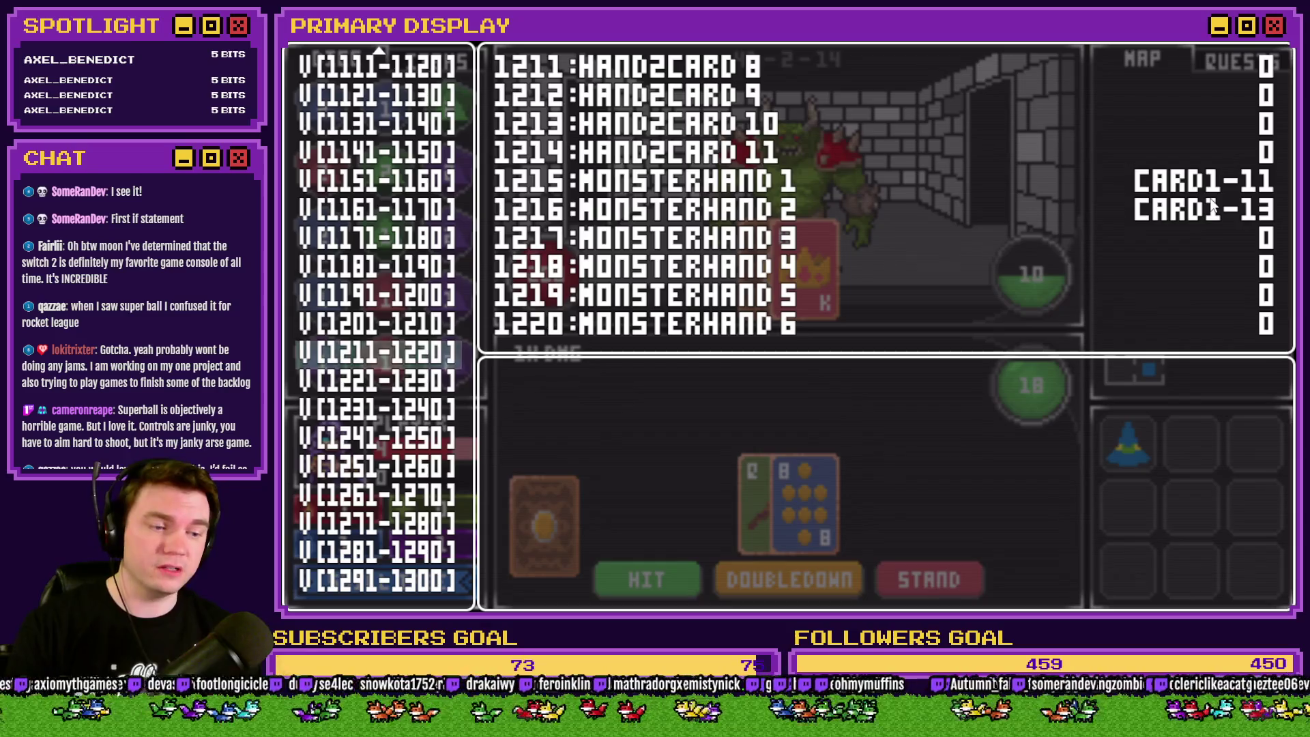
left_click(1280, 49)
Reopen Monster Draw, confirm the monsterCardsDrawn branch and inspect the value(1215) slice condition.
double_click(1014, 403)
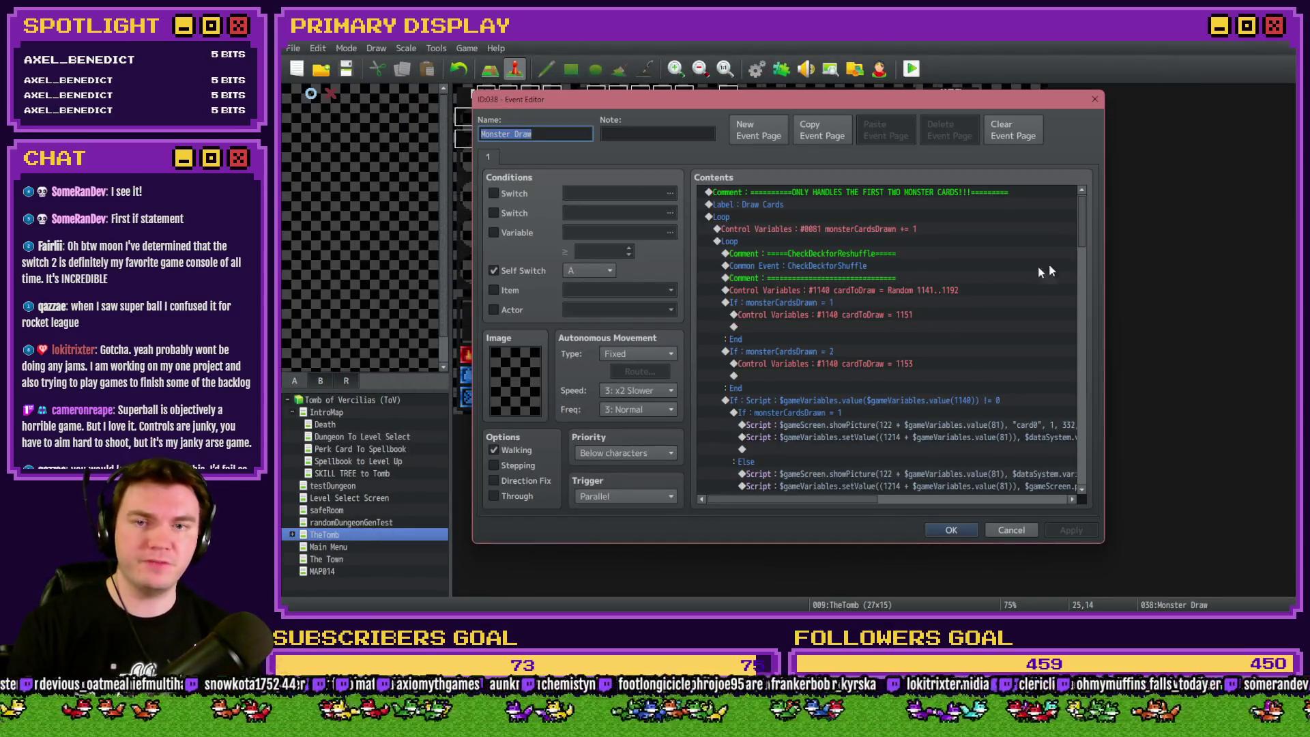
left_click_drag(1085, 208, 1080, 361)
double_click(847, 306)
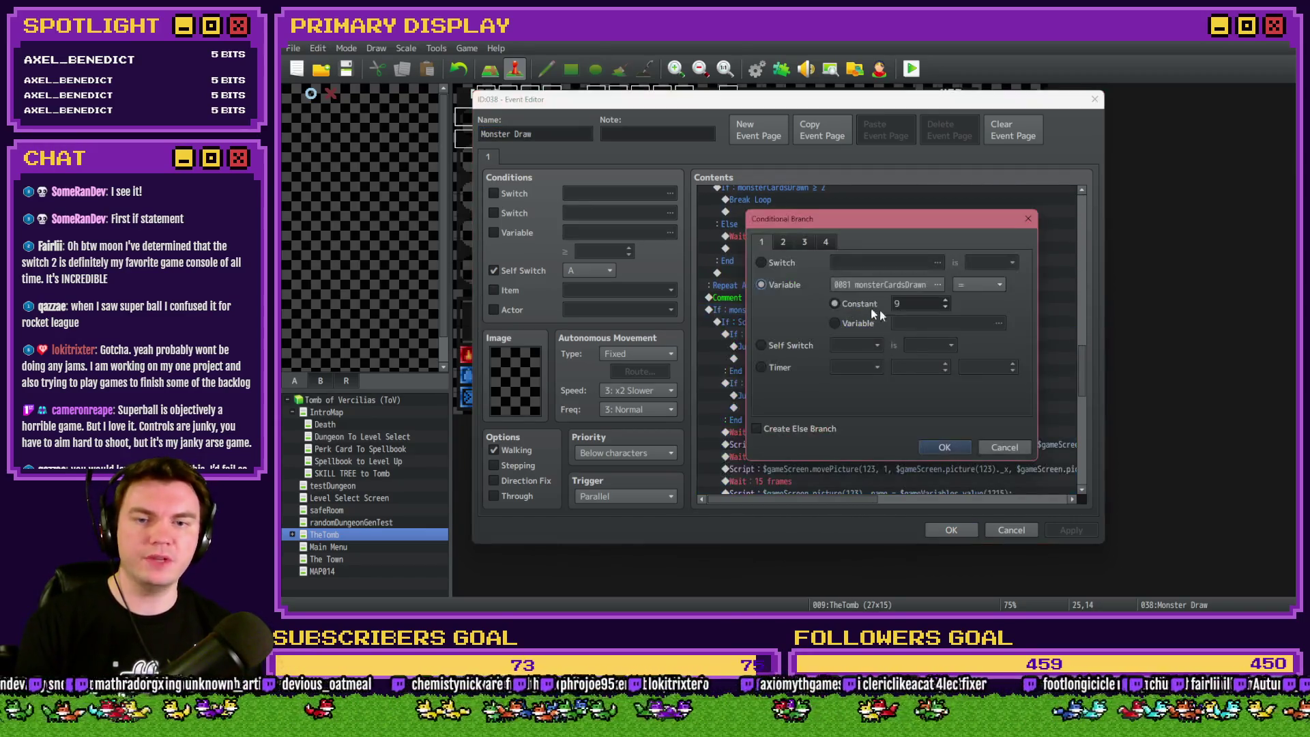
type("3")
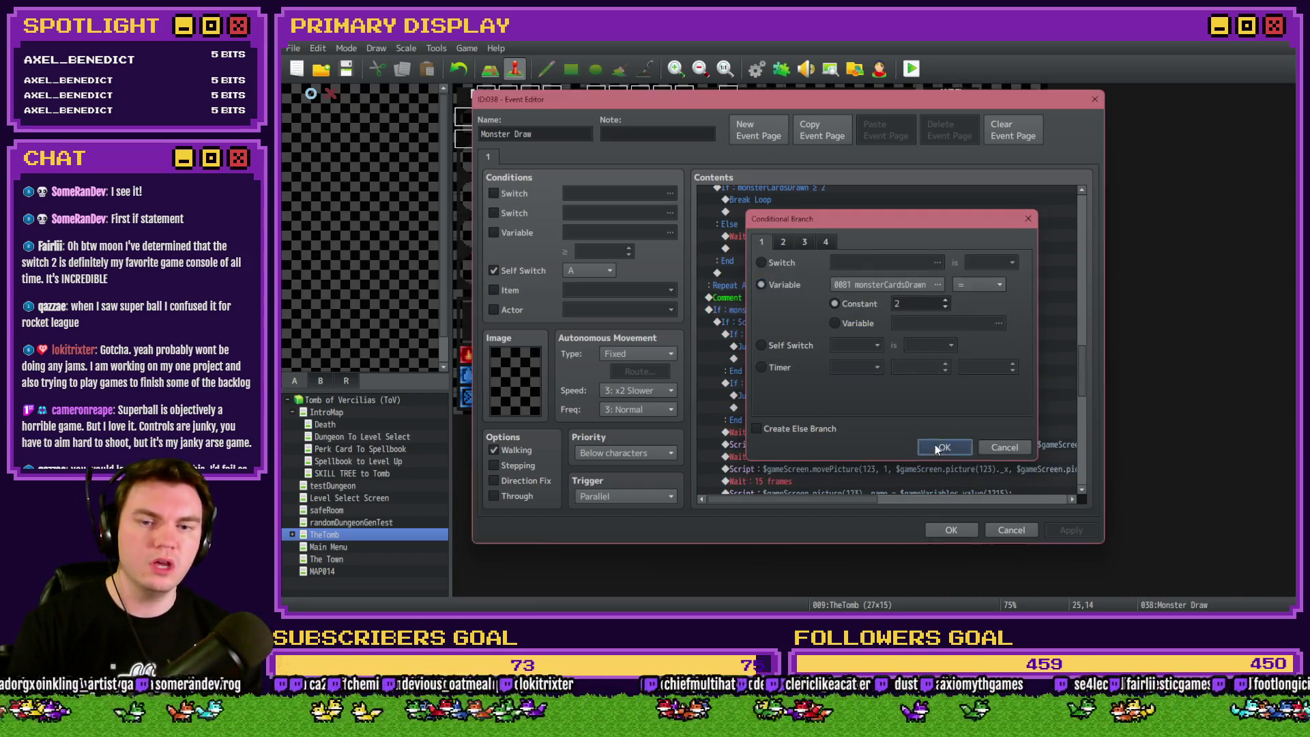
left_click(944, 448)
double_click(830, 318)
left_click(942, 402)
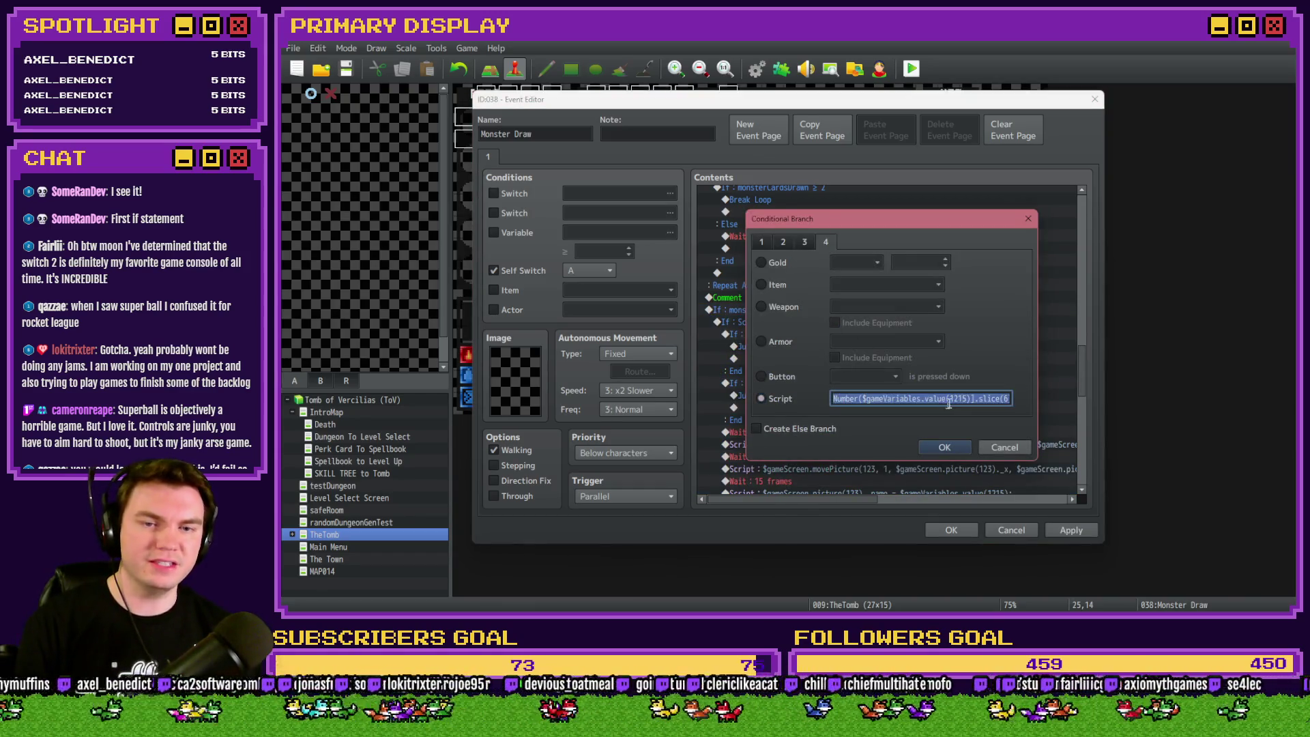
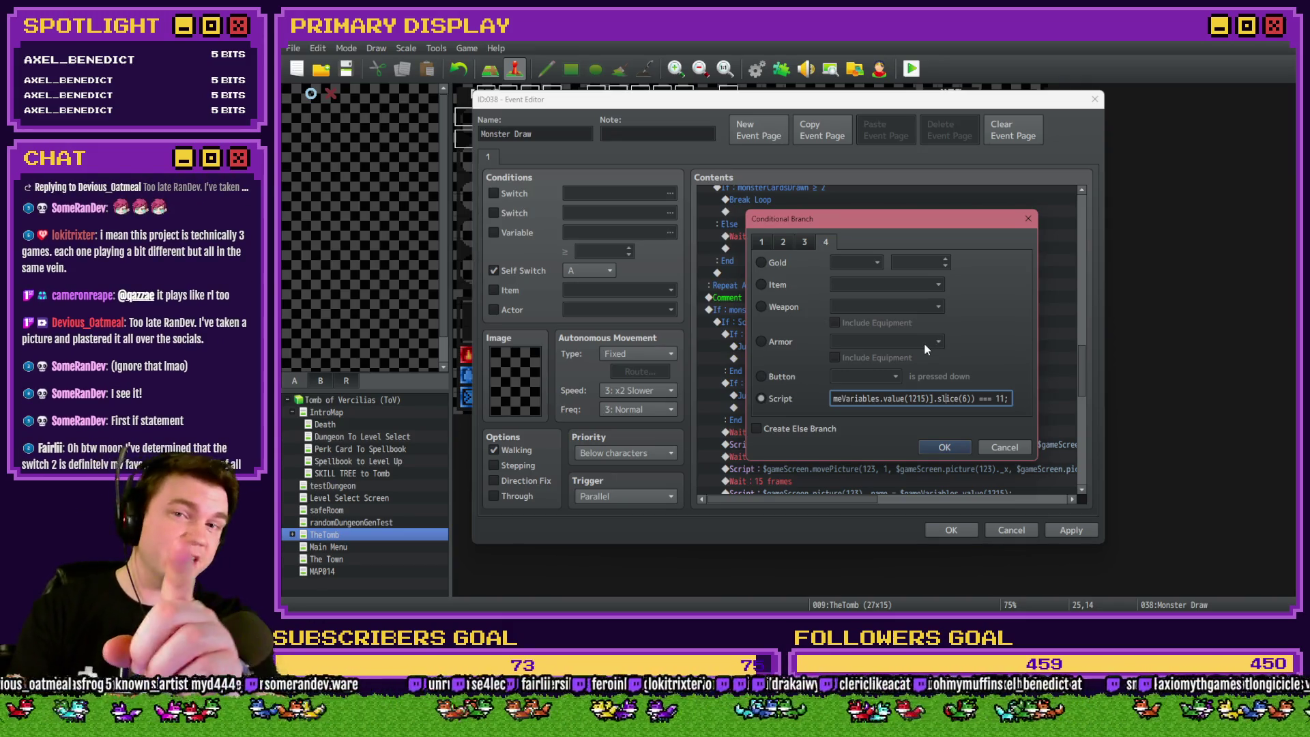
Reopen the Monster Draw branch's script condition and bring focus back to it.
left_click(952, 446)
double_click(816, 325)
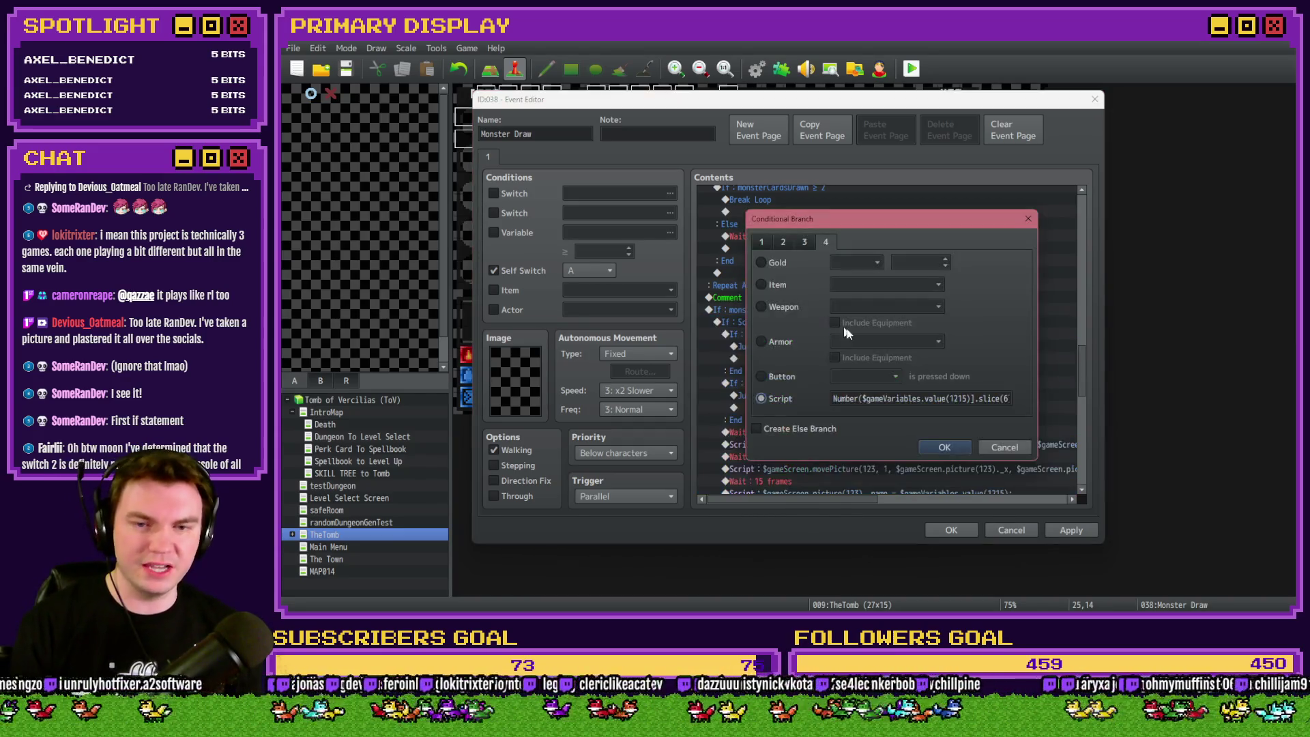
left_click_drag(934, 399, 868, 400)
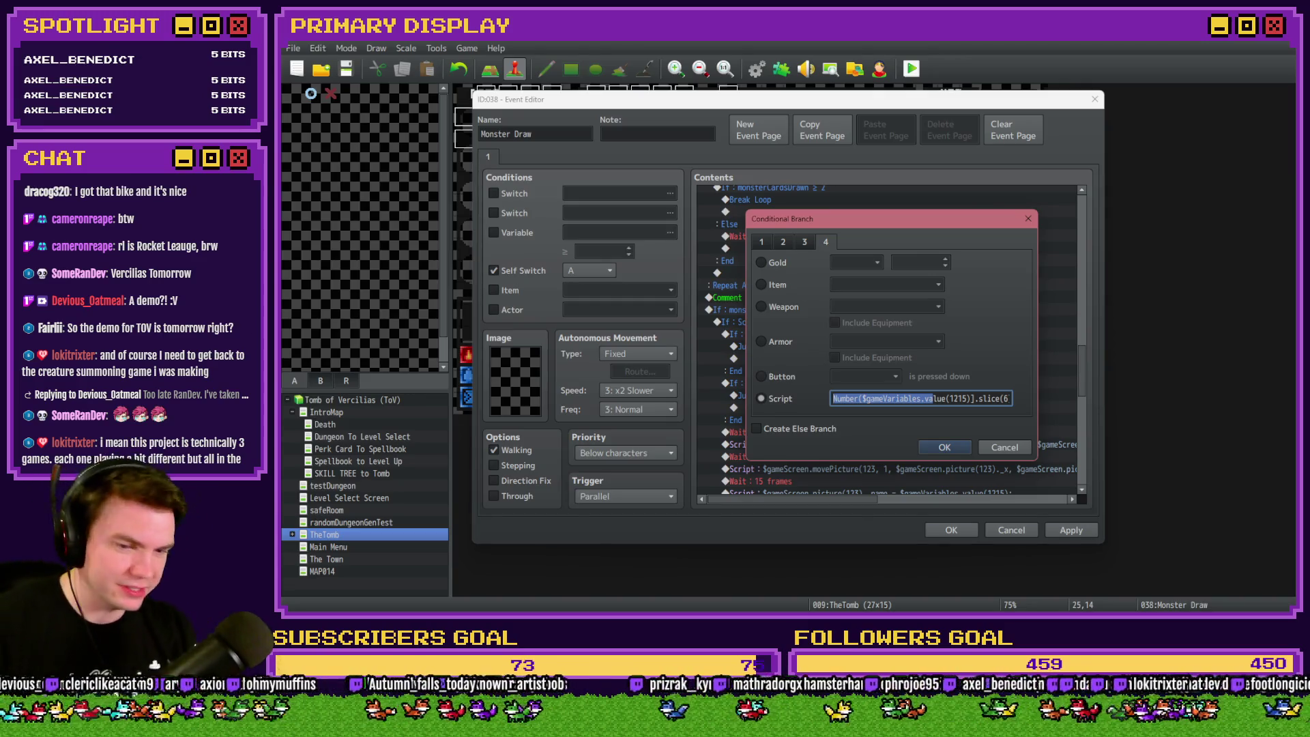
key("alt+Tab")
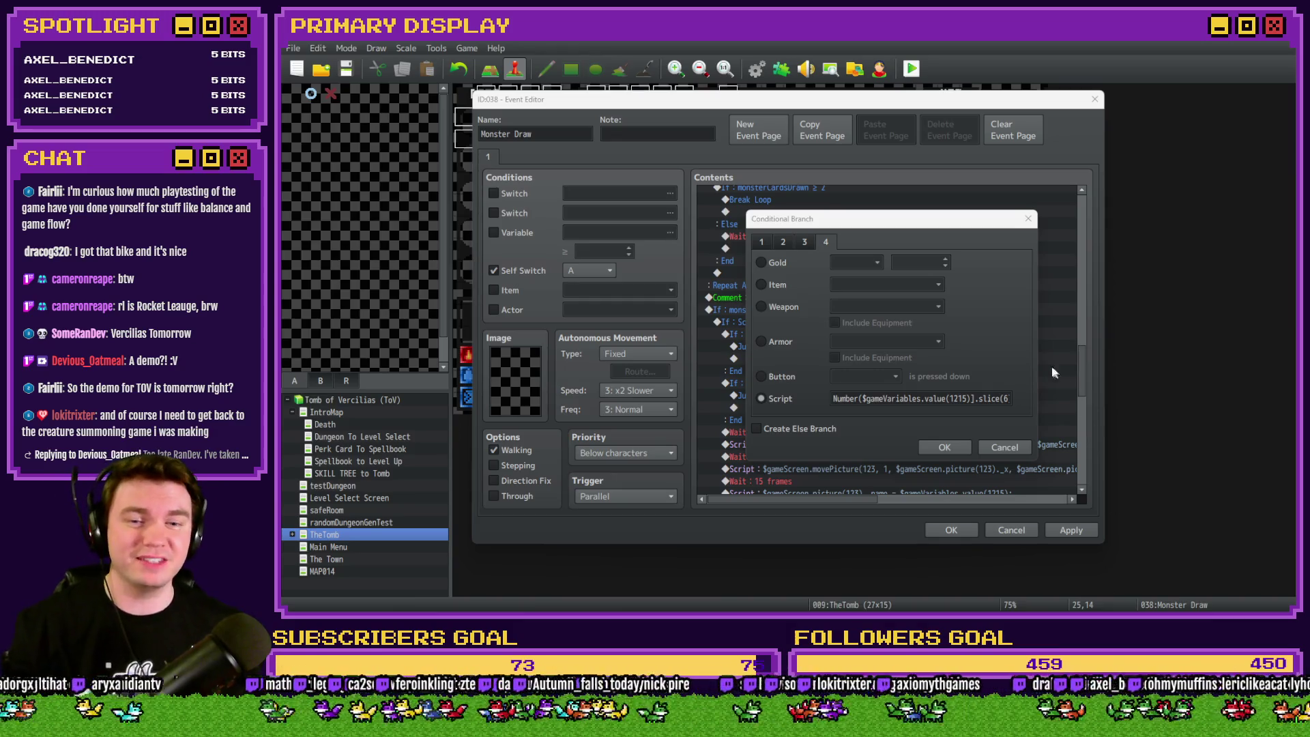
left_click(972, 338)
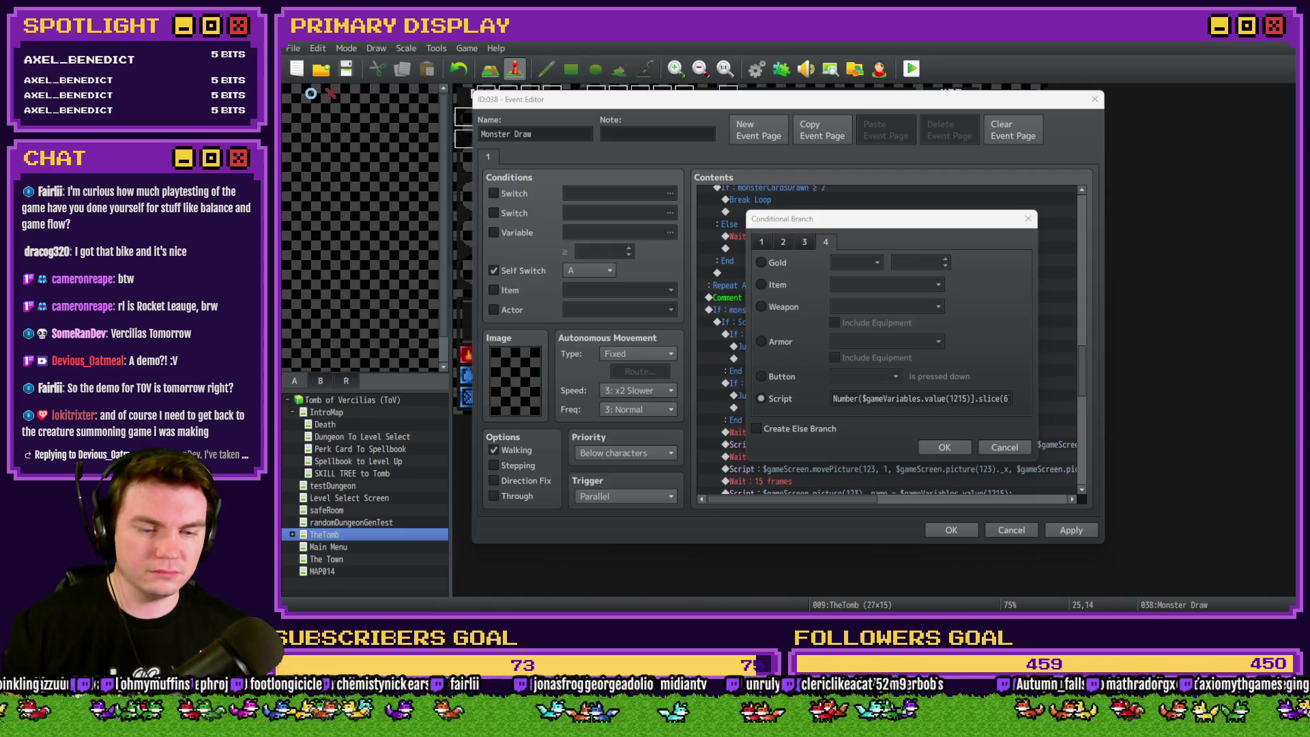
left_click(894, 436)
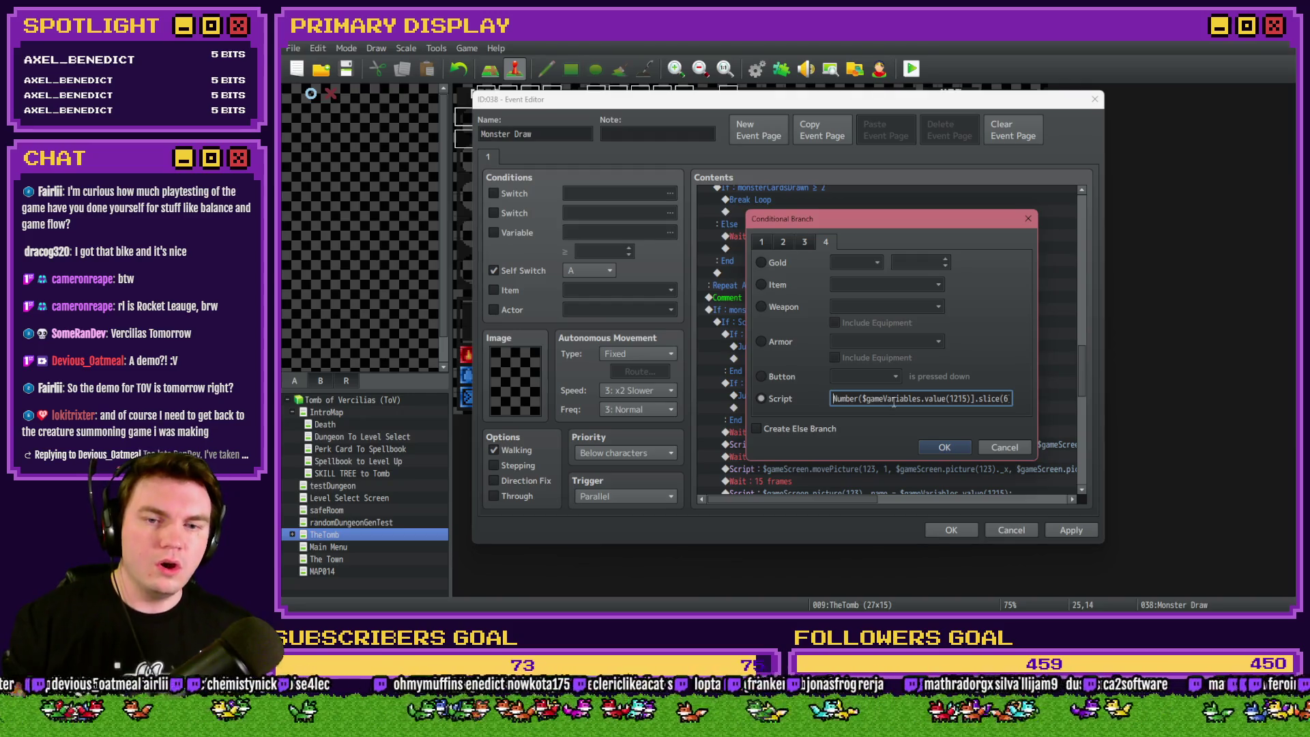
Delete the Number( wrapper and the extra closing parenthesis after value(1215).
double_click(846, 397)
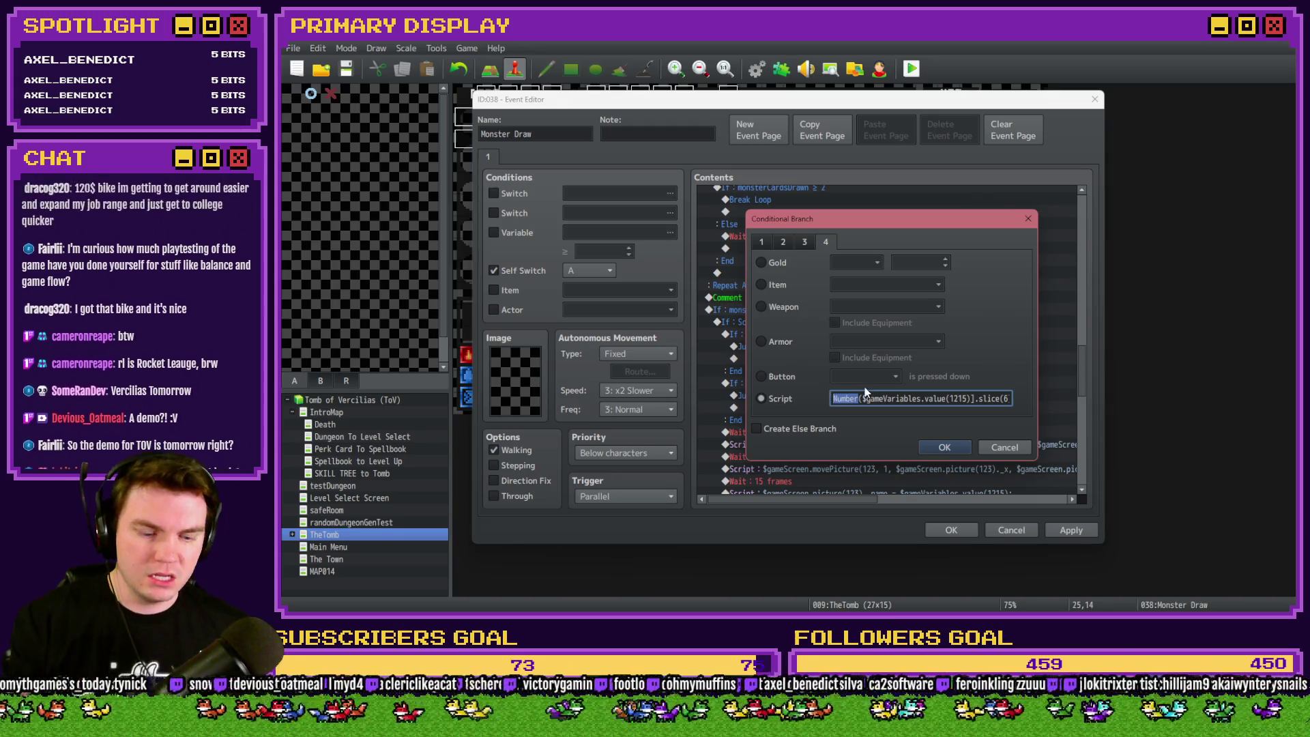
key("BackSpace")
key("Delete")
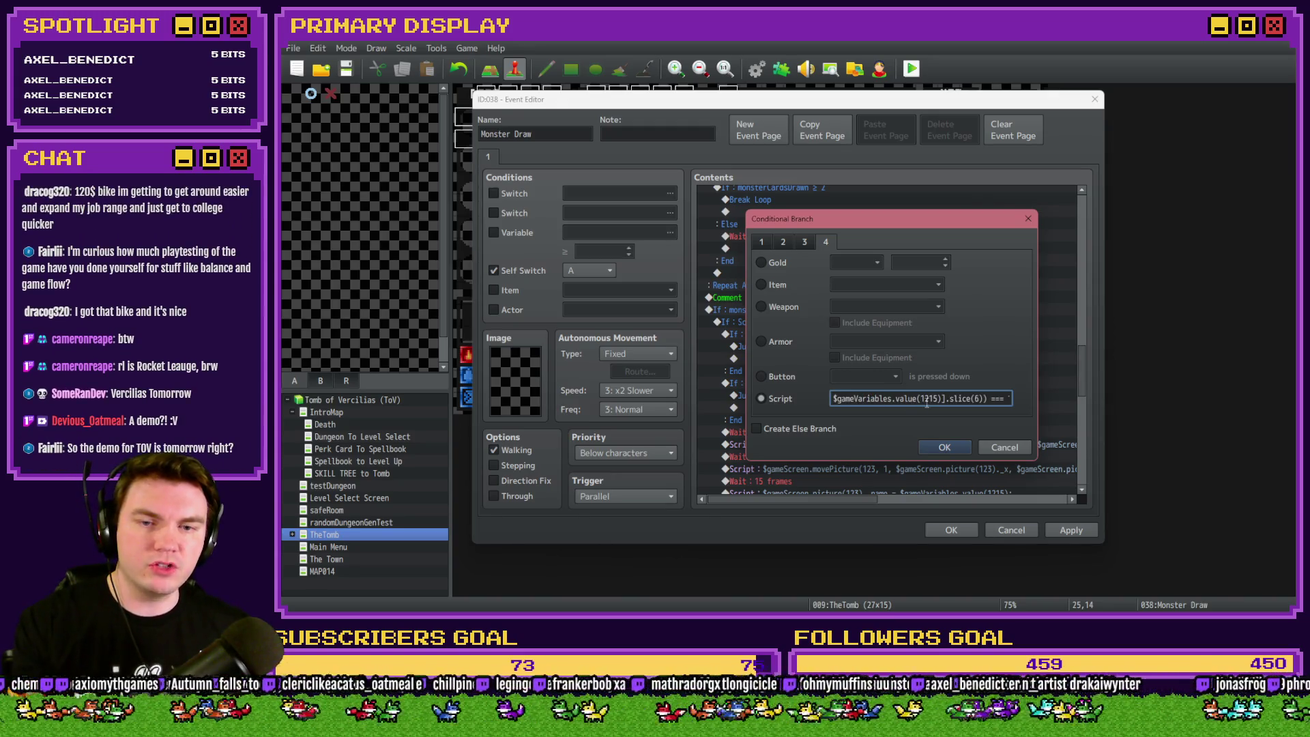
left_click(941, 400)
key("BackSpace")
Remove the leftover closing parentheses and place the caret just after slice(6.
key("Delete")
key("Delete")
key("Delete")
key("Delete")
key("Delete")
key("Delete")
key("Delete")
key("Delete")
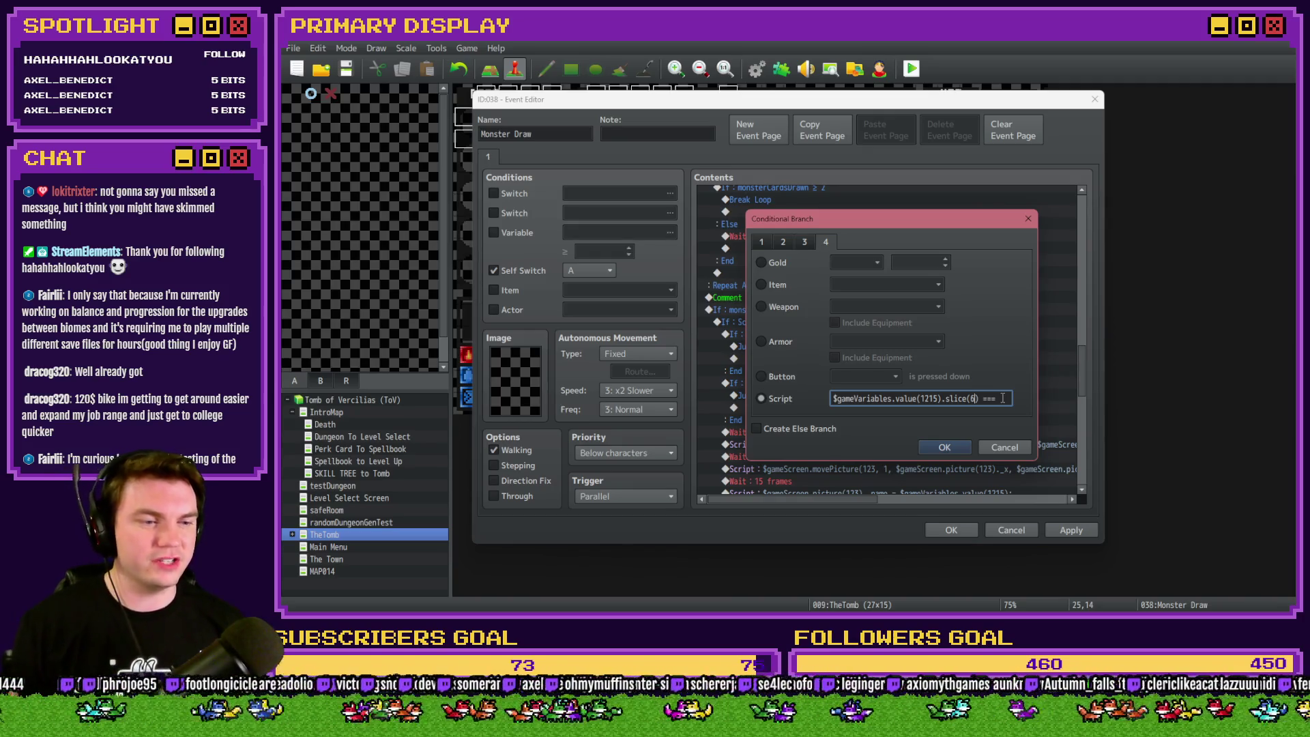
key("Left")
key("Left")
key("Left")
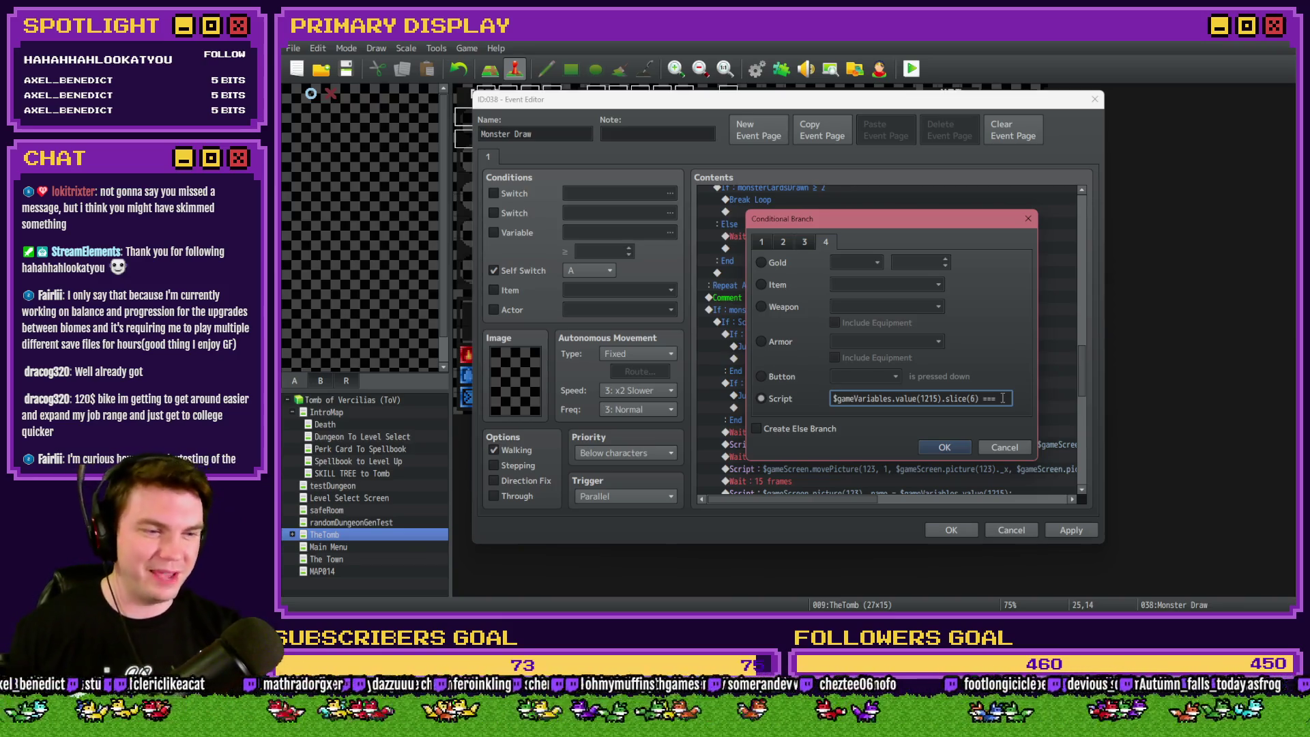
type(")")
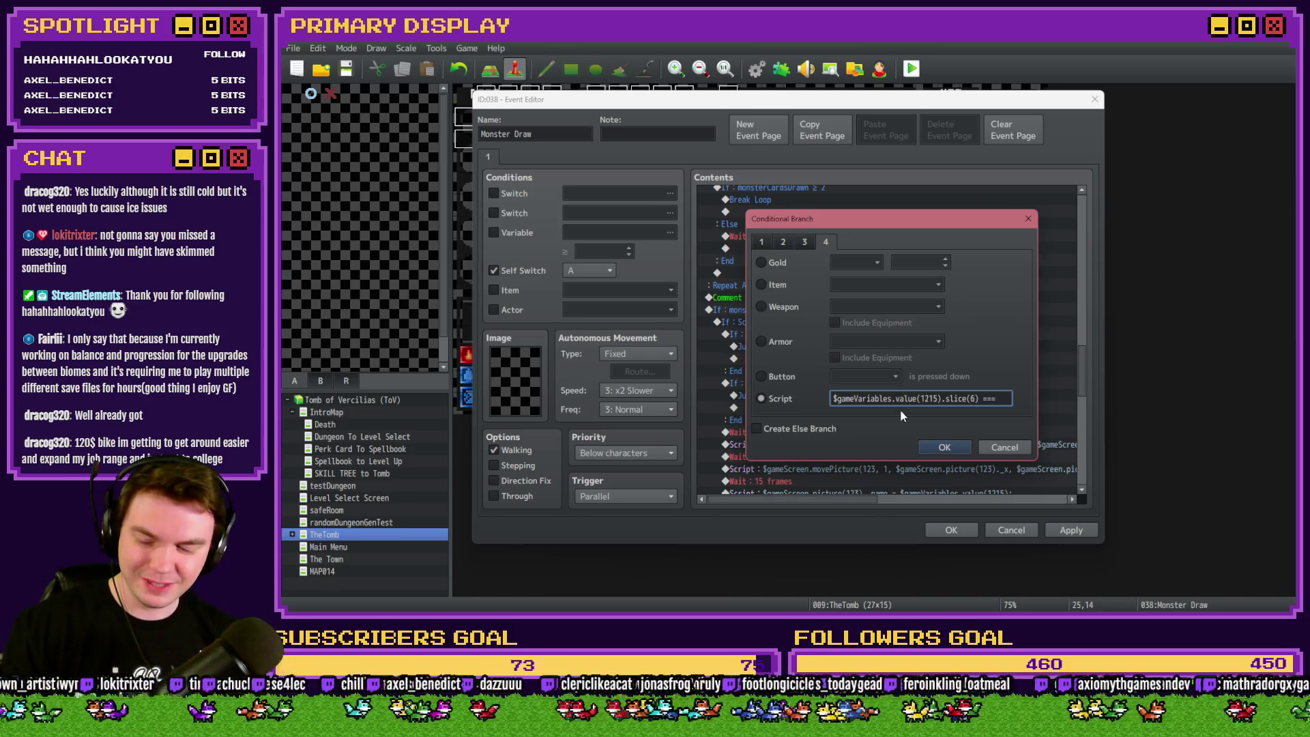
type(")")
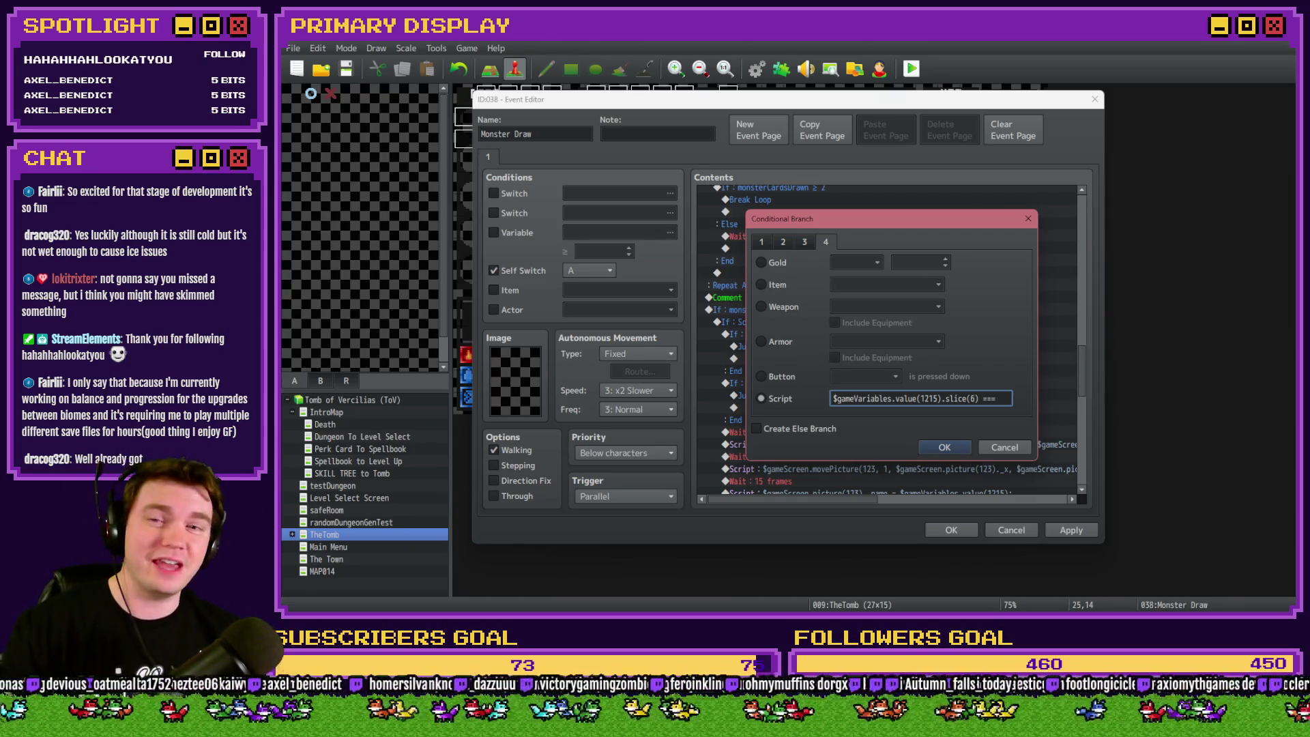
type(")")
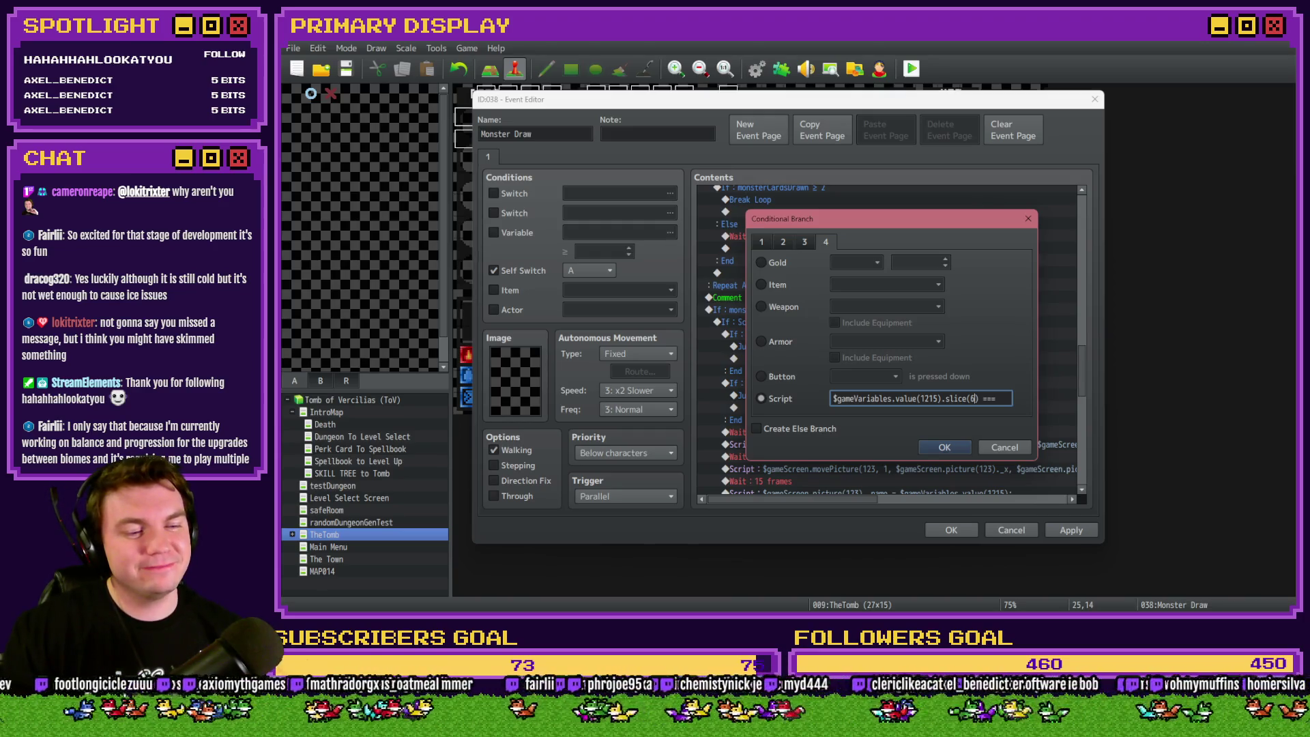
type(")")
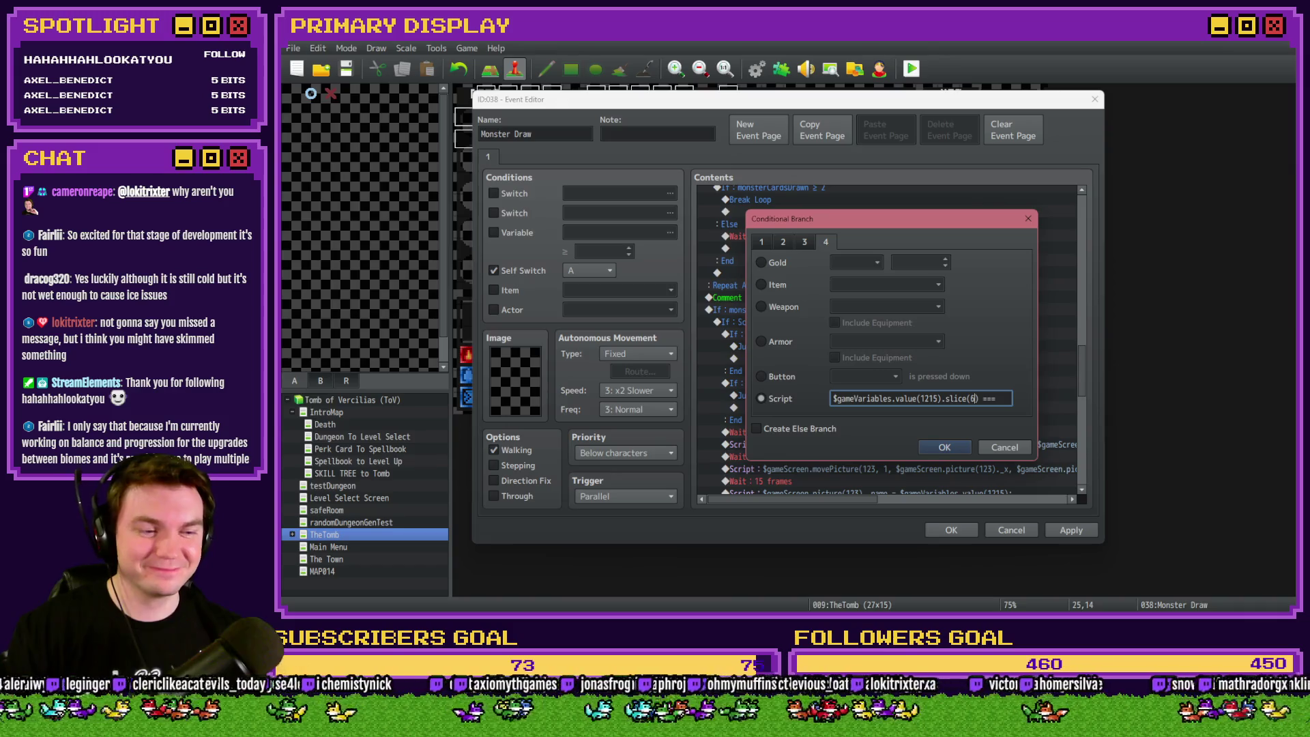
Move the caret to just after slice(6 so the closing parenthesis can be typed.
key("Left")
key("Left")
key("Left")
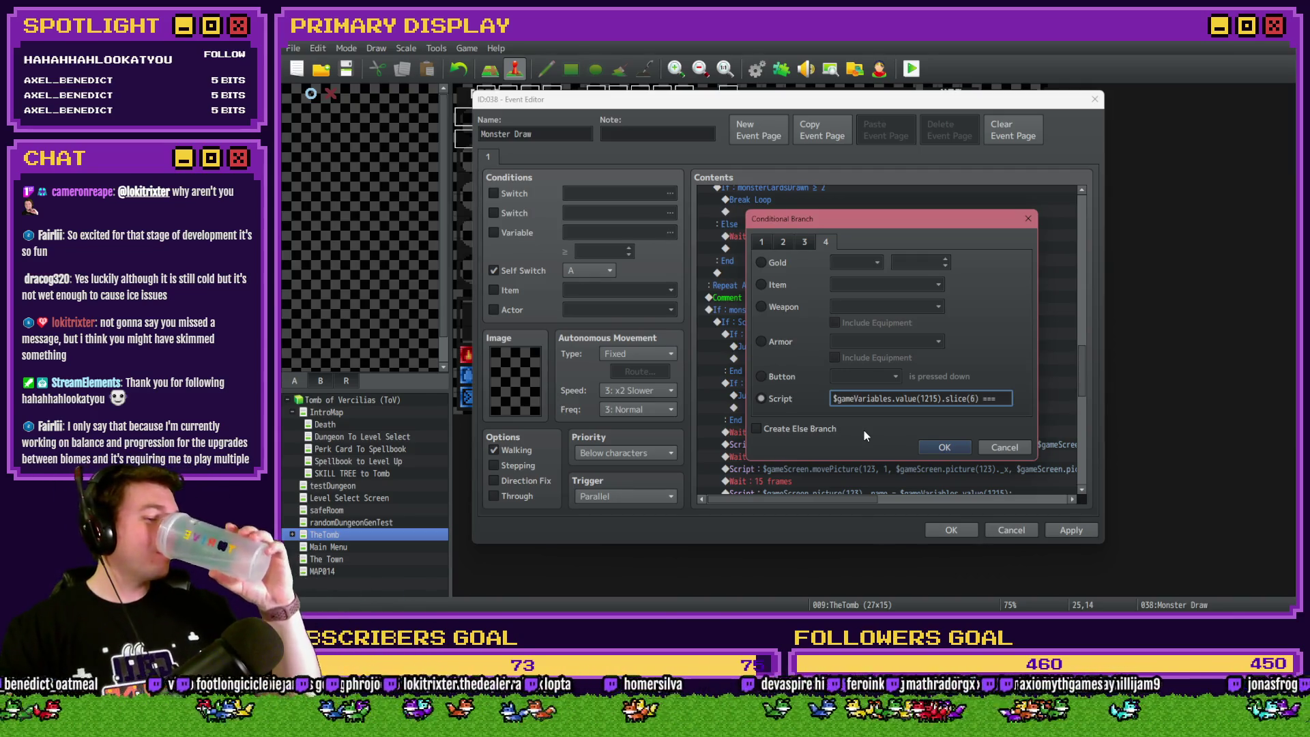
type(")")
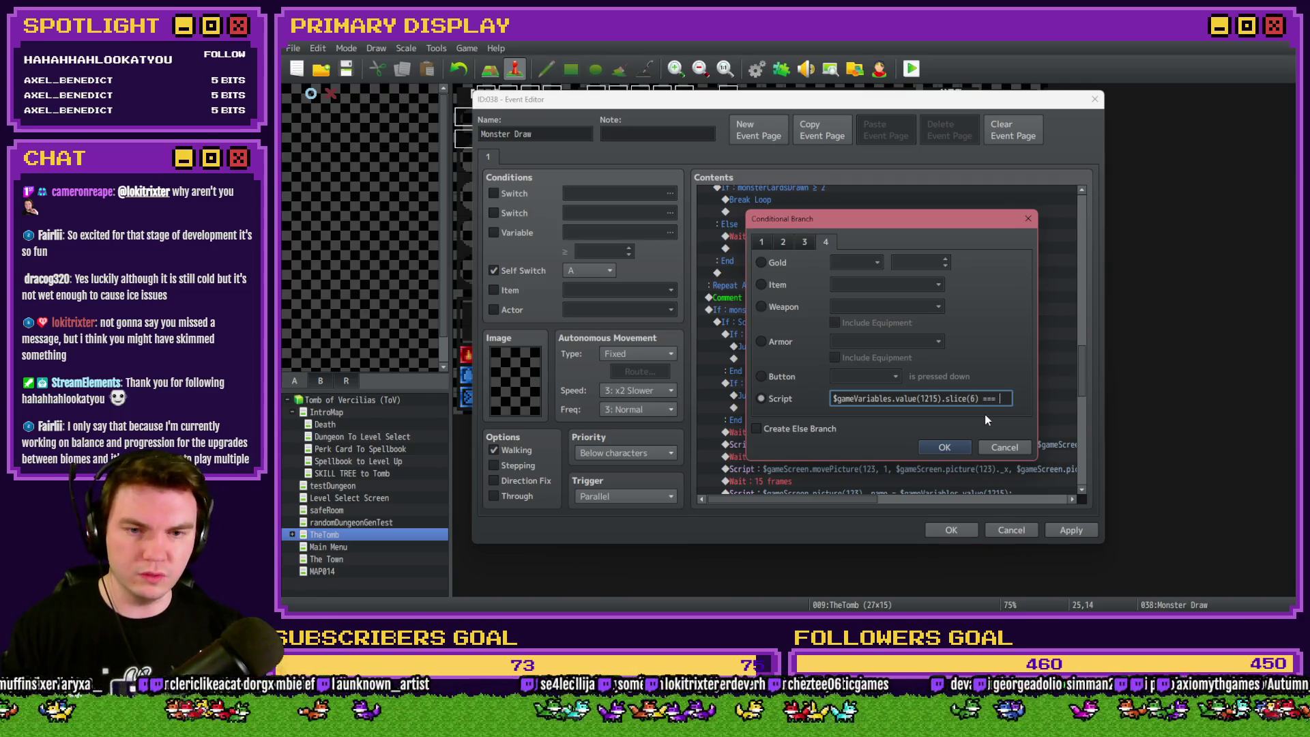
type("111\"")
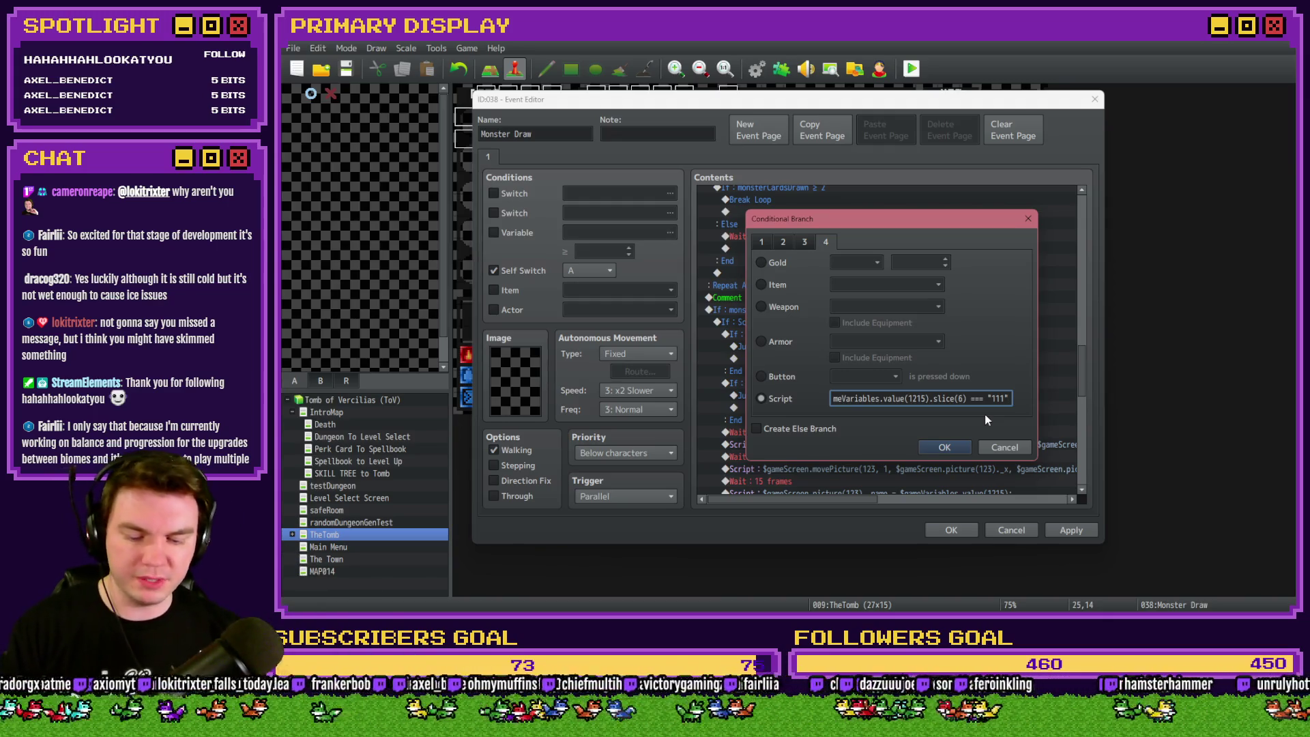
Replace the unfinished && () with a variable 1216 slice comparison against a one-digit string.
key("Home")
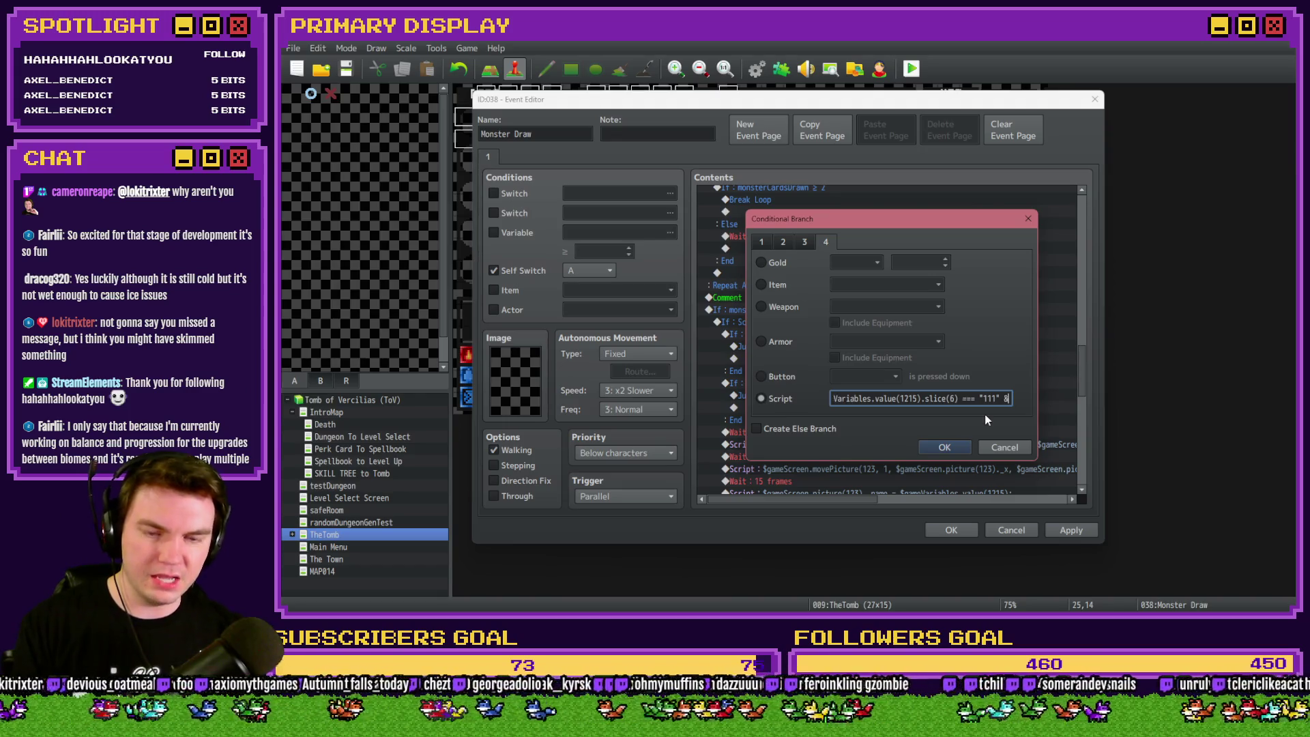
key("End")
type("&&")
key("ctrl+a")
key("End")
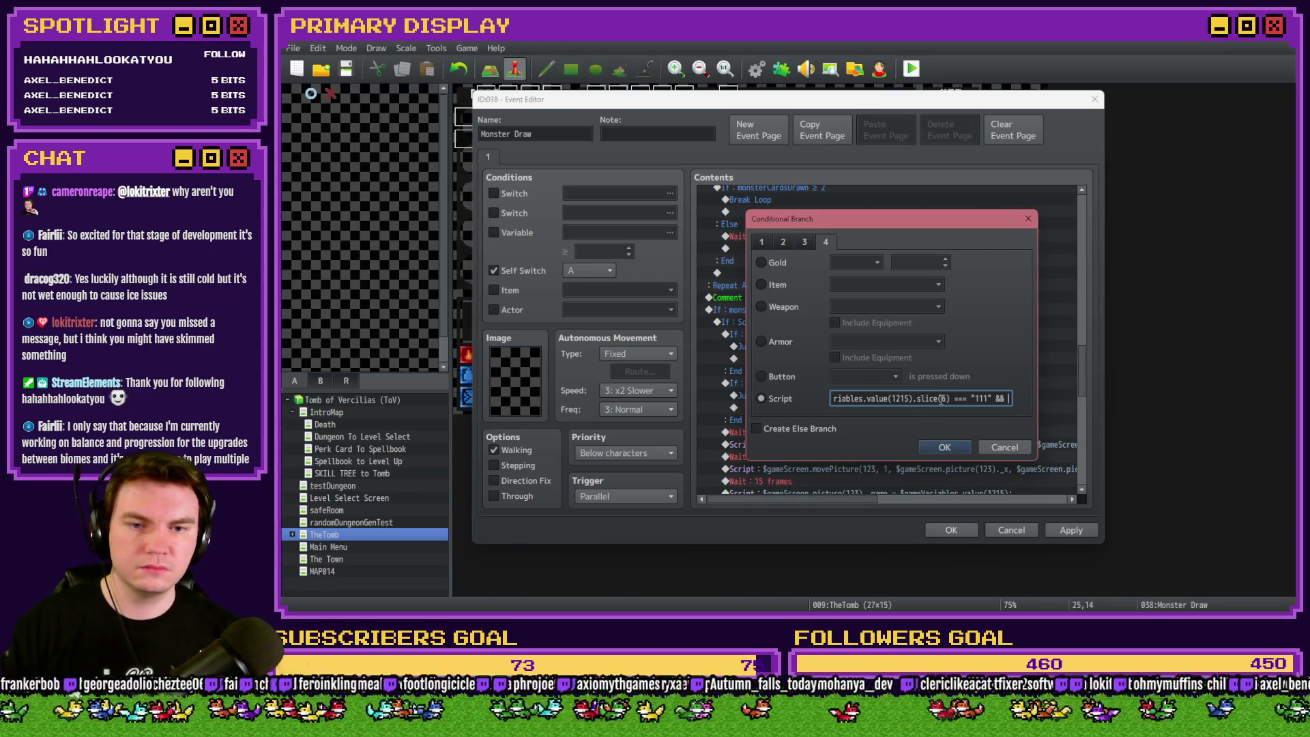
type("()")
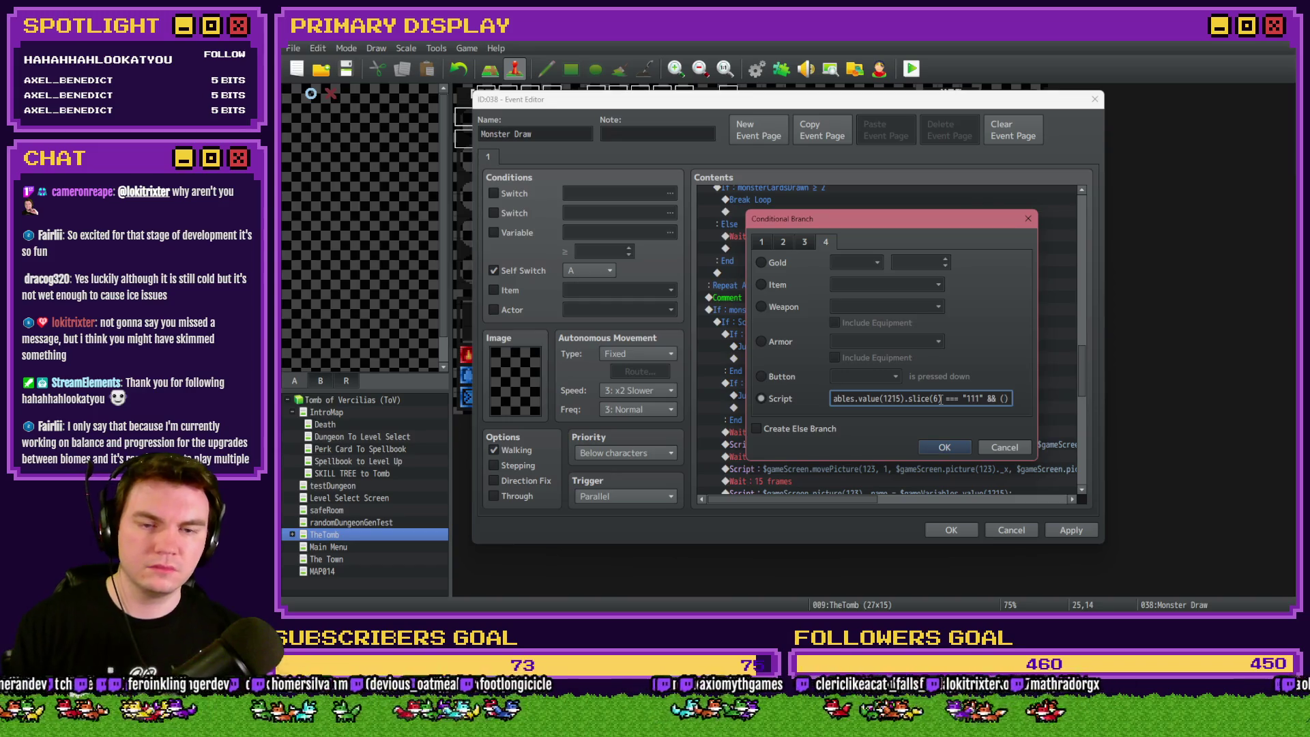
key("BackSpace")
key("BackSpace")
key("BackSpace")
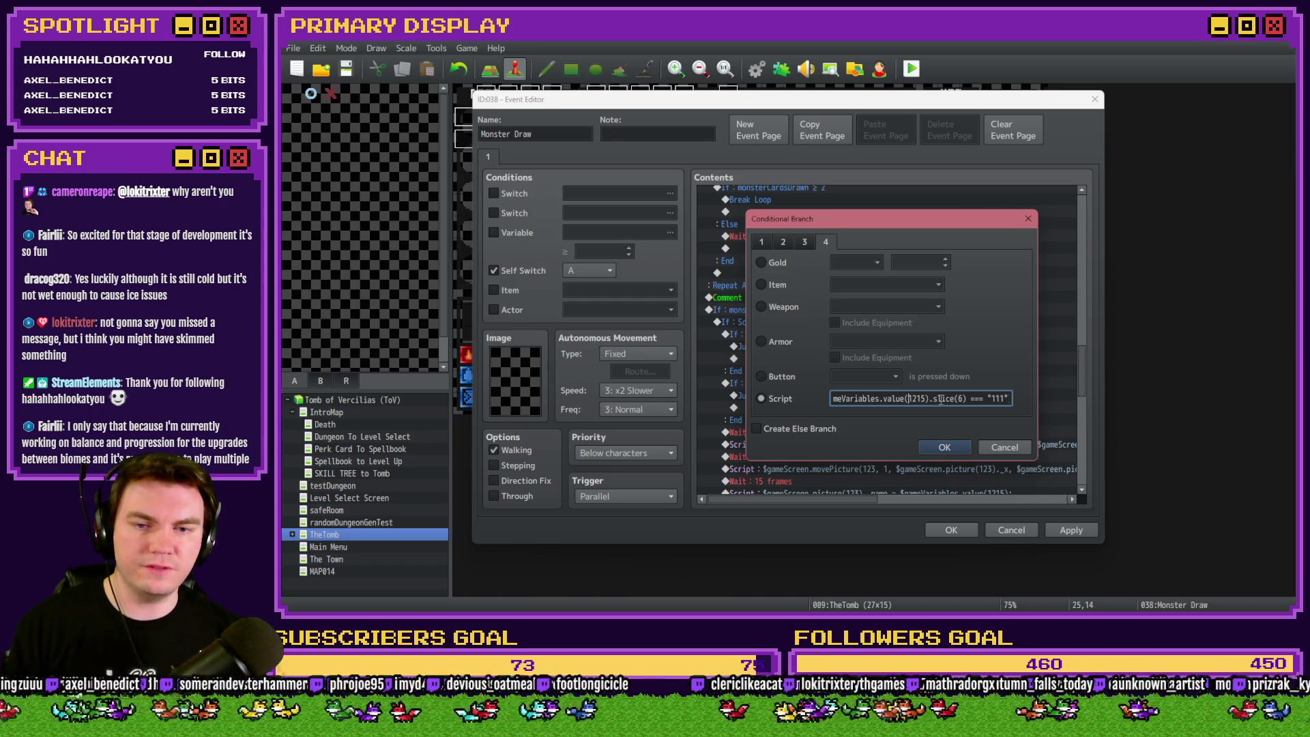
key("Right")
key("Right")
key("BackSpace")
type("6")
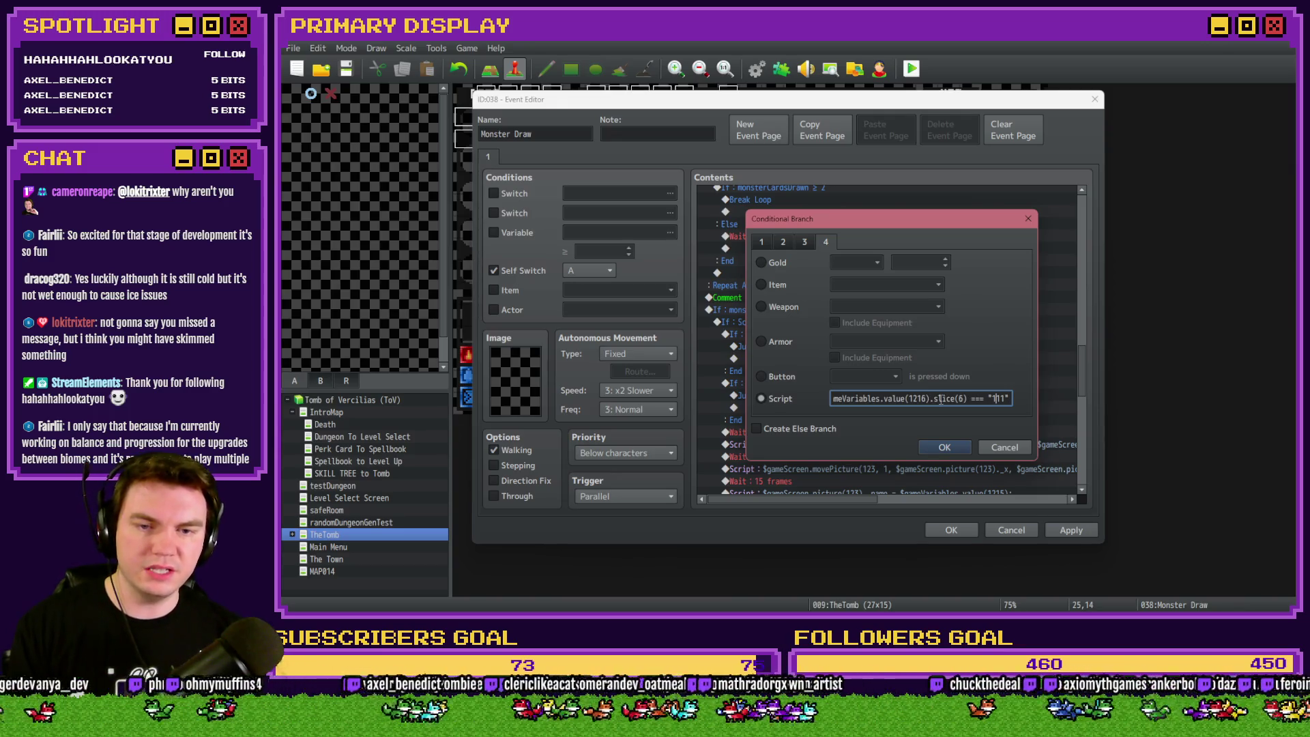
key("BackSpace")
key("BackSpace")
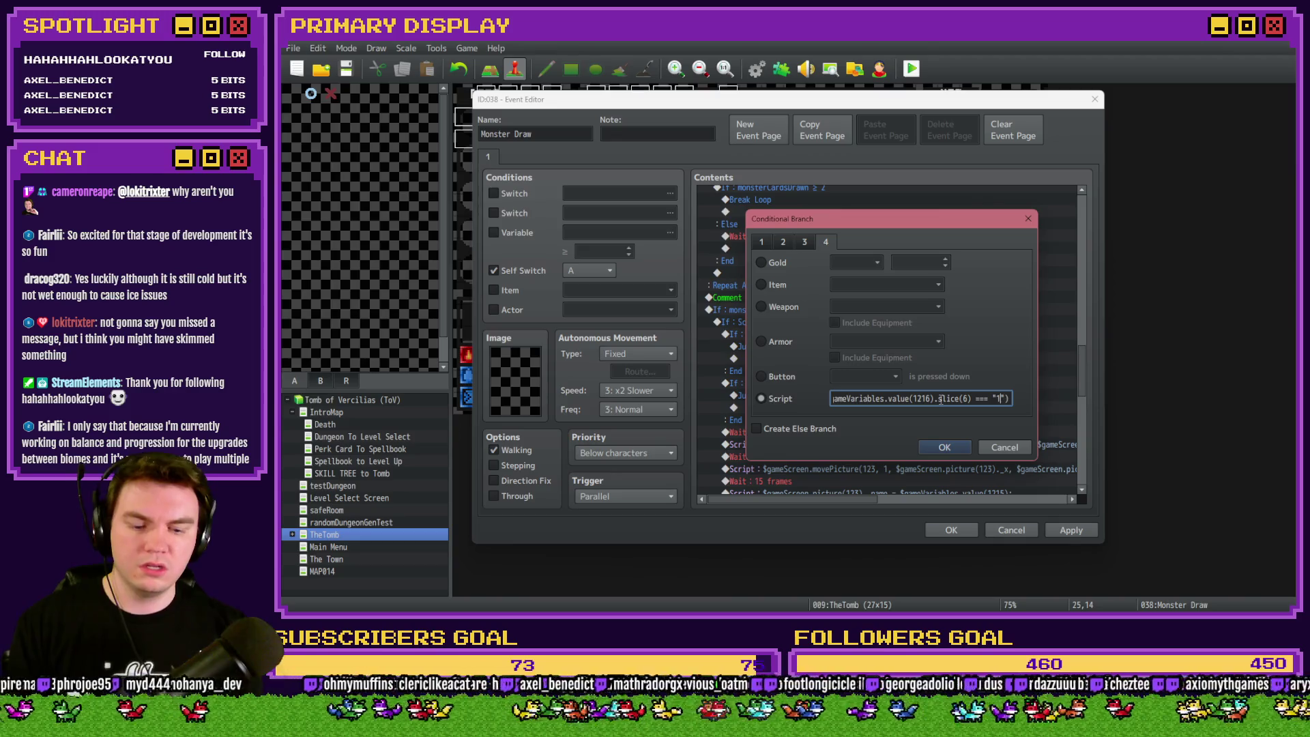
type("0\"")
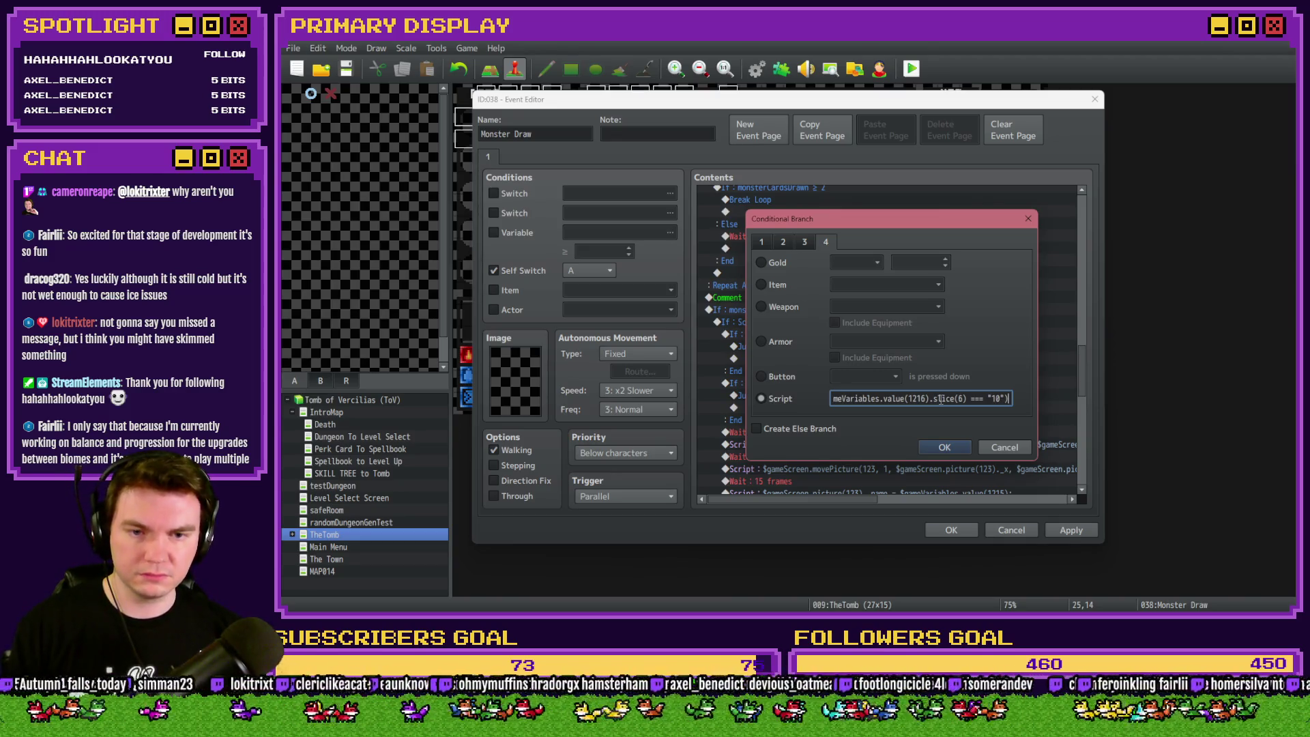
type(" ||")
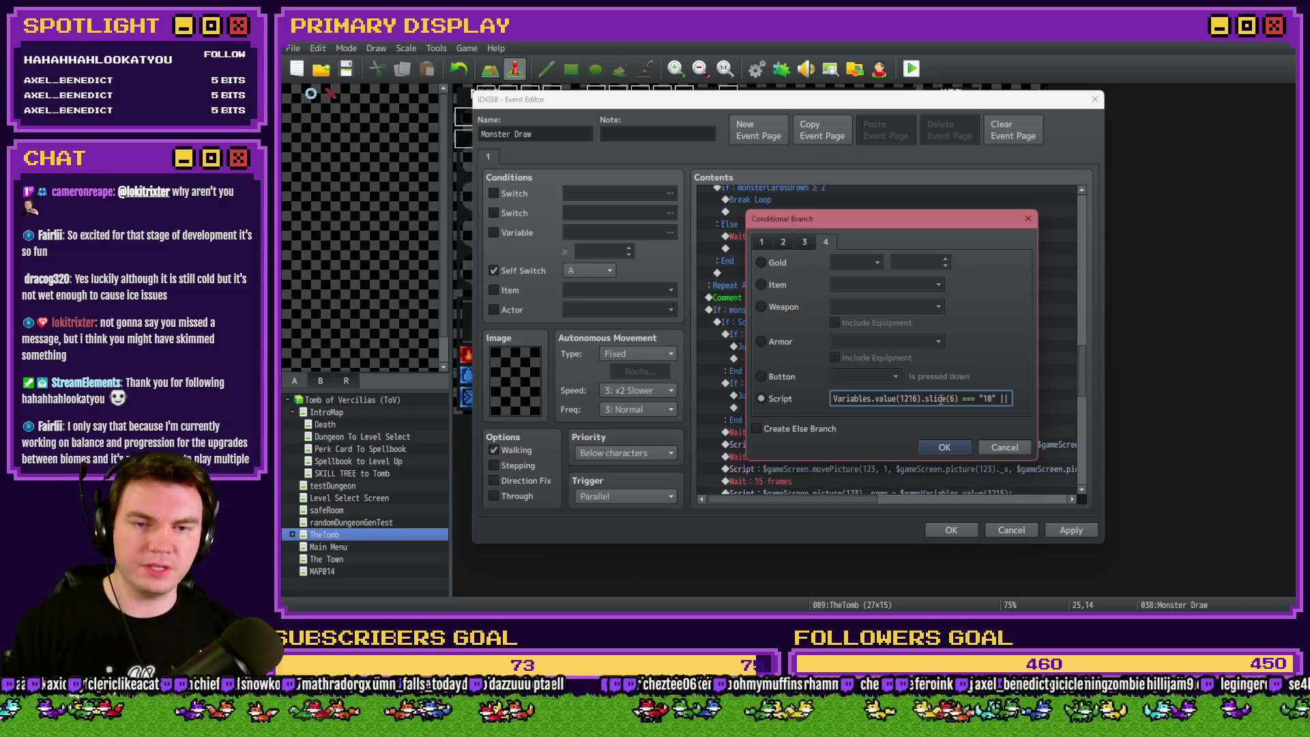
Select the new 1216 comparison without the && and confirm the branch condition.
key("shift+Left")
key("shift+Left")
key("shift+Left")
key("shift+Left")
key("shift+Left")
key("shift+Left")
key("shift+Left")
key("shift+Left")
key("shift+Left")
key("shift+Left")
key("shift+Left")
key("shift+Left")
key("shift+Right")
key("shift+Right")
key("shift+Right")
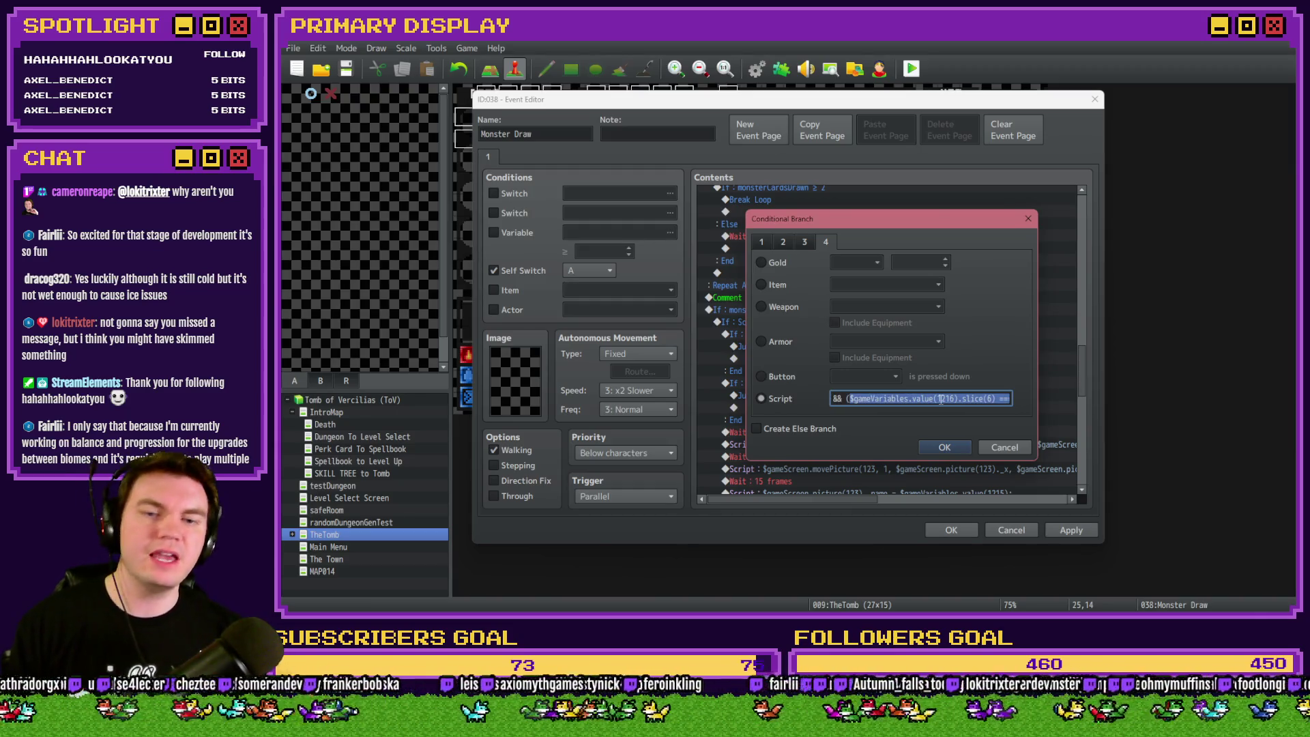
key("End")
type("||")
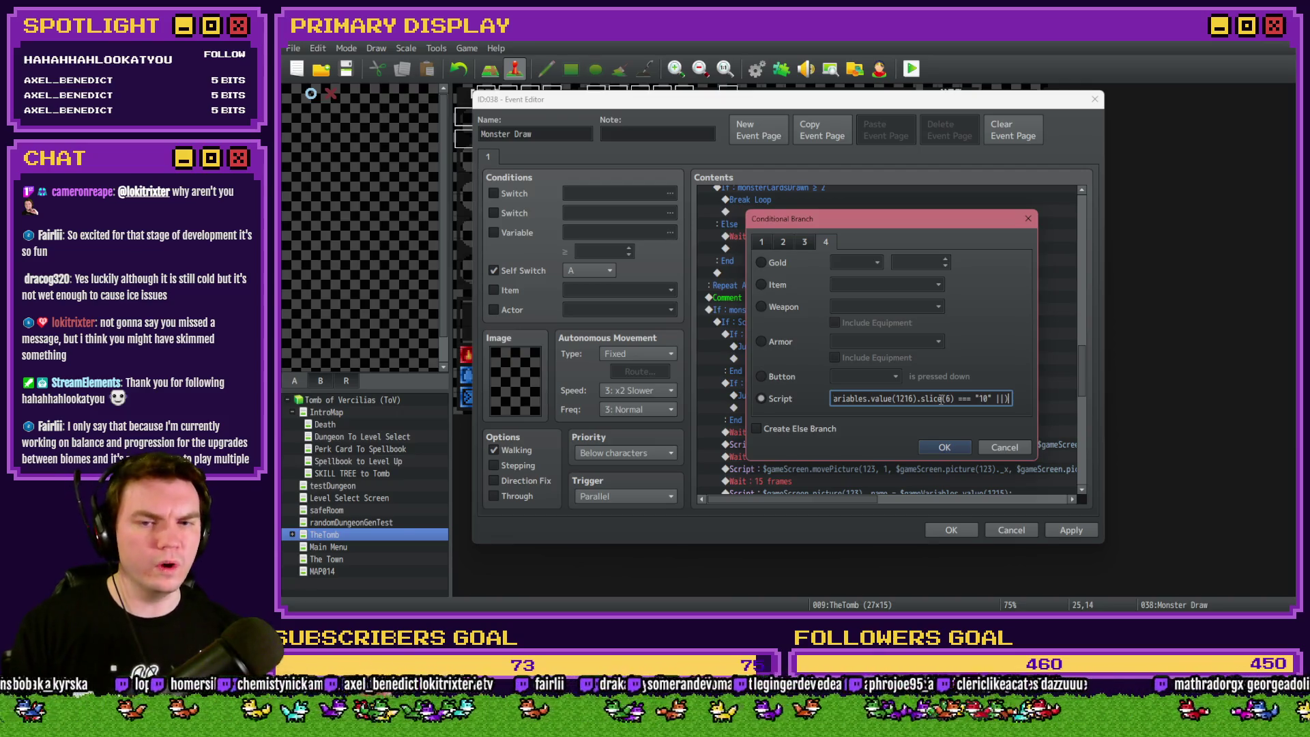
left_click(937, 448)
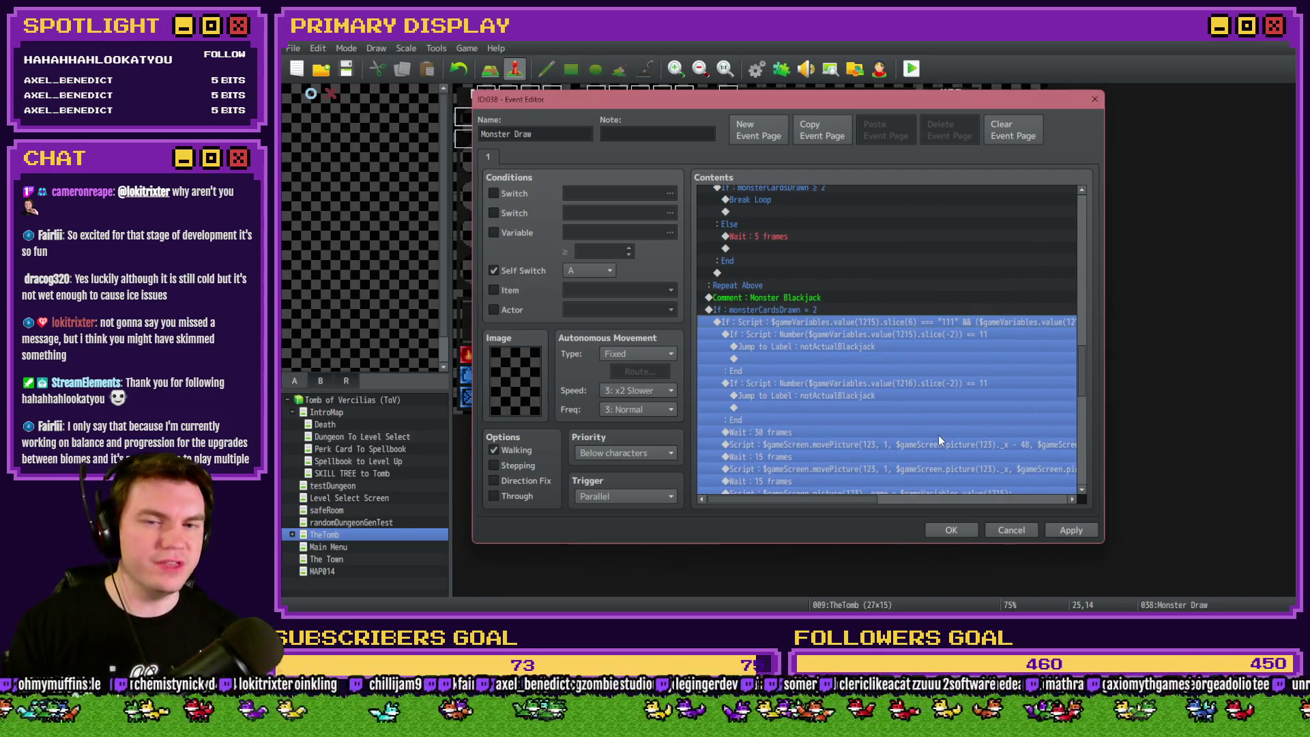
Open the card-111 branch's Conditional Branch settings under the notActualBlackjack label.
left_click(1071, 529)
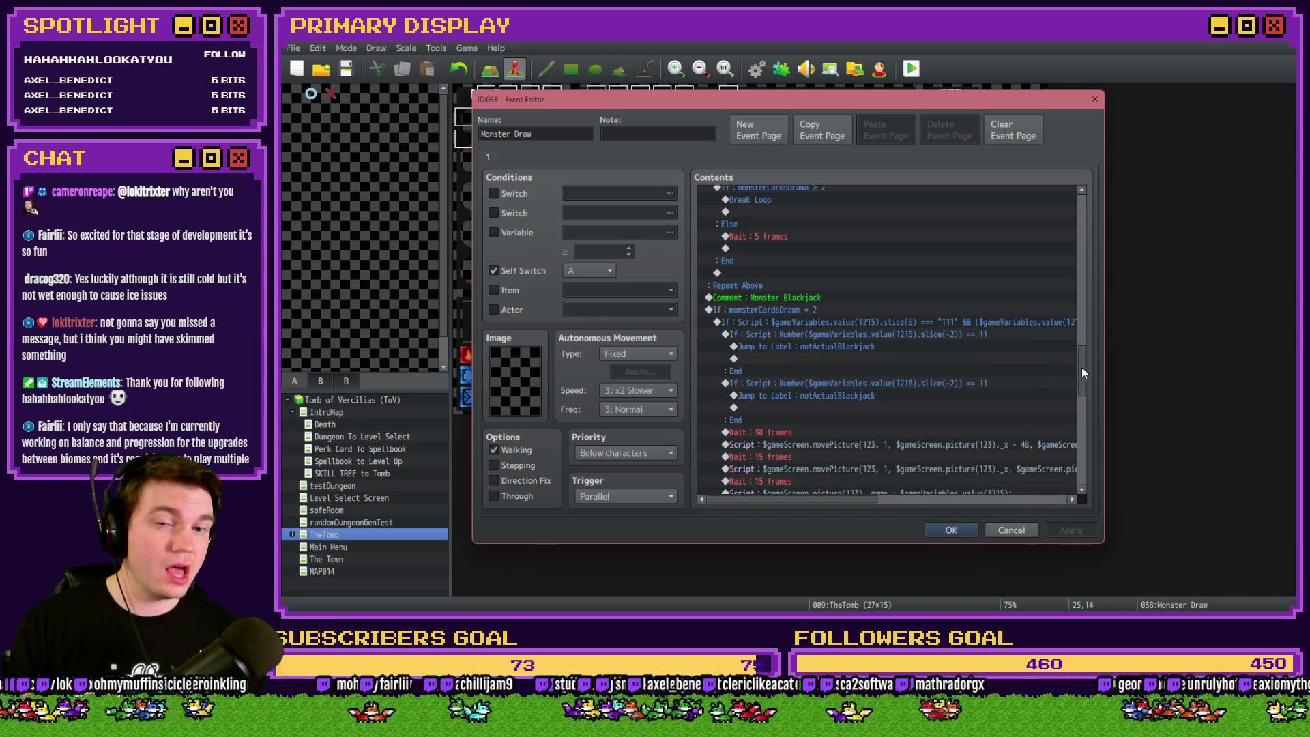
left_click_drag(1082, 368, 1080, 271)
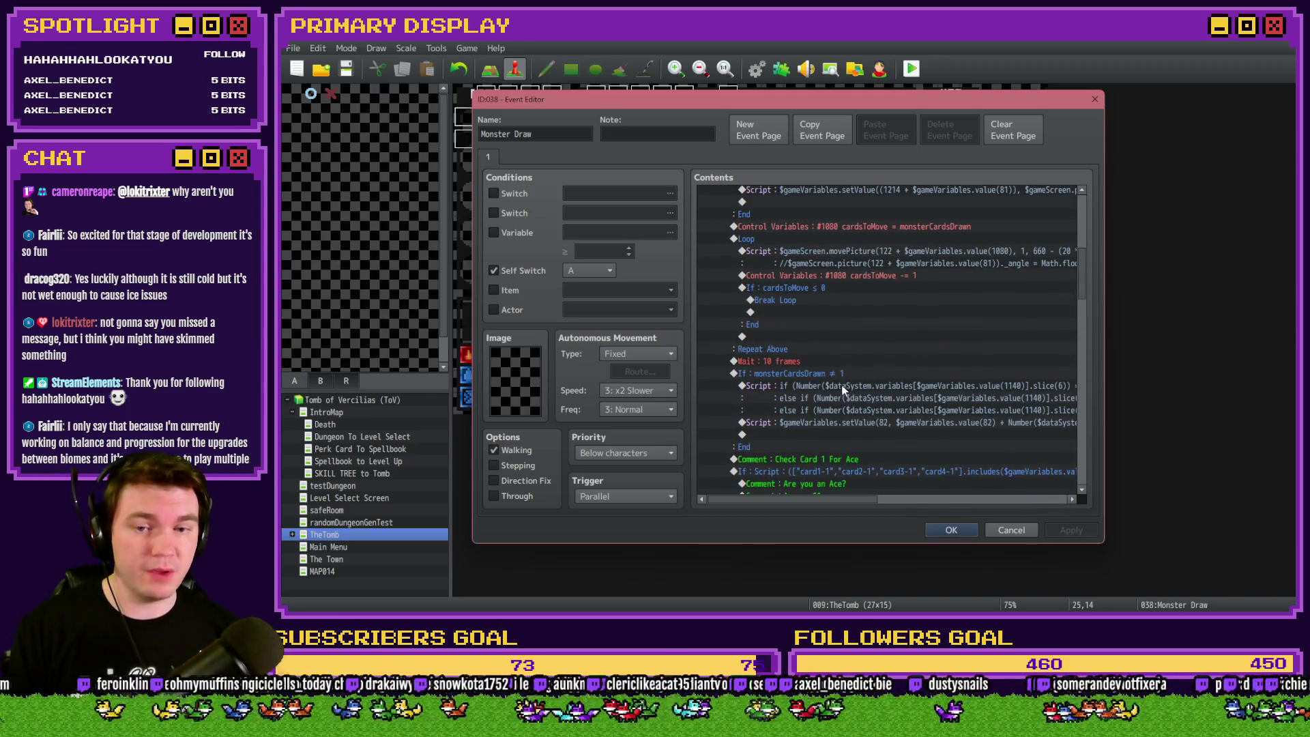
scroll(850, 441, "down", 3)
scroll(855, 441, "down", 4)
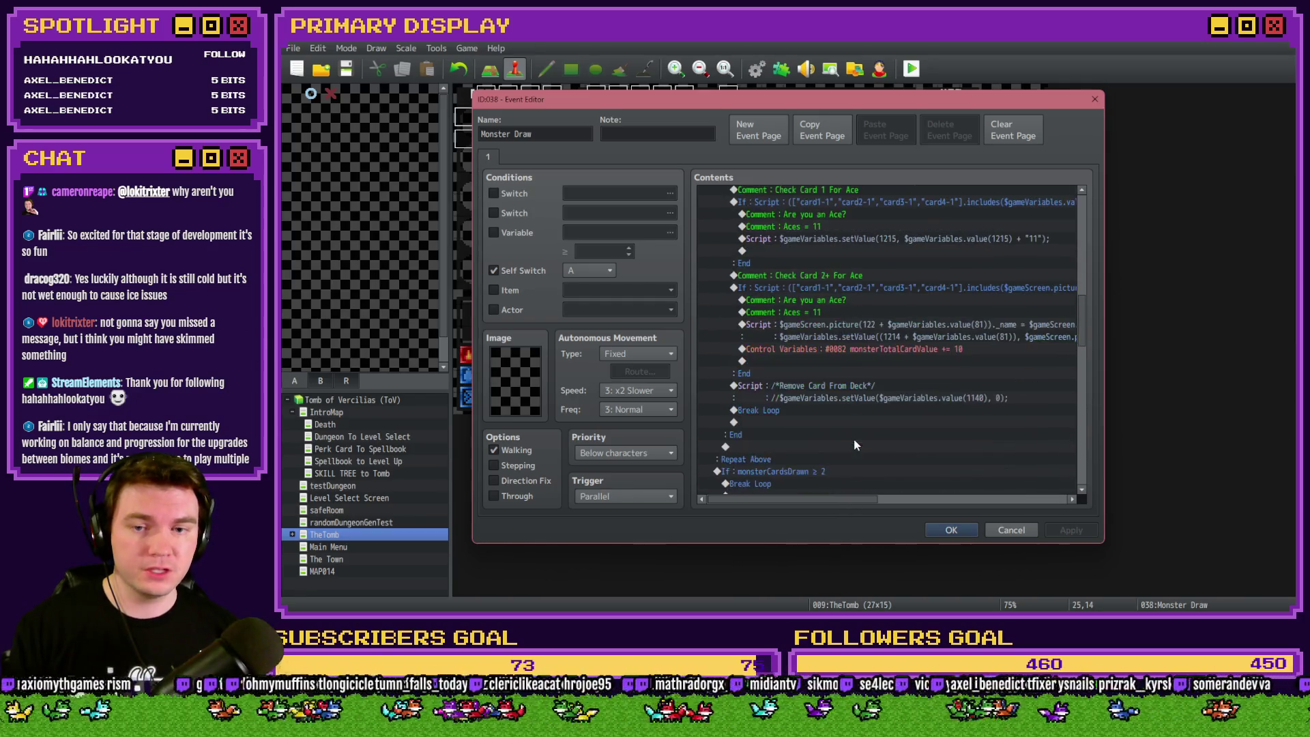
scroll(857, 434, "down", 2)
scroll(859, 429, "down", 2)
scroll(861, 423, "down", 2)
scroll(861, 421, "down", 2)
scroll(861, 424, "down", 2)
scroll(861, 423, "down", 2)
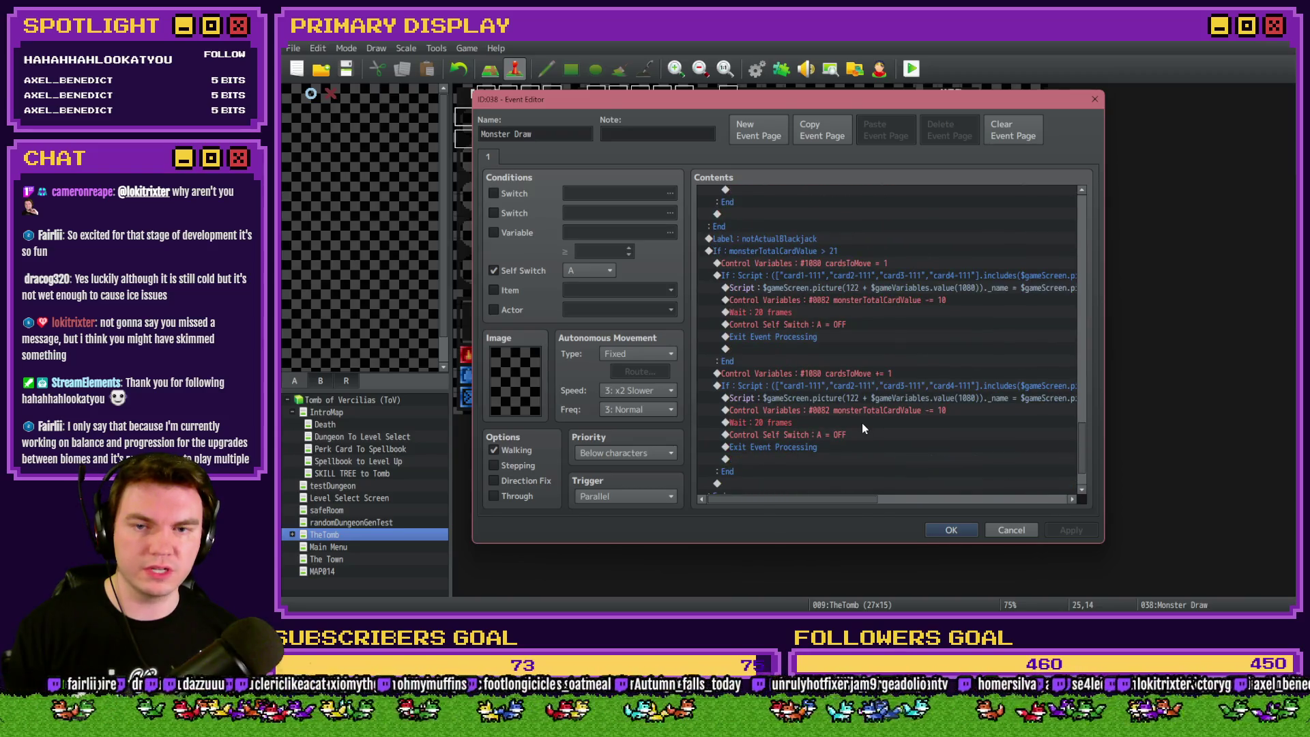
left_click(849, 275)
double_click(848, 277)
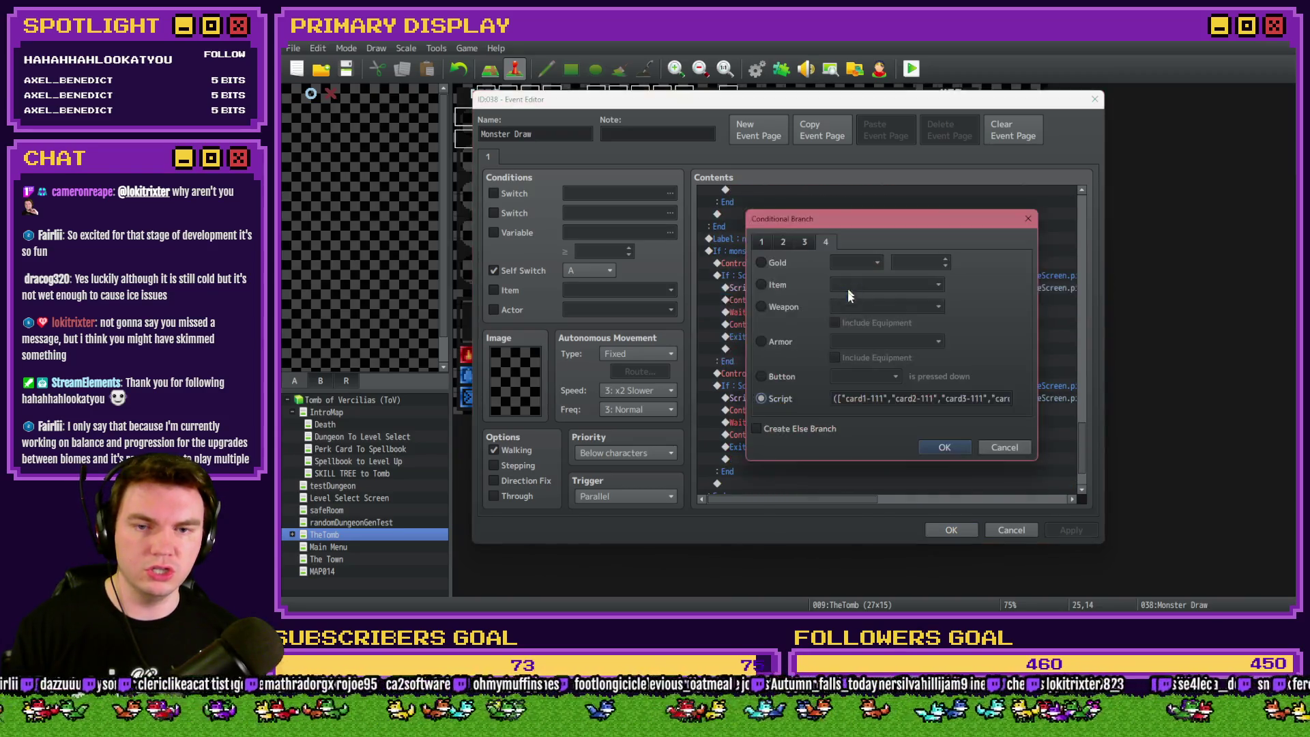
Copy the ["card1-111",...].includes( check, close that branch and select Monster Blackjack.
left_click(836, 400)
key("Right")
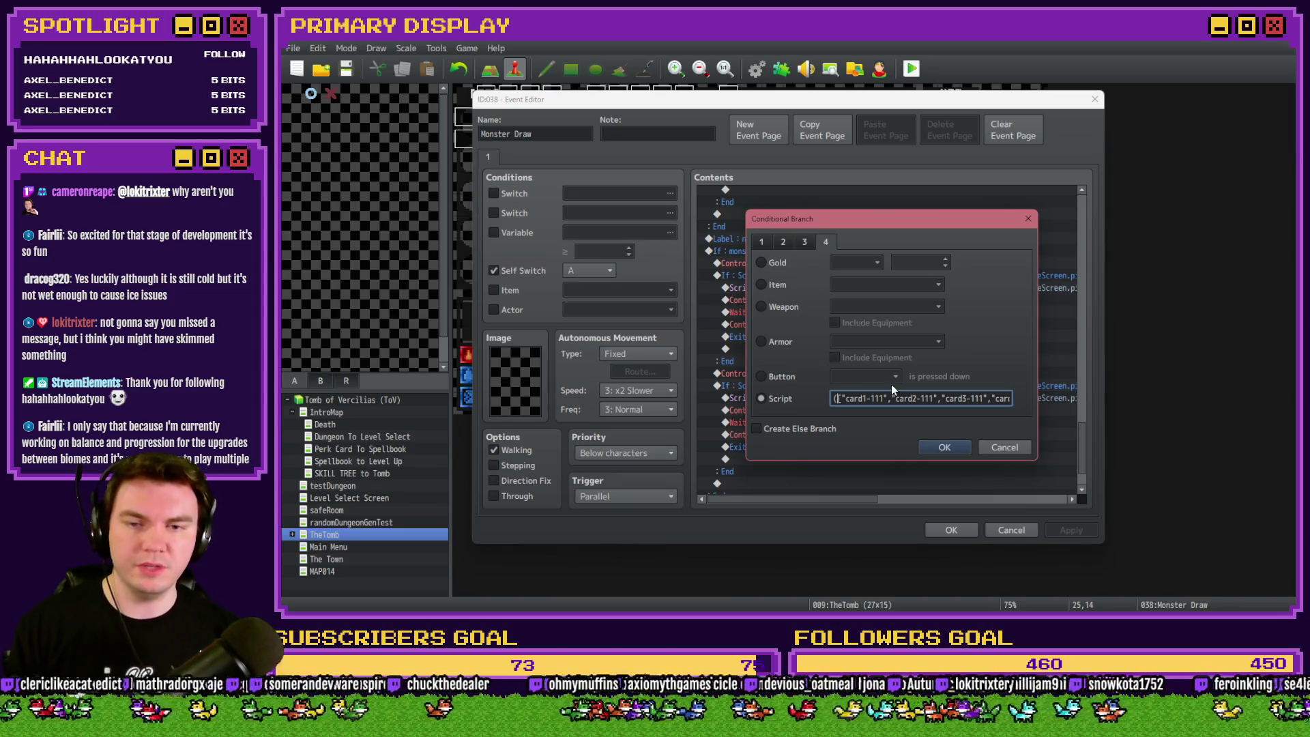
key("shift+Right")
key("shift+Right")
key("shift+Right")
key("shift+Right")
key("shift+Right")
key("shift+Right")
key("shift+Right")
key("shift+Right")
key("shift+Right")
key("shift+Right")
key("shift+Right")
key("shift+Right")
key("shift+Left")
key("shift+Left")
key("shift+Left")
key("shift+Left")
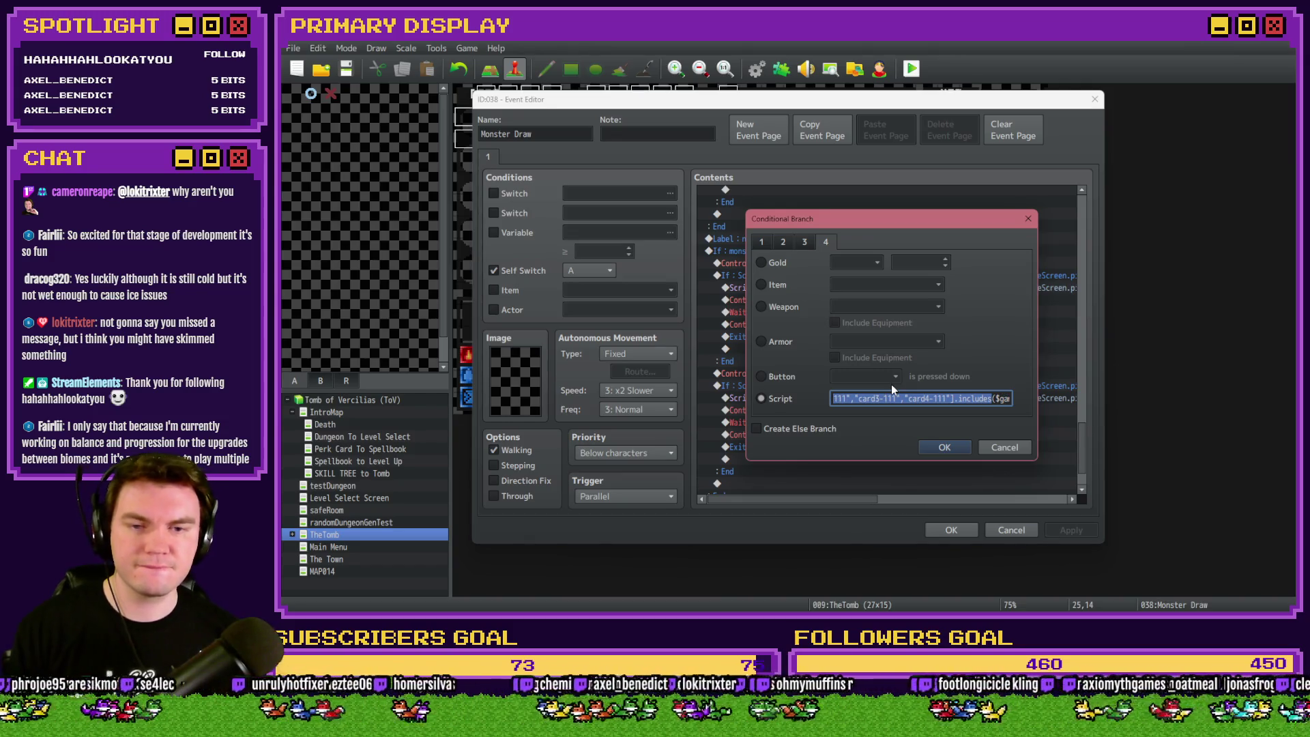
left_click(939, 451)
scroll(867, 392, "up", 2)
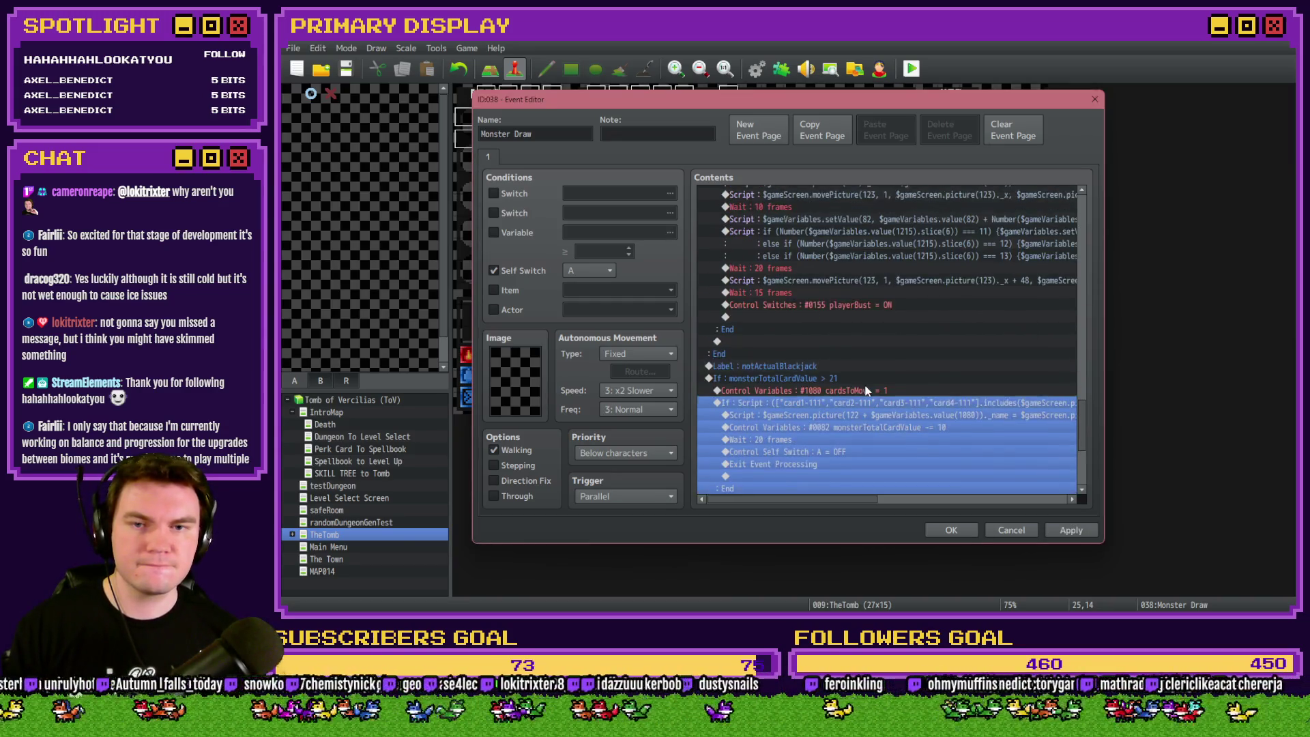
scroll(864, 388, "up", 2)
scroll(864, 387, "up", 3)
left_click(824, 280)
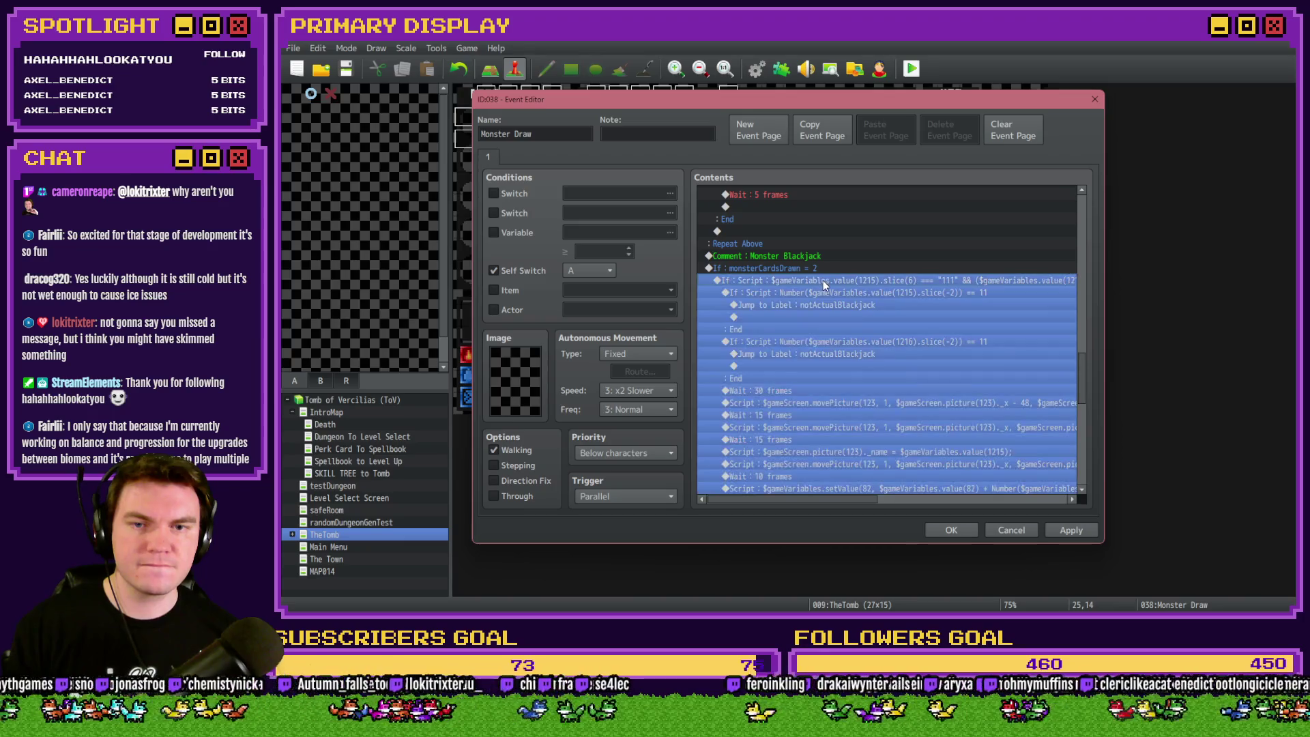
Reopen the Monster Blackjack condition and delete the stray dollar sign after the parenthesis.
double_click(823, 280)
left_click_drag(887, 398, 827, 405)
left_click(915, 398)
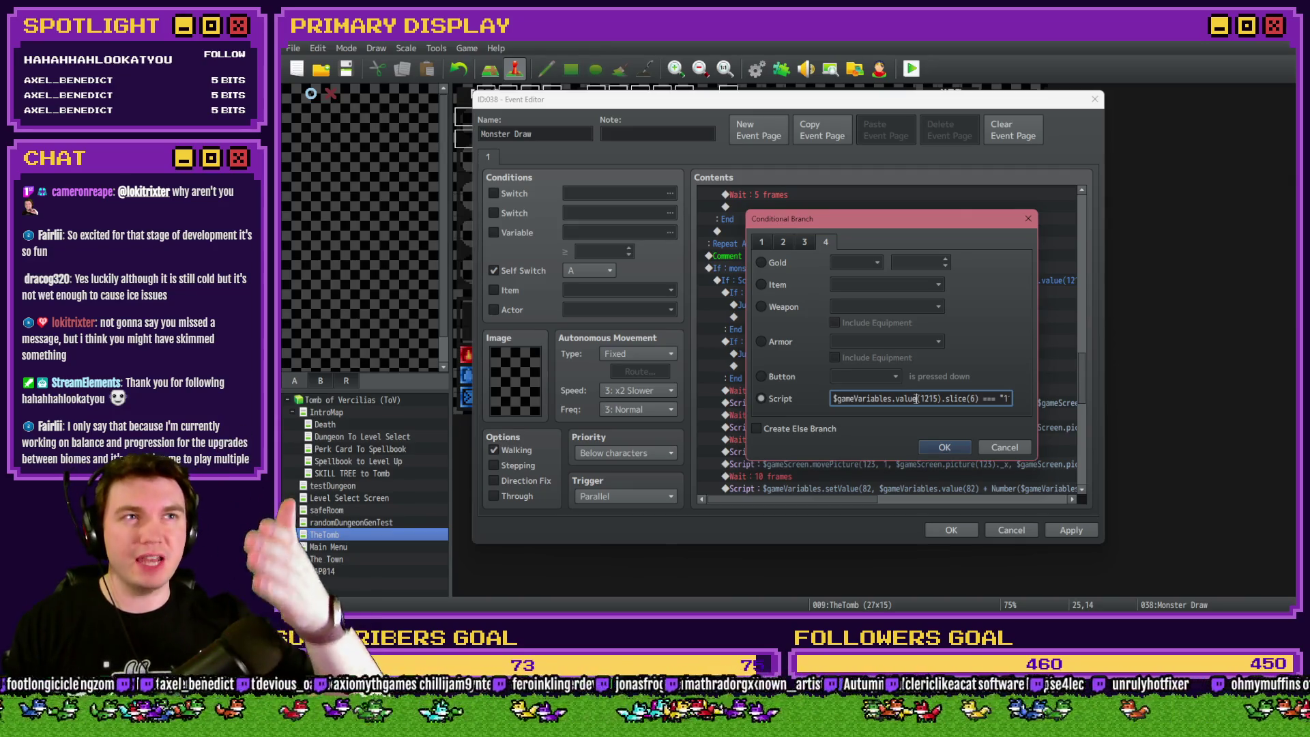
type("=11& ($gameVariables.value(1216).slic")
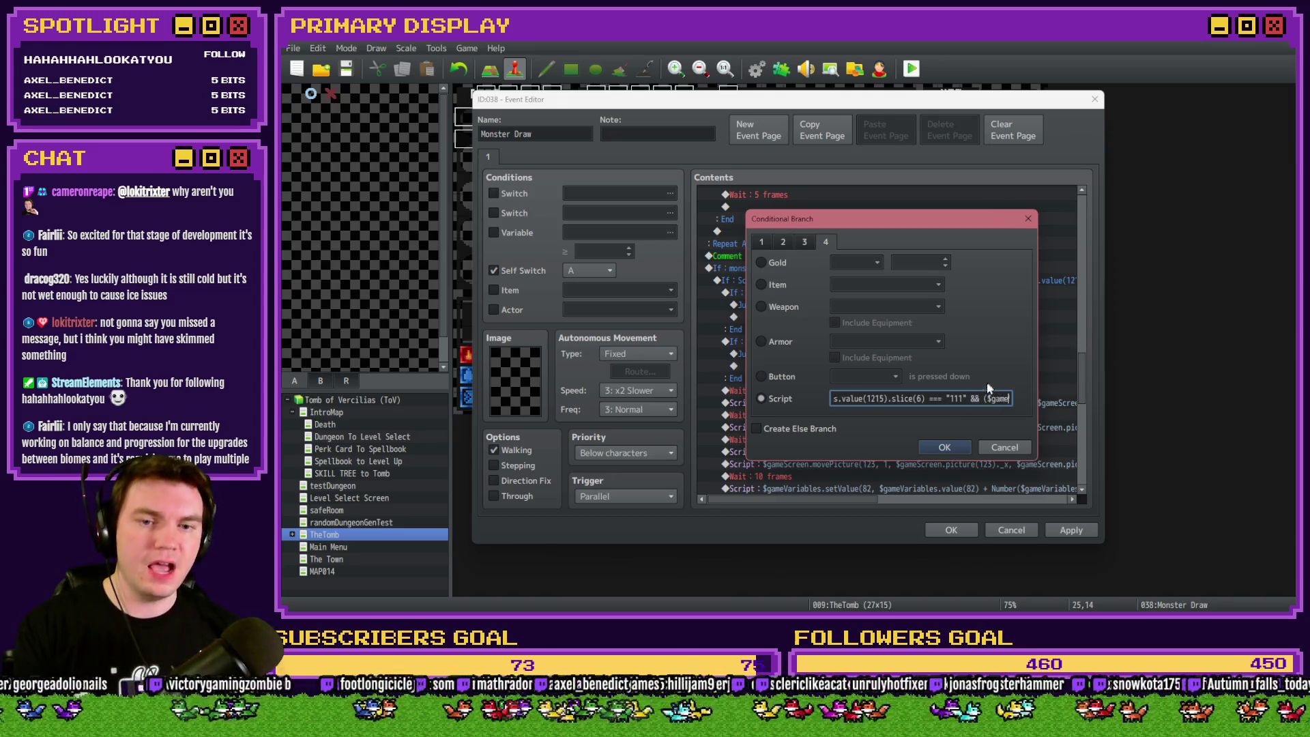
type("e(6) === \"10\"")
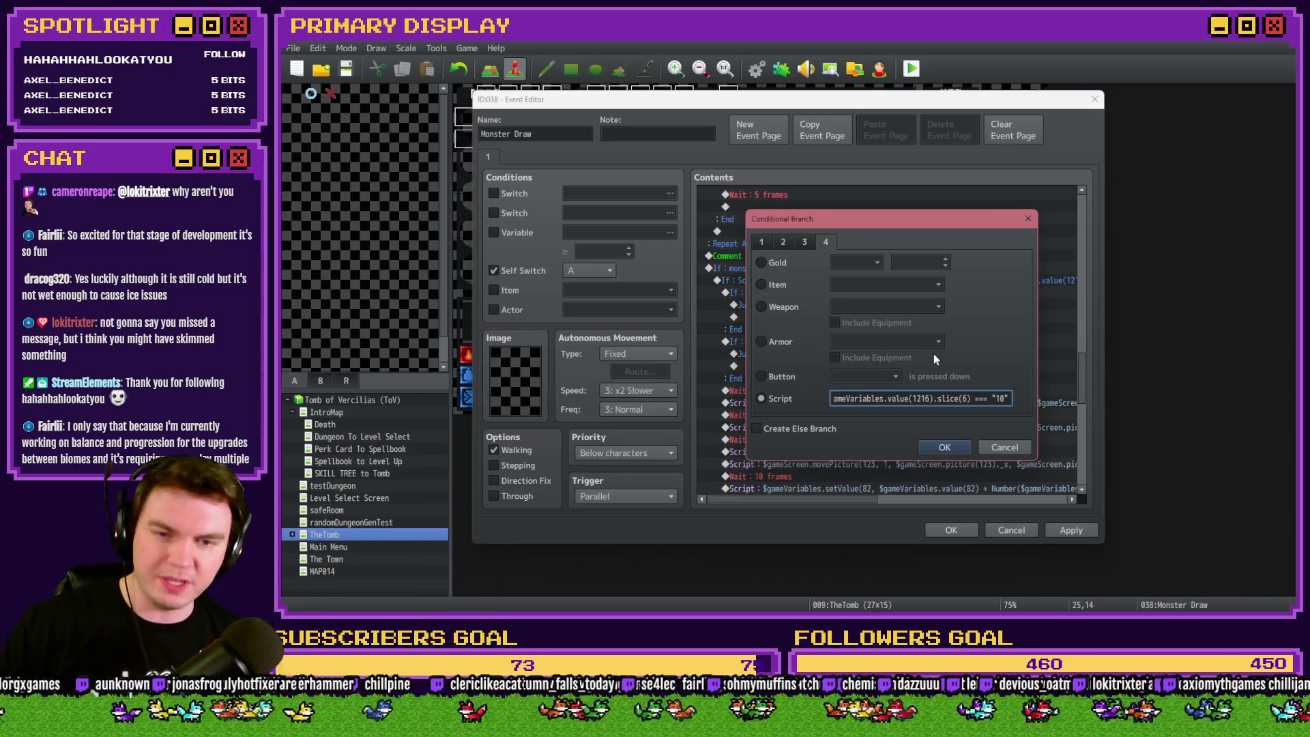
type("||")
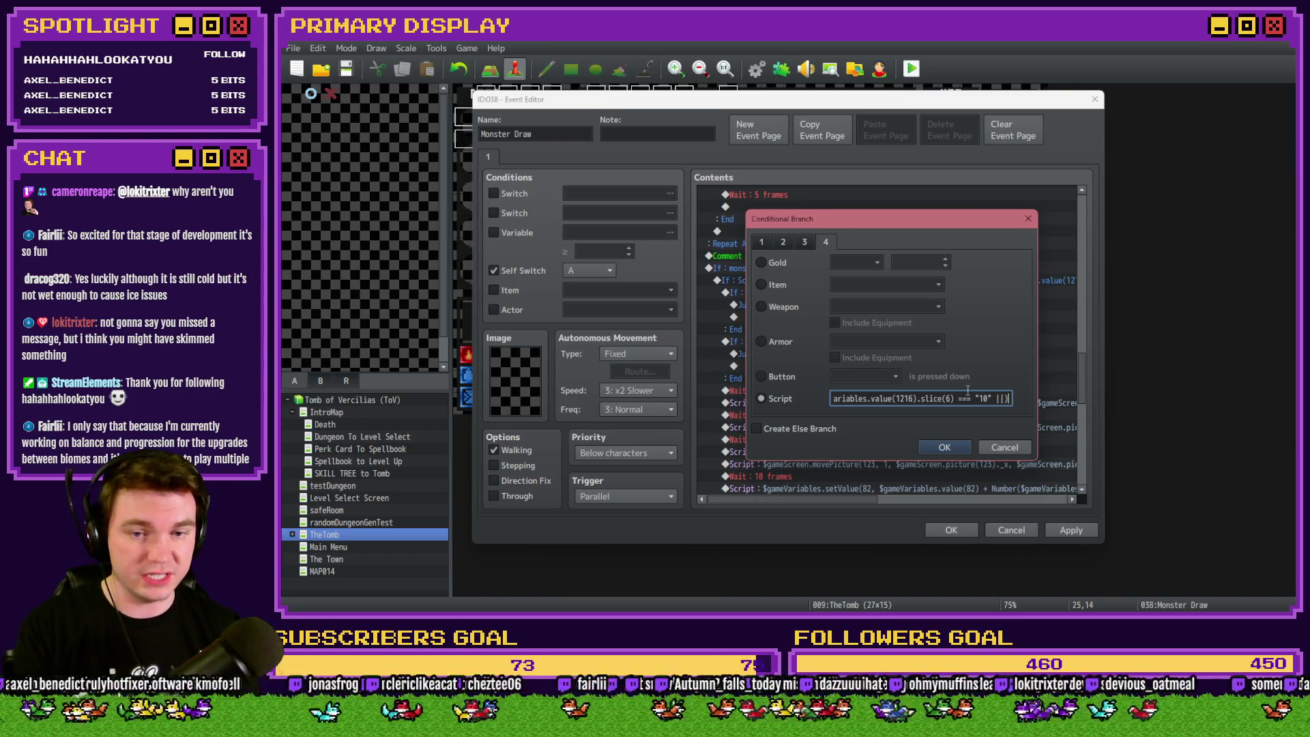
key("Left")
key("Left")
key("Left")
key("Left")
key("Left")
key("Left")
key("Left")
key("Left")
key("Left")
key("Left")
key("Left")
key("Left")
key("Left")
key("Left")
key("Left")
key("Left")
key("Left")
key("Left")
key("BackSpace")
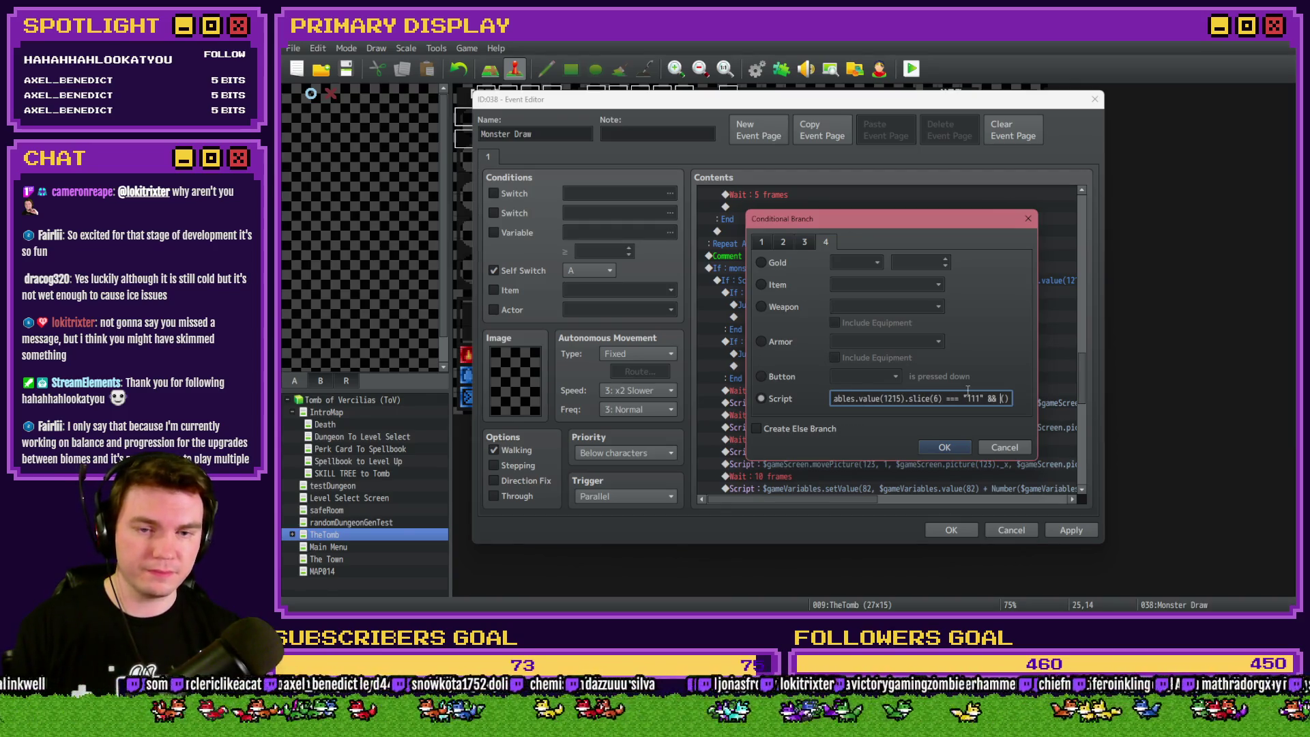
Paste the list check as ["10","11","12","13"].includes on variable 1216's slice and confirm.
key("ctrl+v")
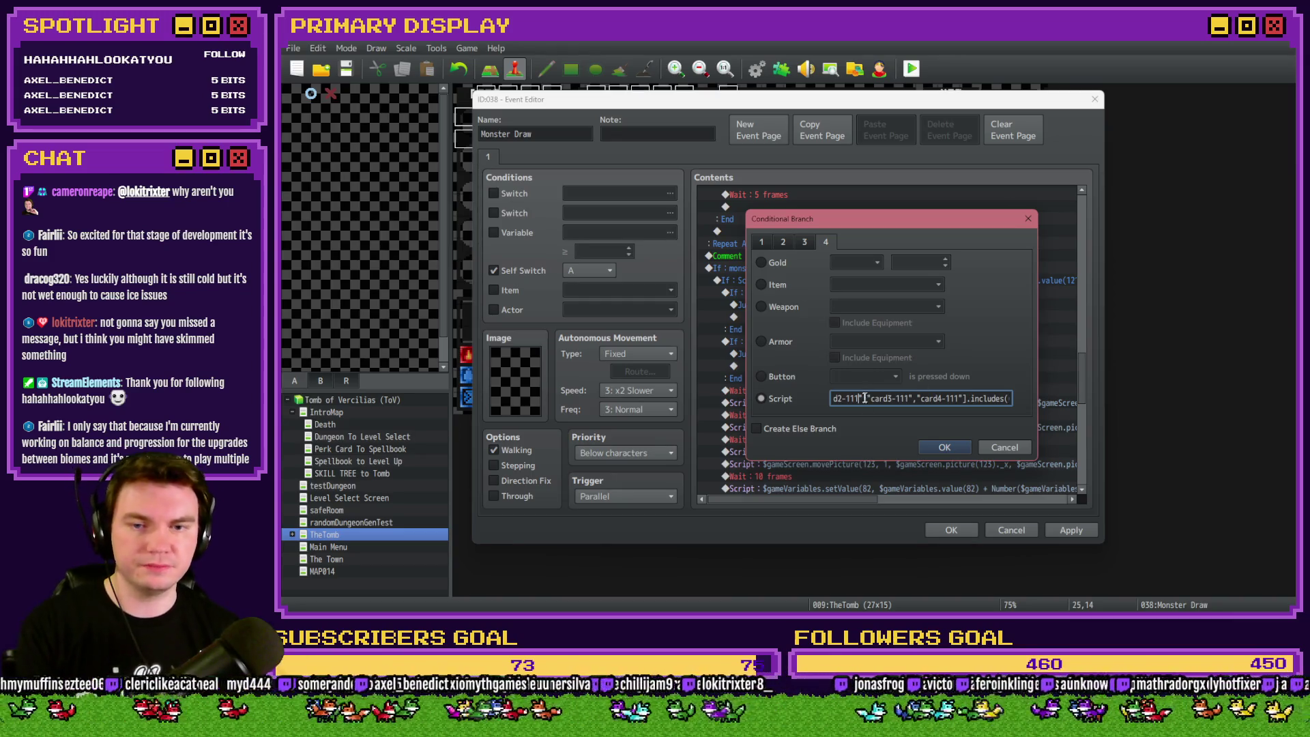
key("Left")
key("Left")
key("Left")
key("Left")
key("Left")
key("Left")
key("Left")
key("Left")
key("Left")
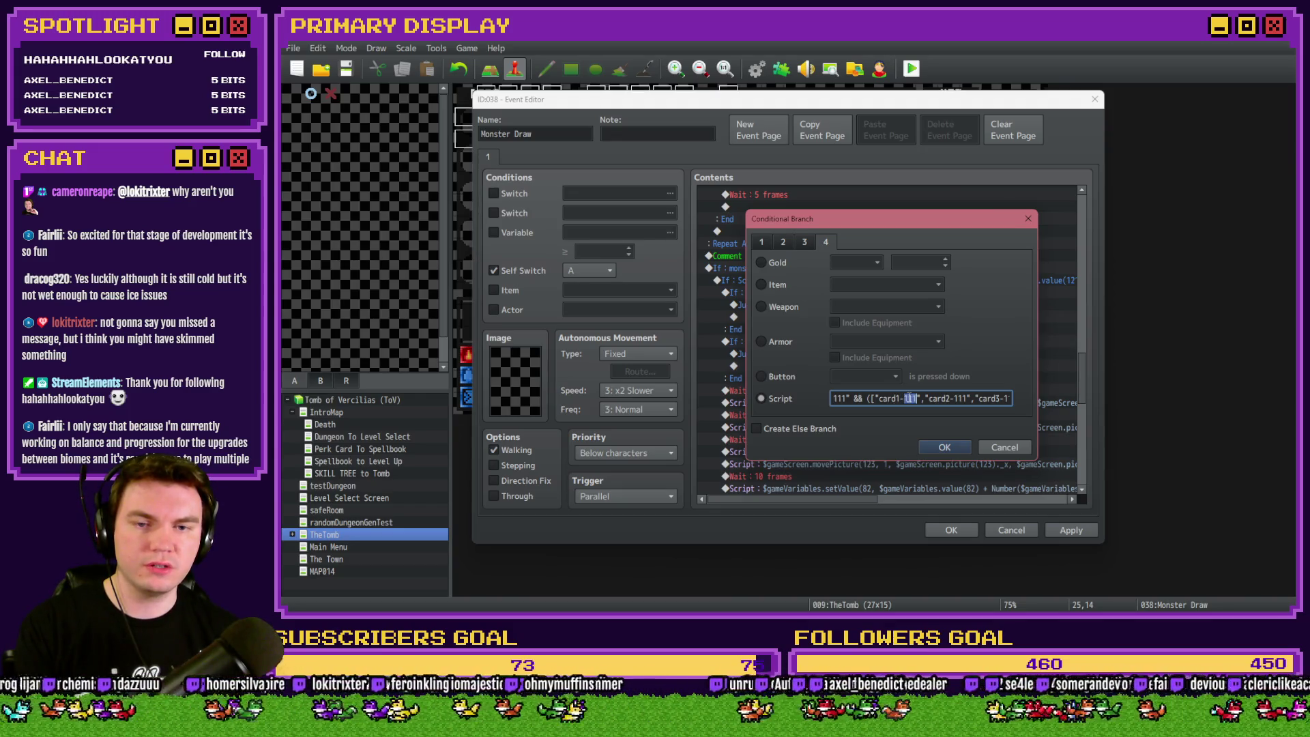
type("0")
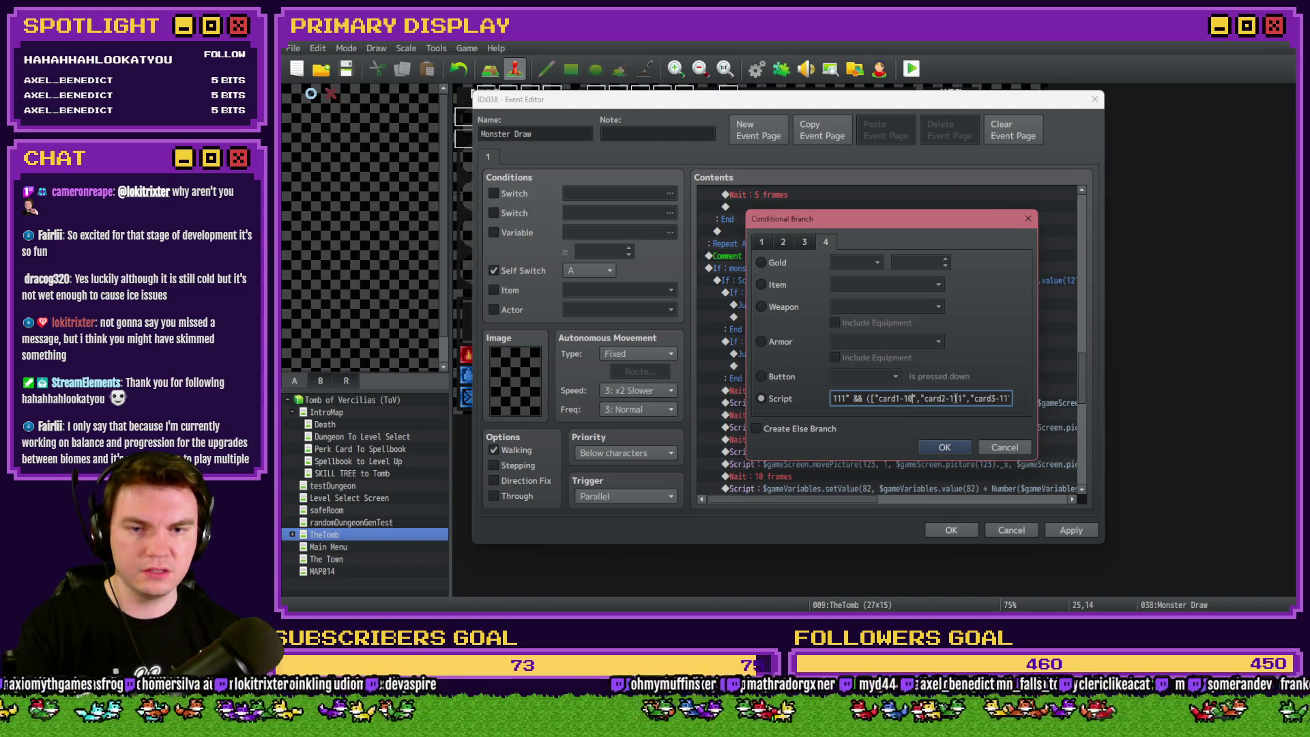
key("End")
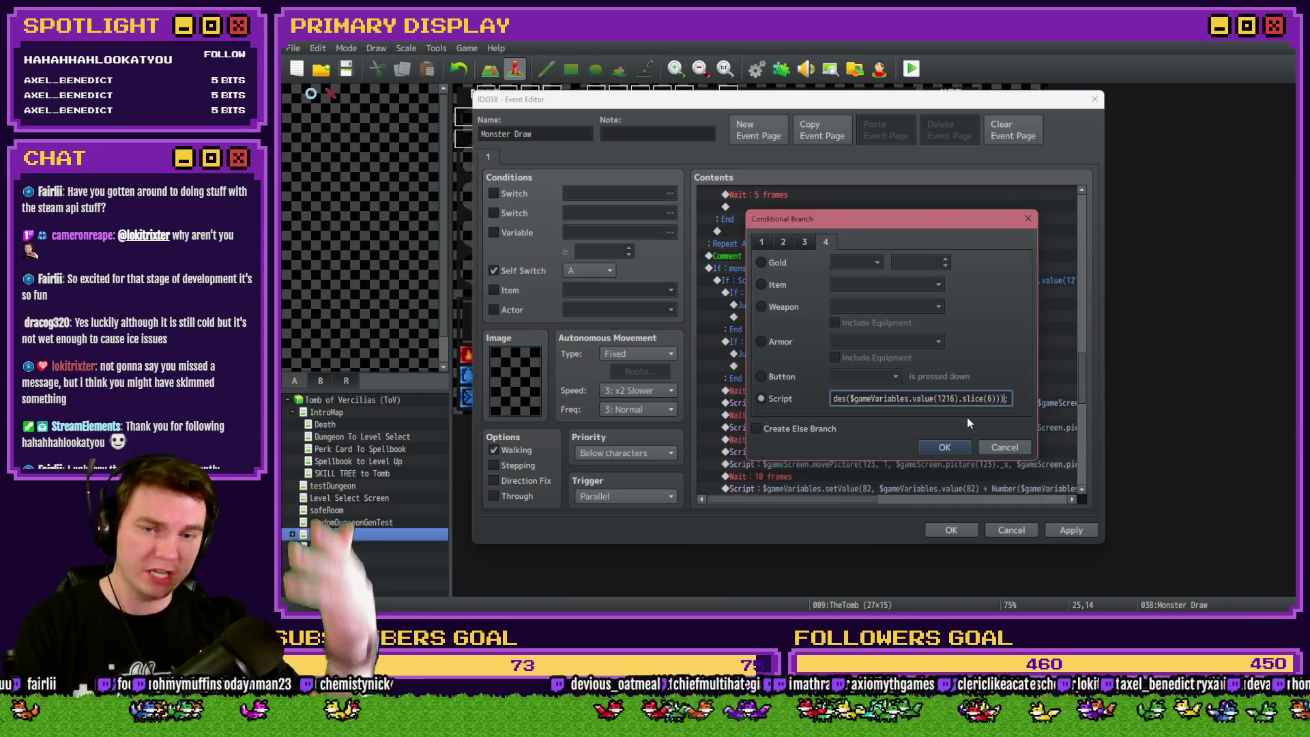
left_click(874, 398)
key("Left")
key("Left")
key("Left")
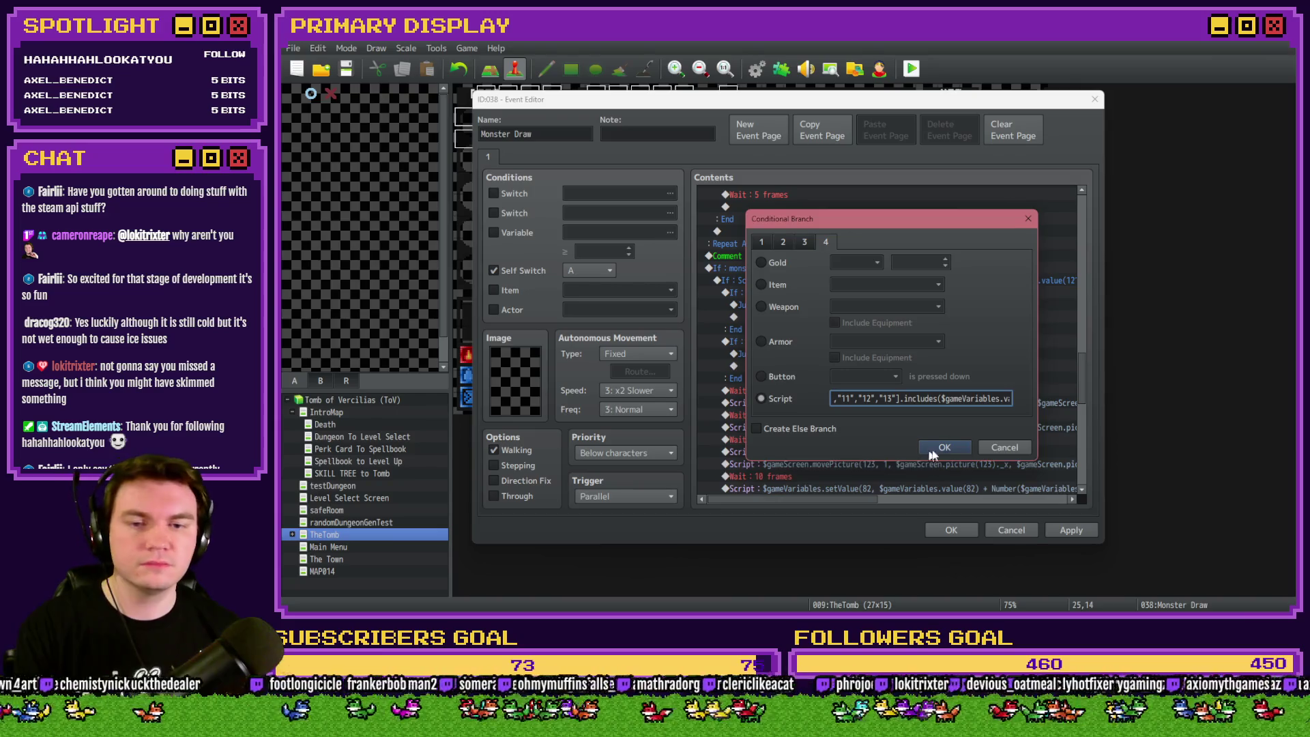
left_click(937, 451)
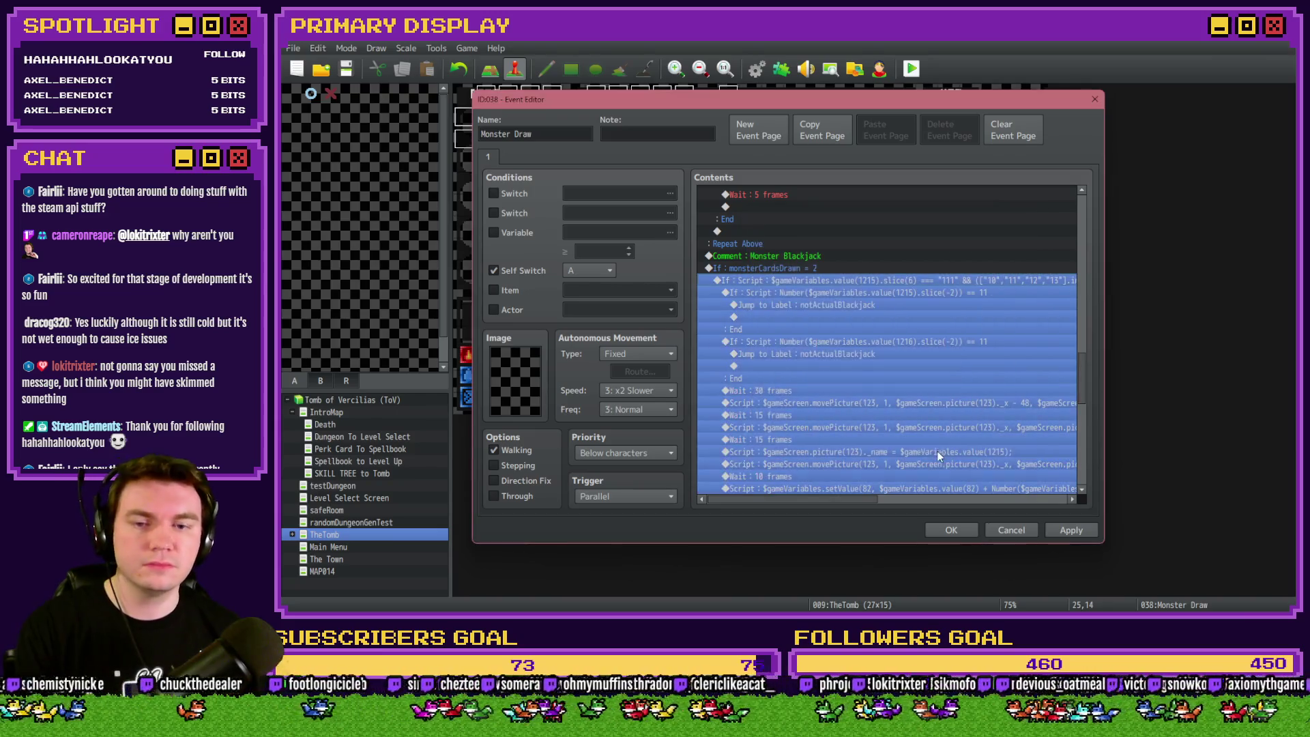
Insert a white (255,255,255) 60-frame Flash Screen with Wait at the start of the branch.
left_click(808, 292)
key("Insert")
left_click(769, 159)
left_click(976, 284)
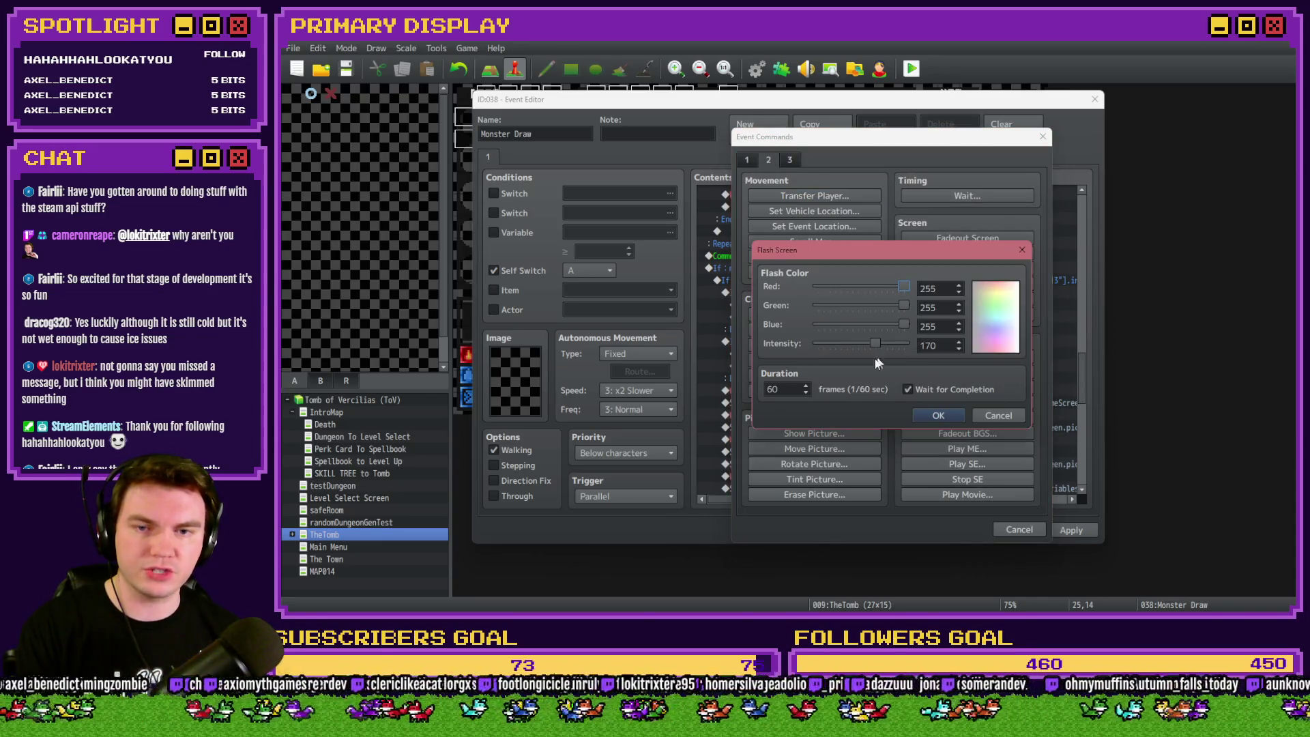
left_click(939, 416)
Lower the flash intensity to 85 and apply the event changes.
double_click(883, 319)
left_click_drag(875, 345, 845, 347)
left_click(939, 416)
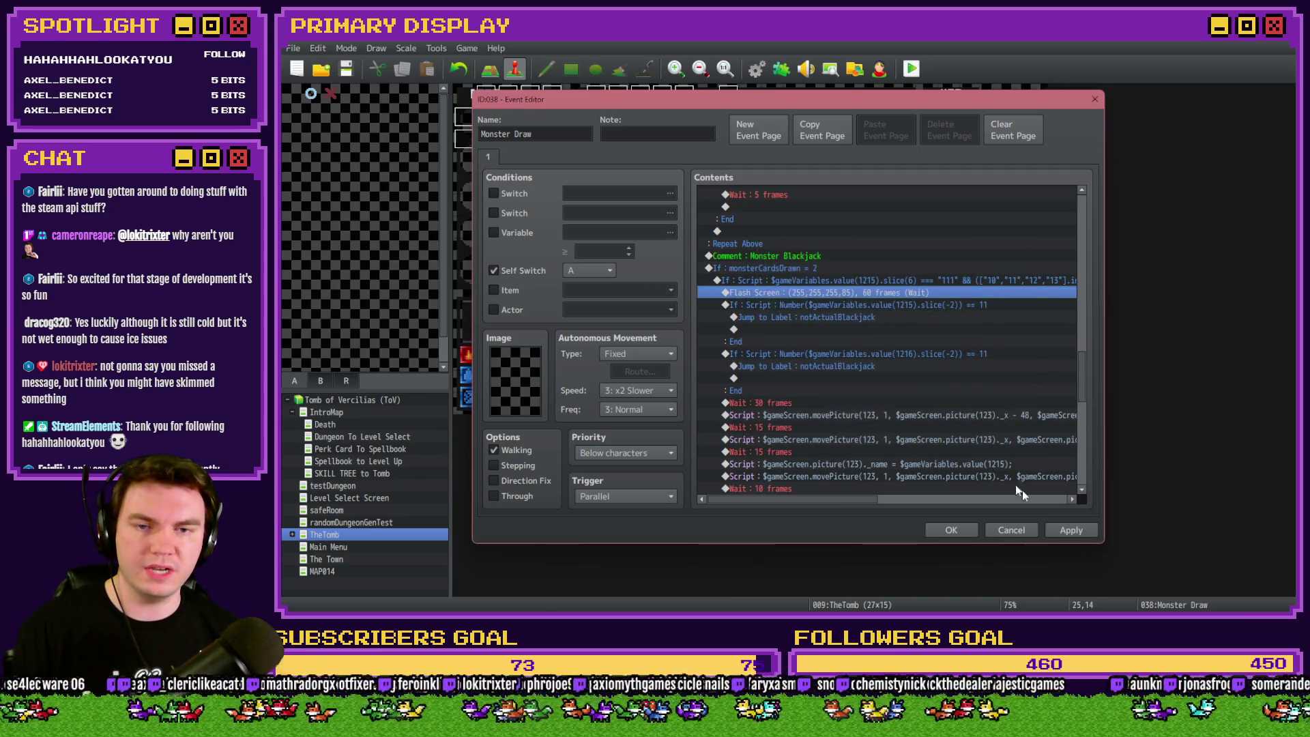
left_click(1065, 531)
left_click(909, 305)
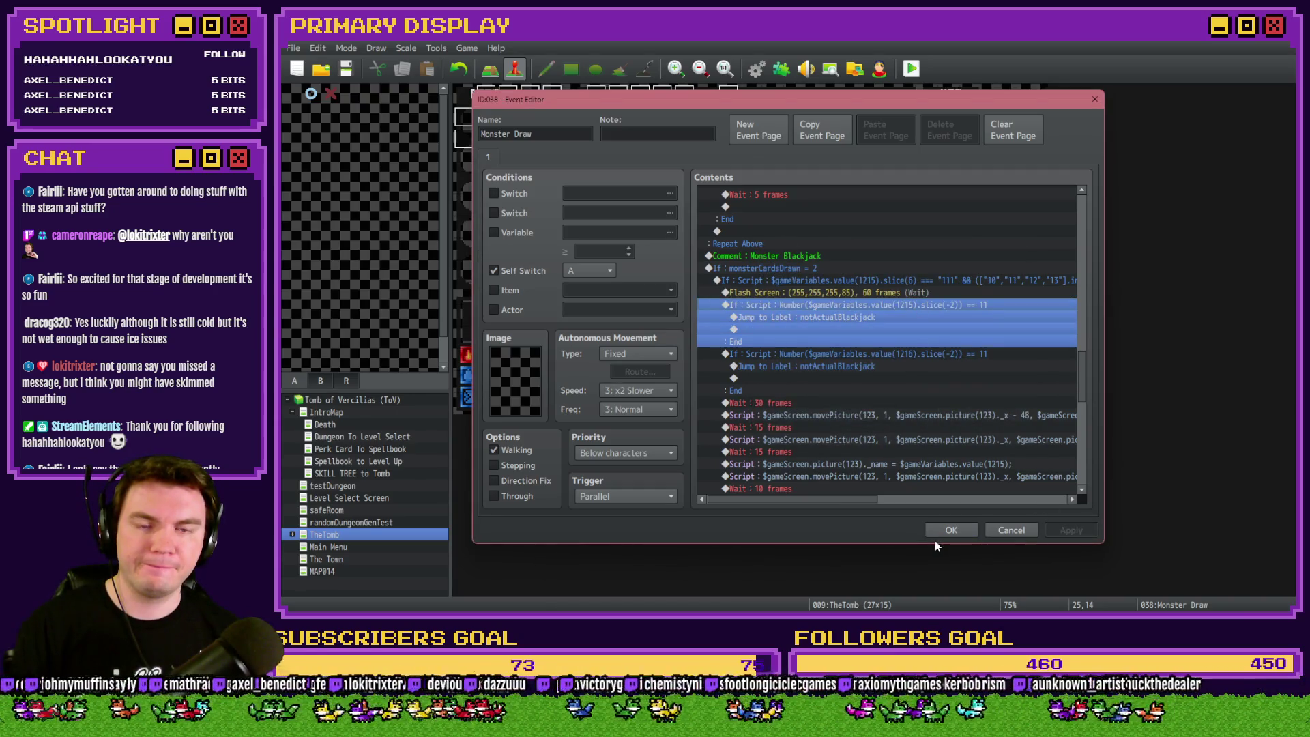
Review the Monster Blackjack condition, keep the edits and close the Monster Draw event editor.
double_click(950, 279)
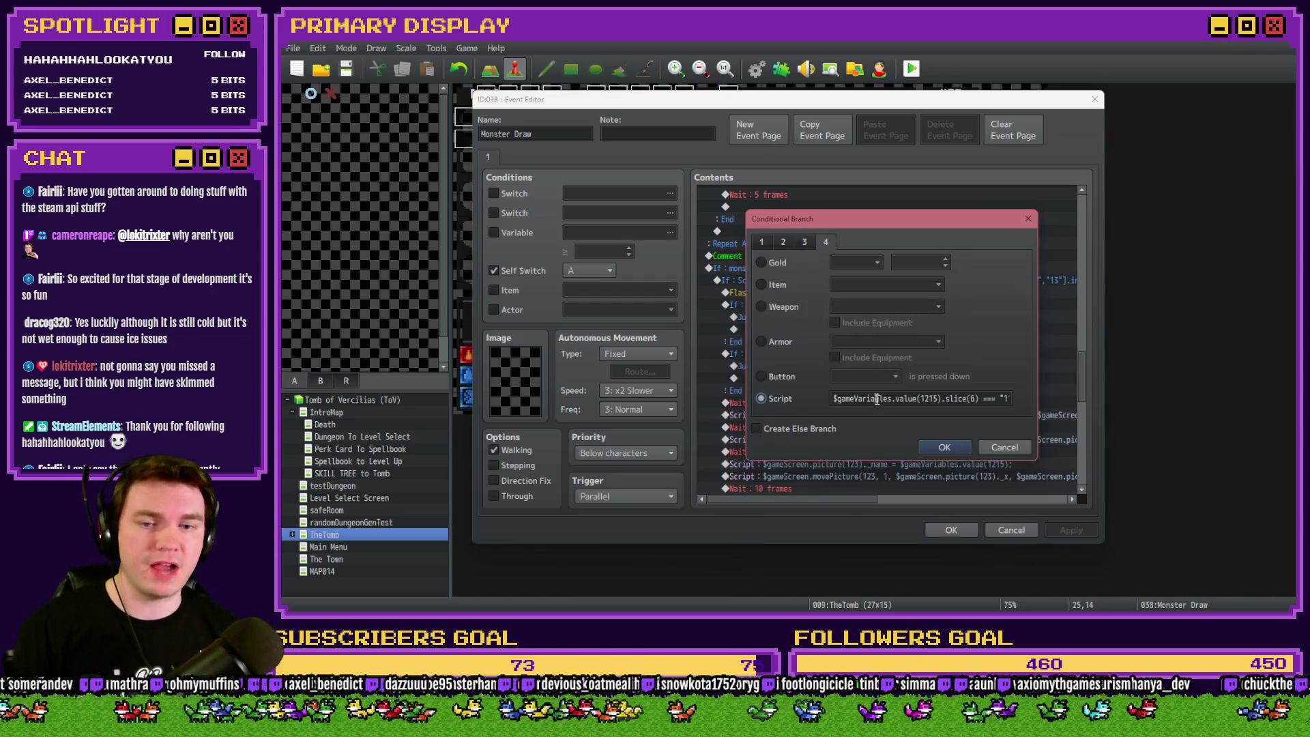
left_click(920, 399)
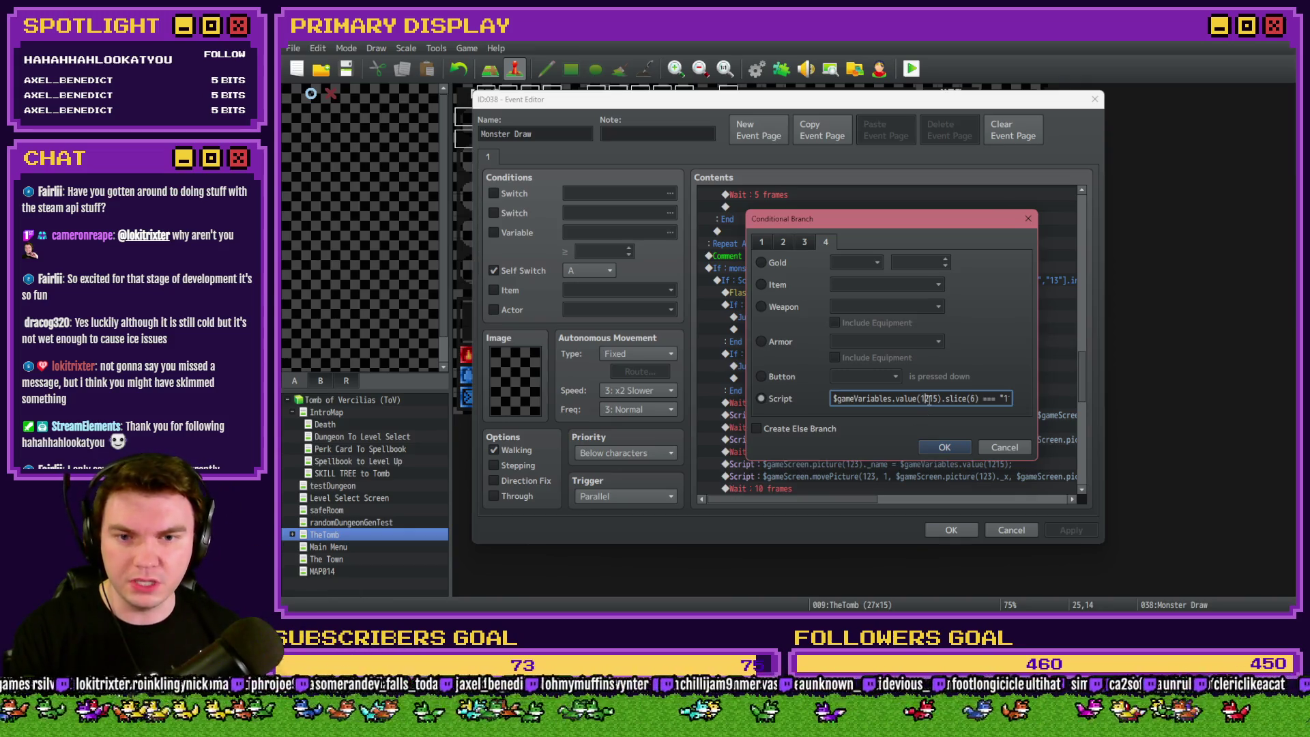
type("11&& ([\"10\",\"11\",\"12\",")
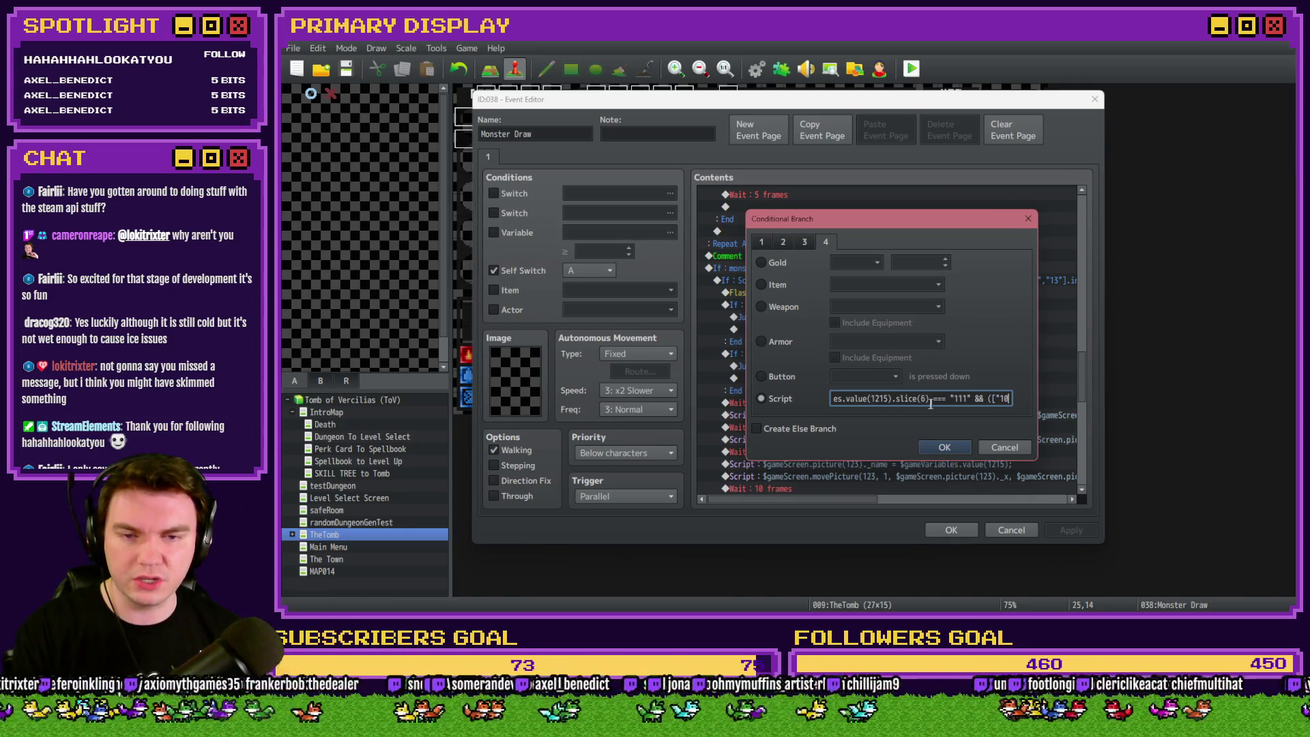
type("\"13\"]")
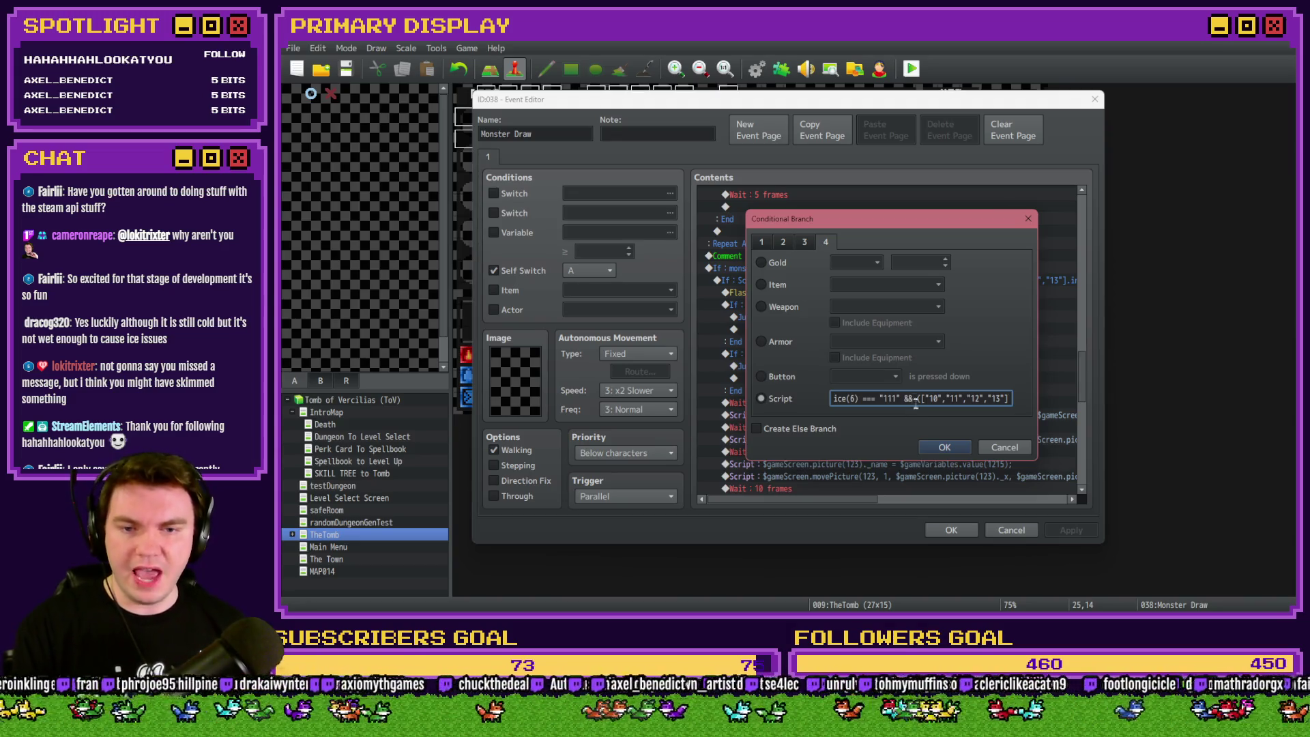
type(".includes($gameVariables.value(1216).slice(6)));")
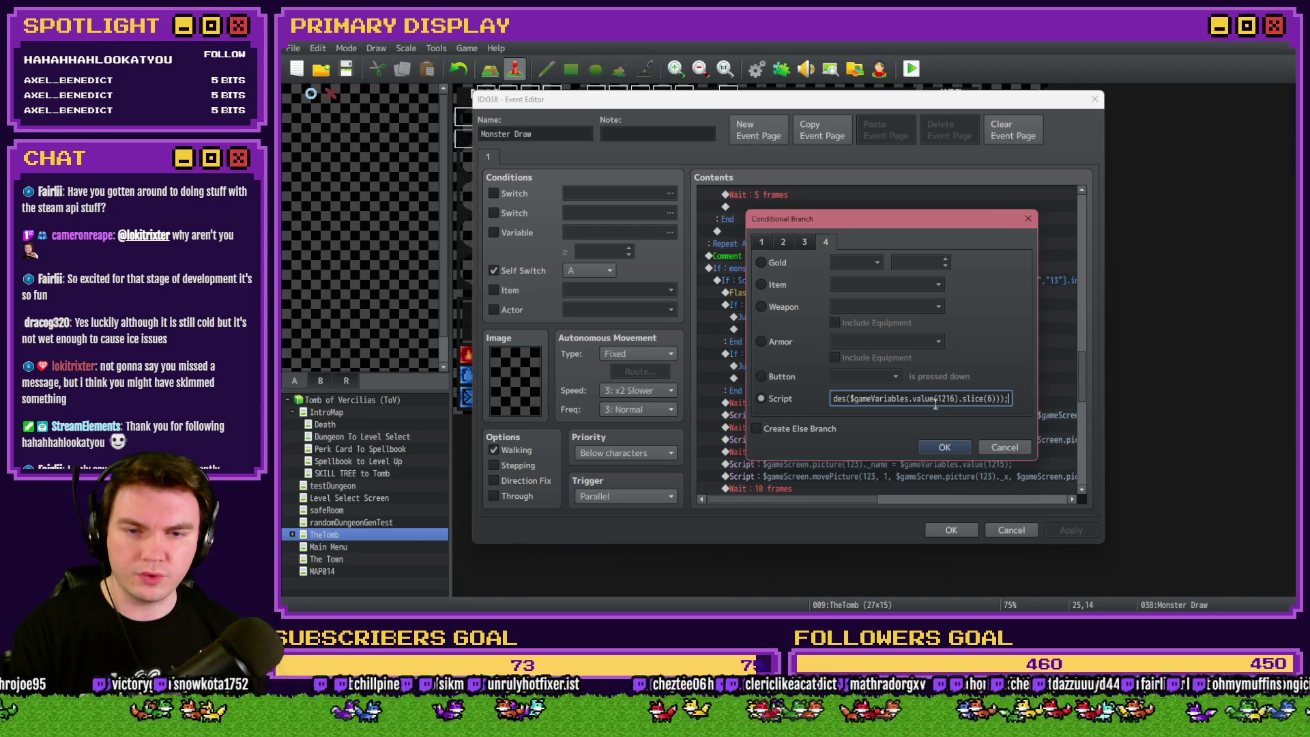
left_click(944, 448)
left_click(1061, 530)
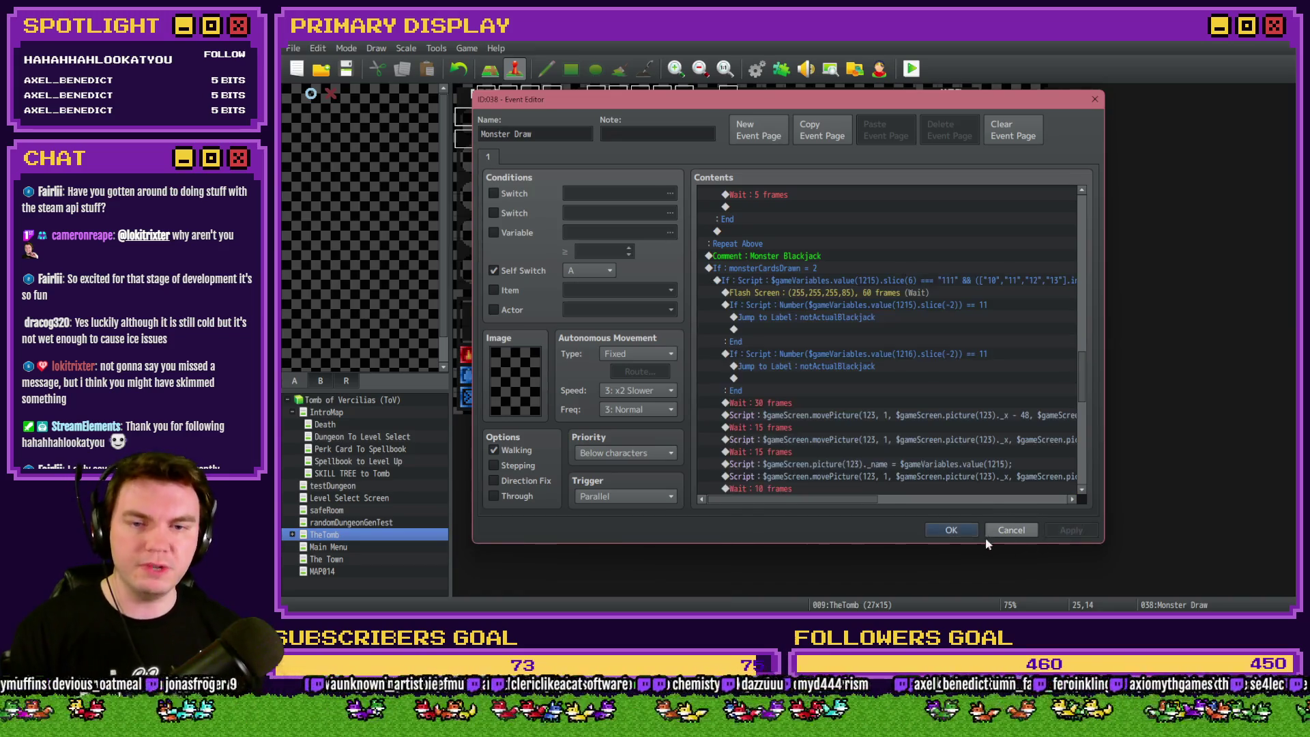
left_click(951, 531)
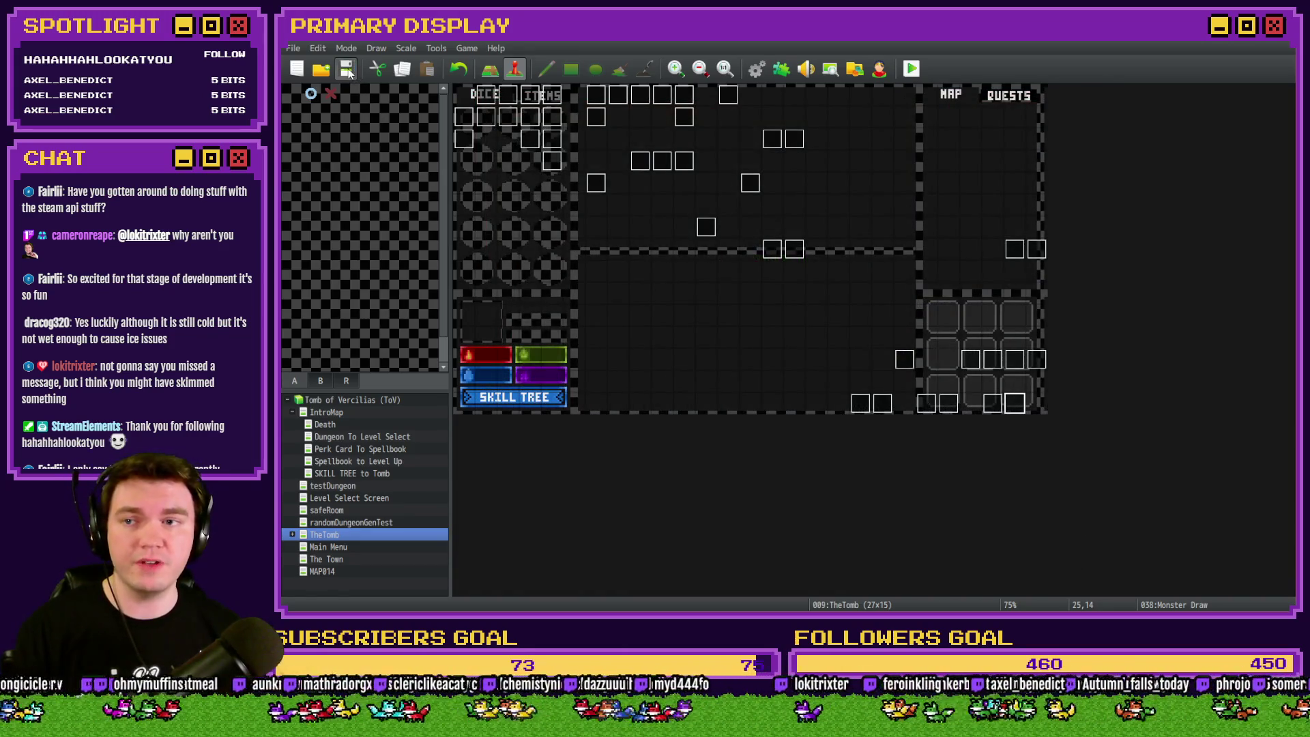
Set the first cardToDraw constant to 1154 after checking the card variable ids.
double_click(1014, 405)
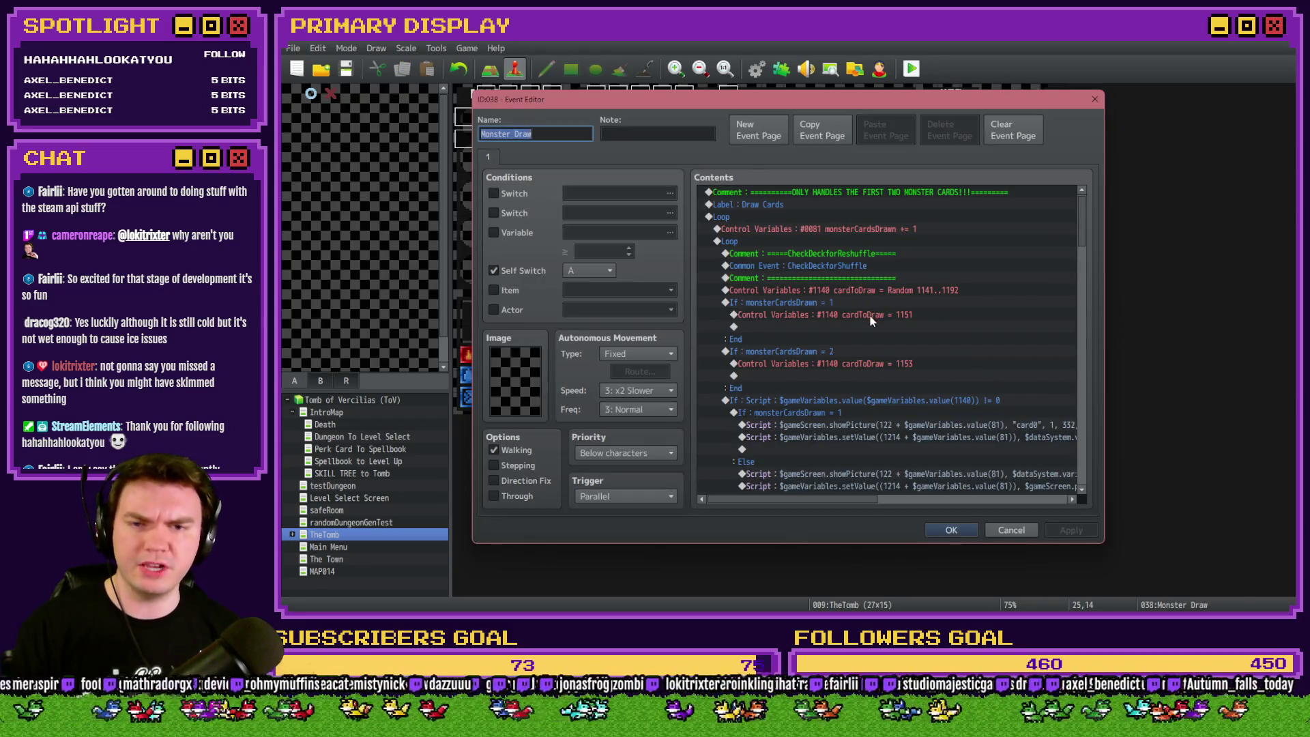
double_click(869, 314)
left_click(885, 253)
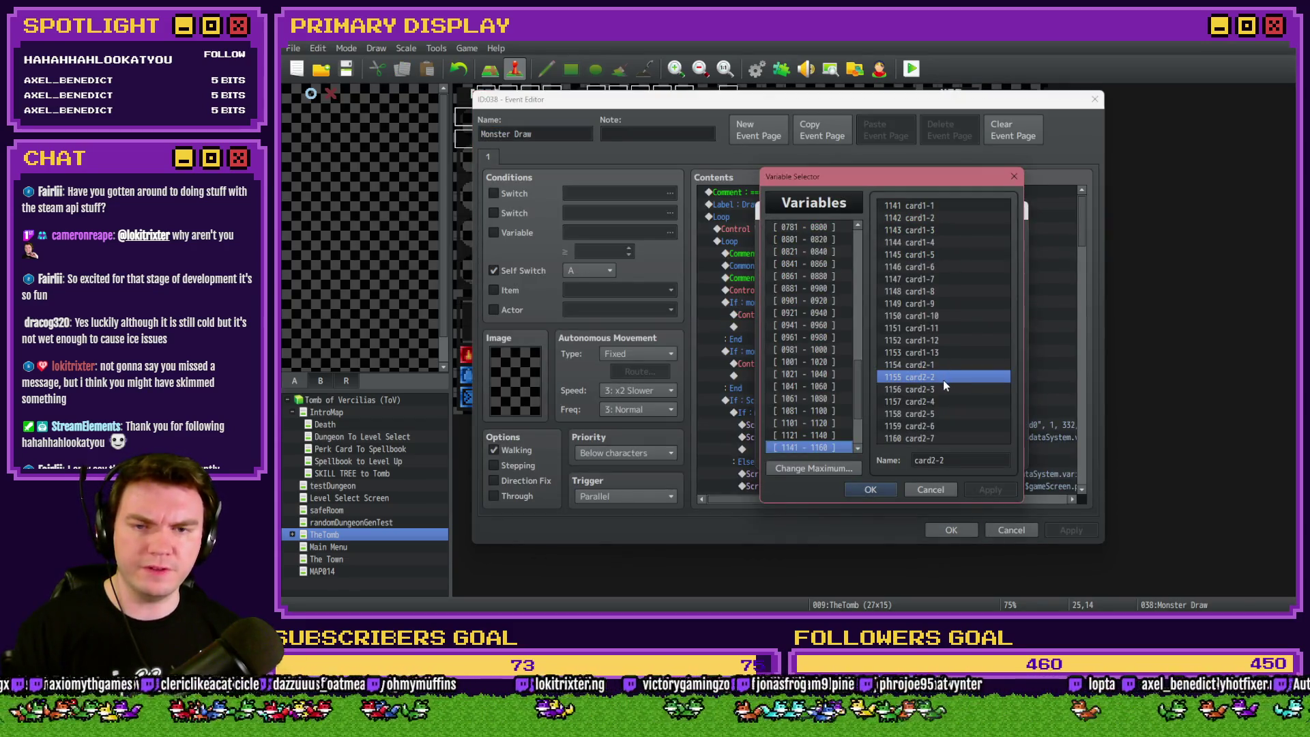
left_click(933, 329)
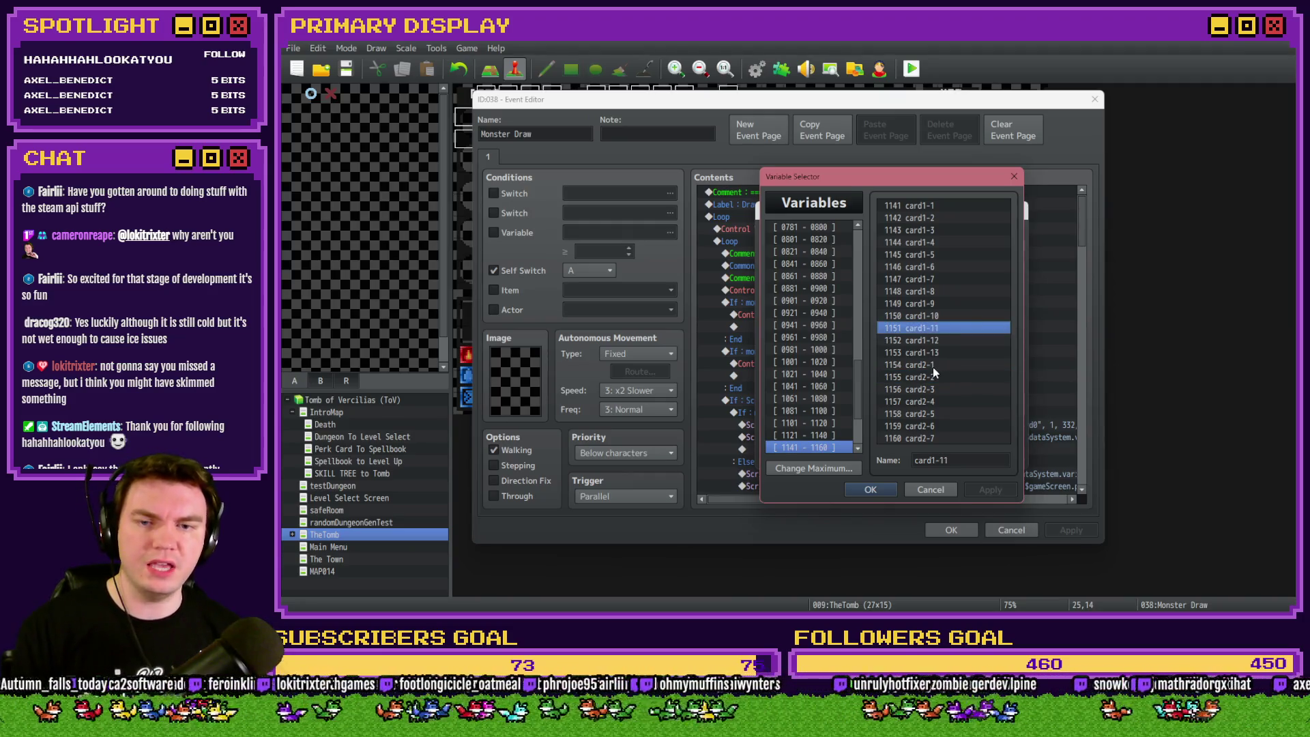
left_click(933, 365)
key("Escape")
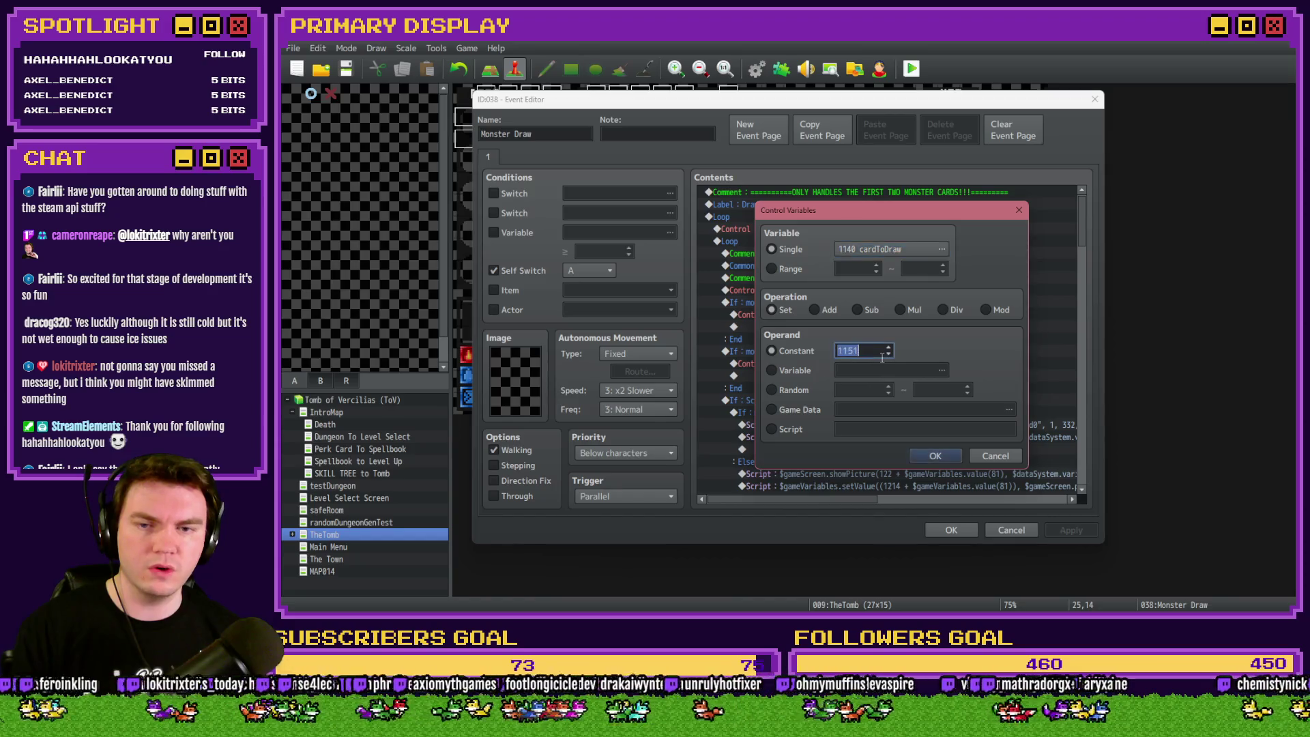
type("1154")
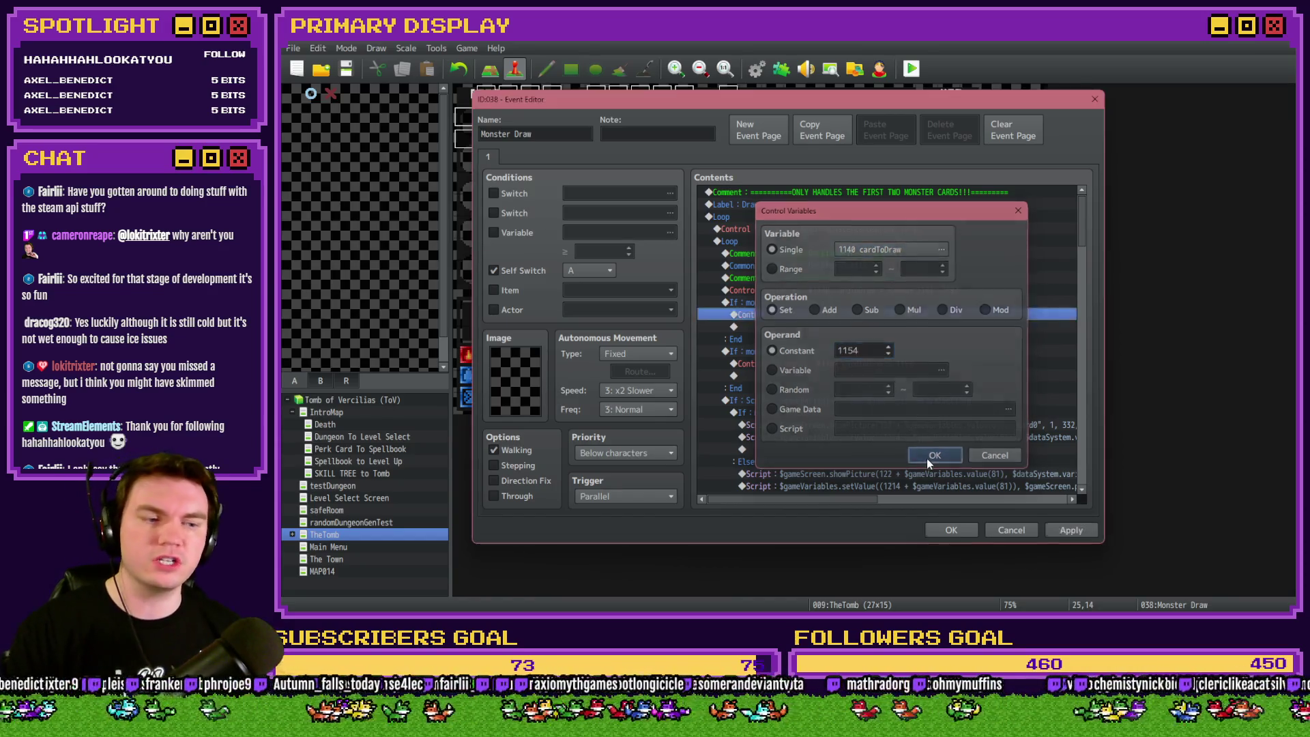
left_click(932, 457)
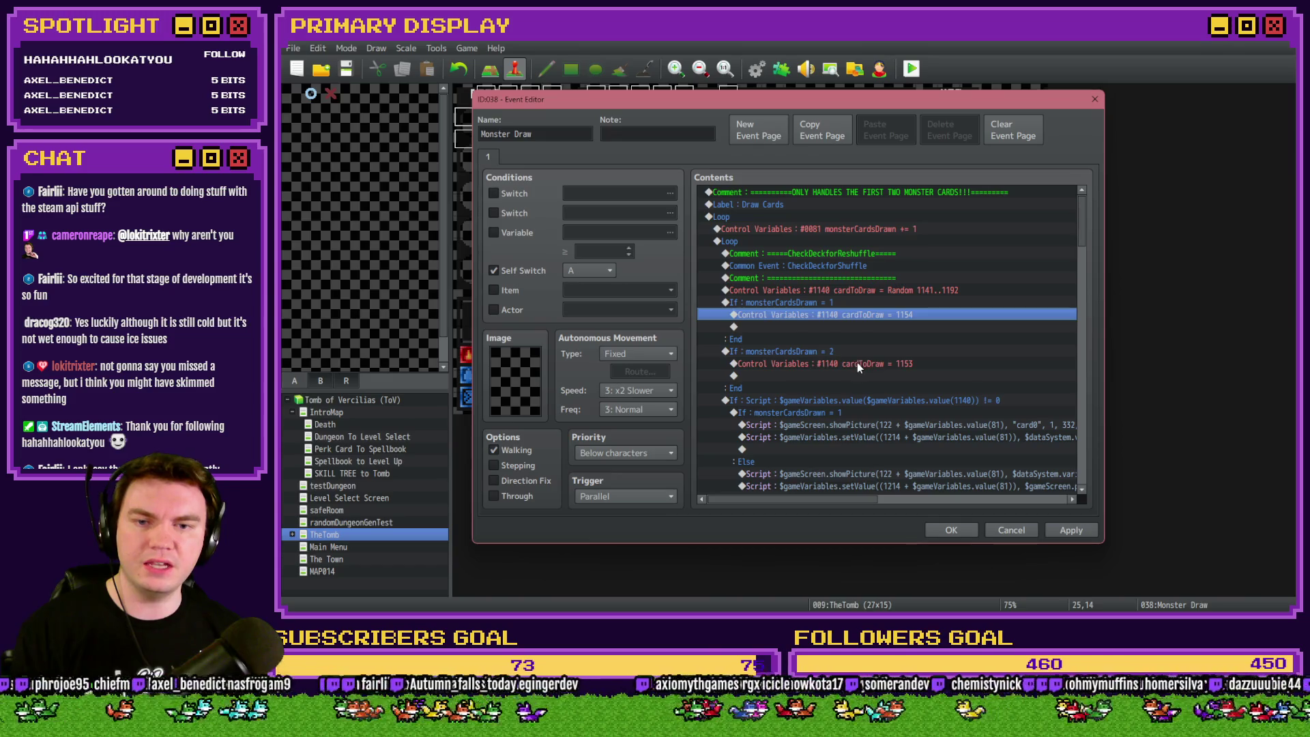
Set the second cardToDraw constant to 1150 and close the event editor keeping the edits.
double_click(857, 363)
left_click(910, 254)
left_click(926, 315)
key("Escape")
type("1")
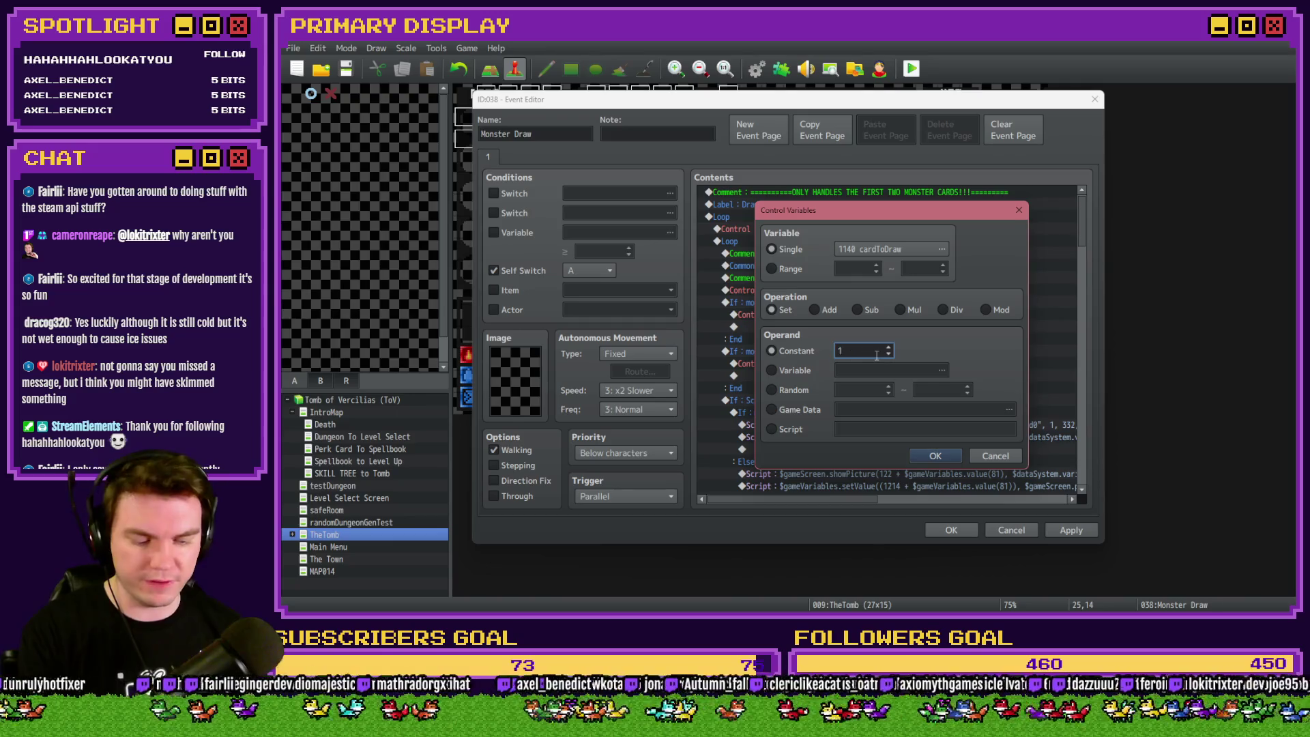
left_click(931, 456)
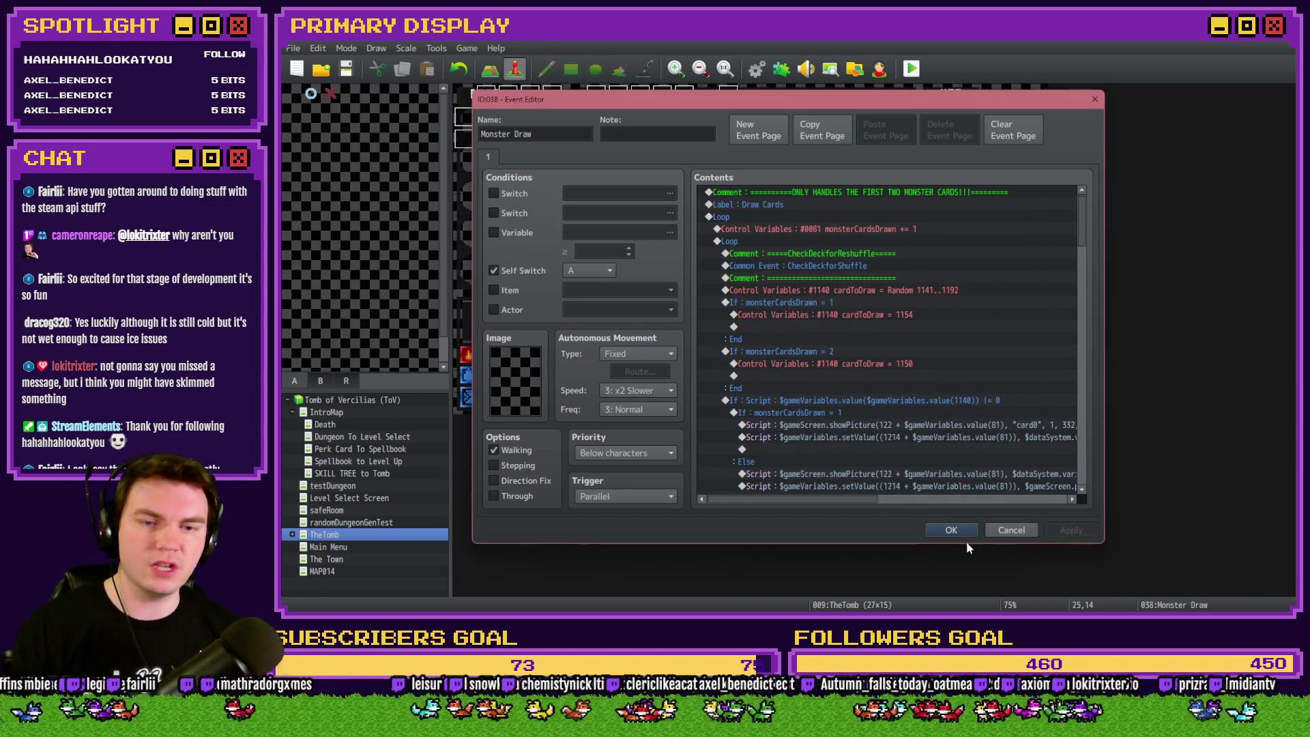
left_click(963, 534)
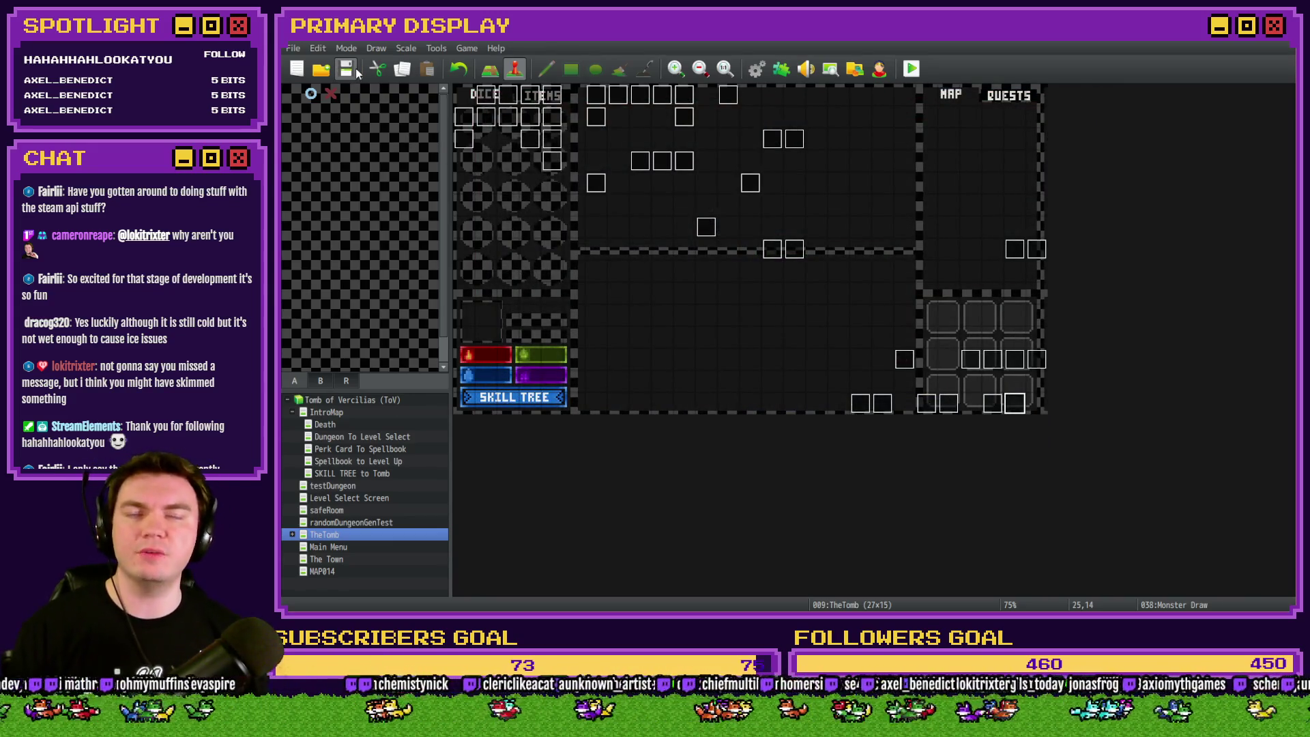
Playtest, pick a perk card, walk into a monster to see the dealt hand, then close the game.
left_click(912, 69)
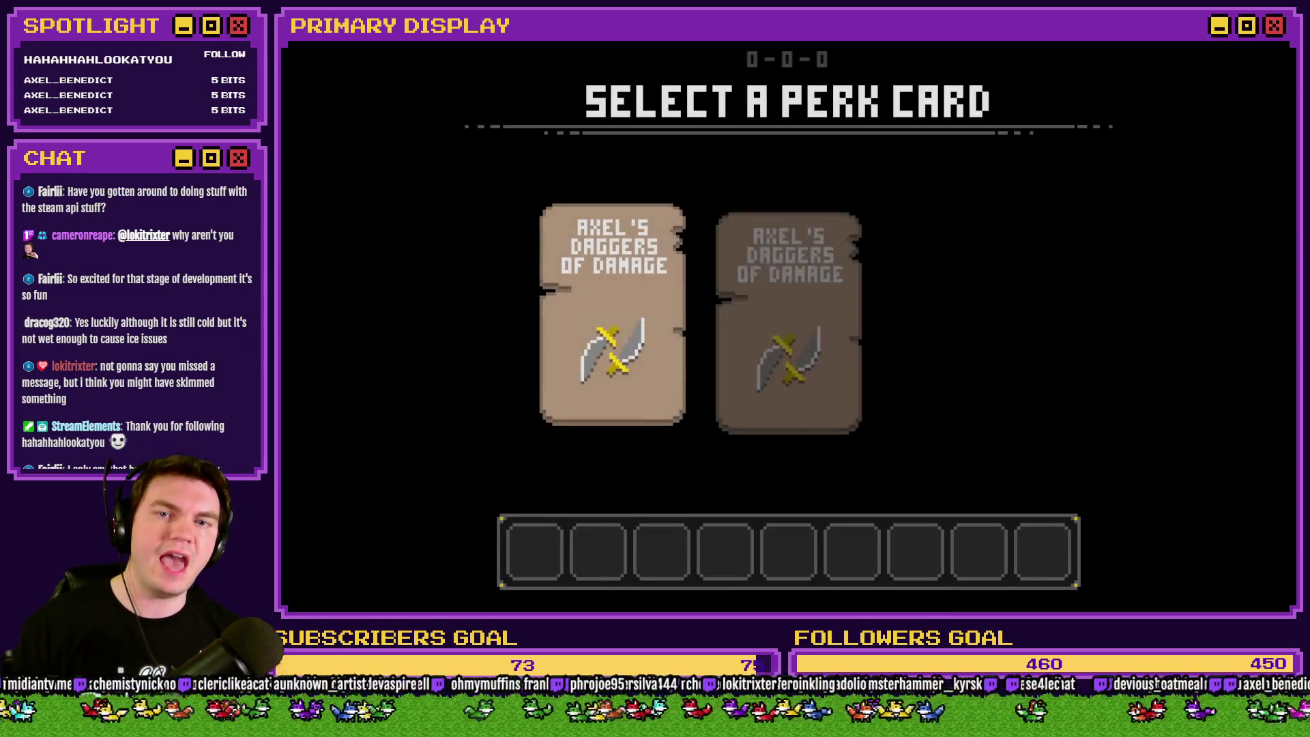
left_click(993, 289)
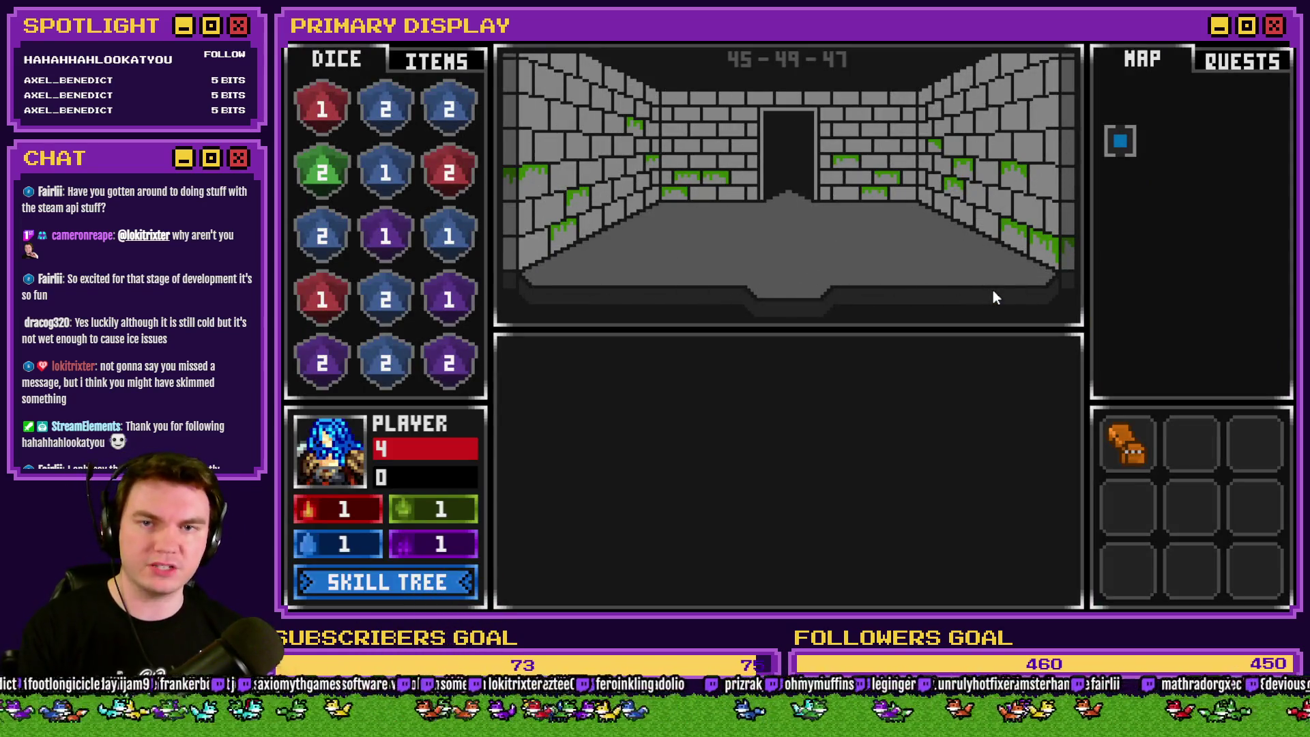
key("w")
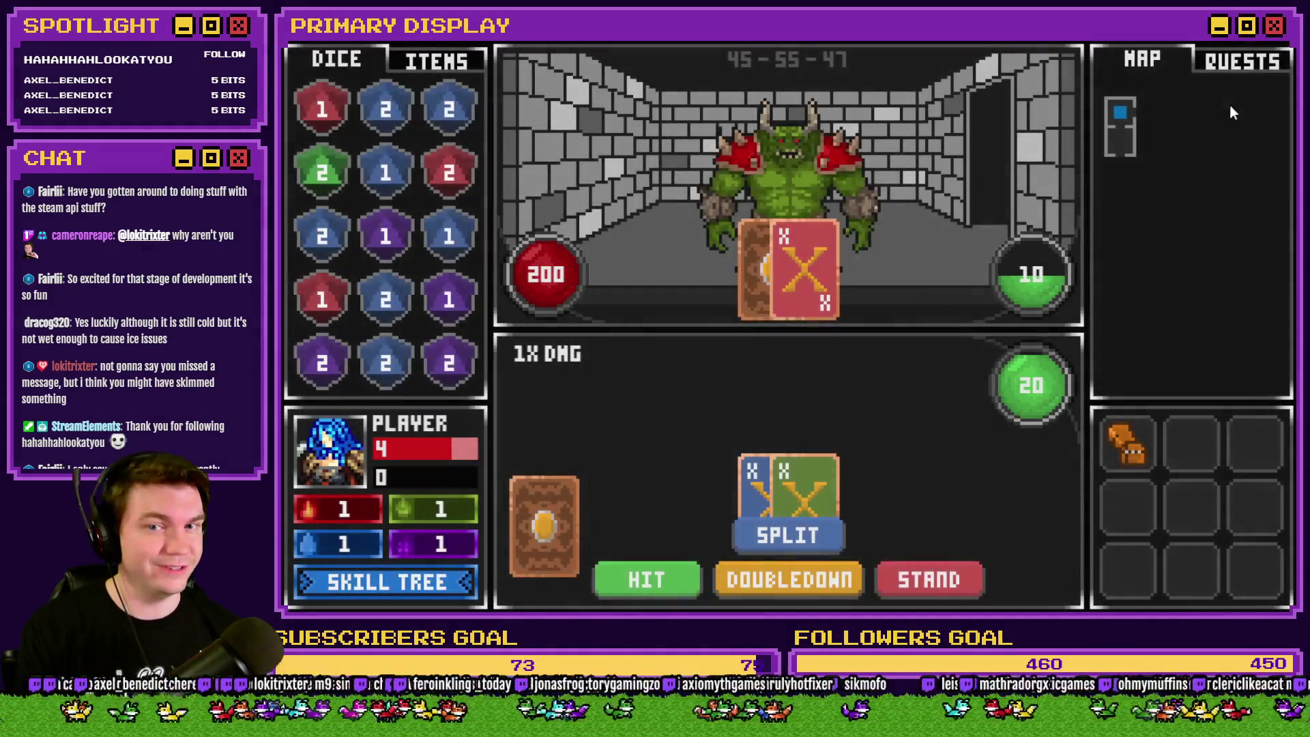
left_click(1283, 49)
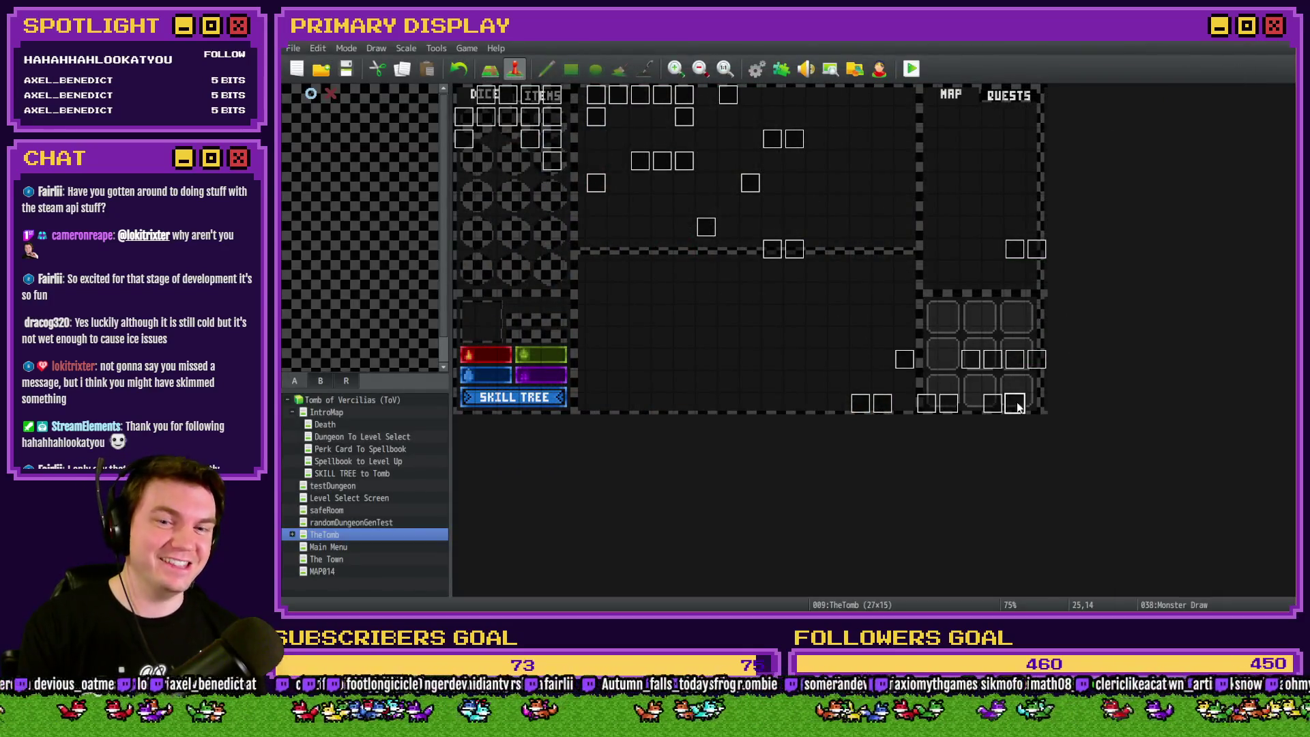
Review the Monster Blackjack condition script and the second card's cardToDraw 1151 without changes.
double_click(1017, 404)
scroll(795, 352, "down", 3)
scroll(807, 348, "down", 5)
scroll(832, 337, "down", 5)
scroll(833, 337, "down", 3)
scroll(898, 323, "down", 3)
scroll(898, 332, "down", 3)
scroll(896, 349, "down", 3)
scroll(896, 351, "down", 1)
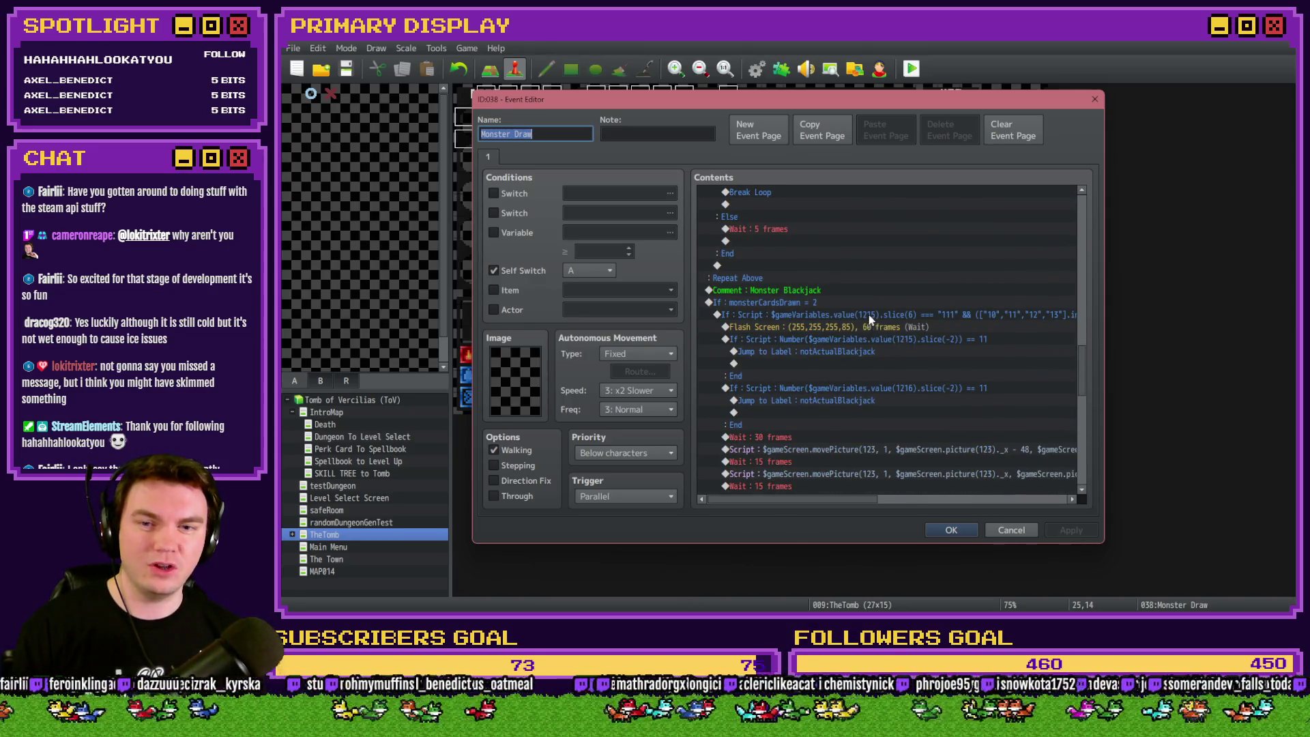
double_click(869, 315)
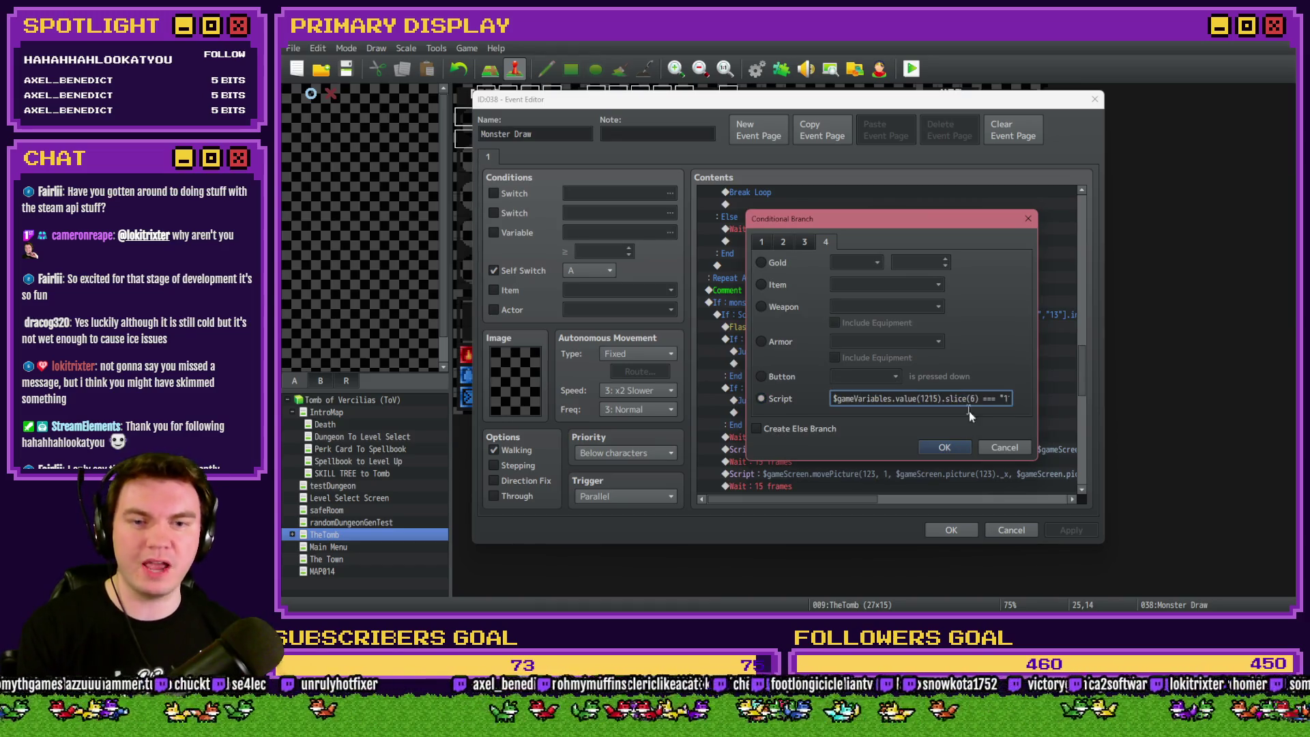
left_click(1004, 447)
left_click_drag(1083, 368, 1085, 263)
scroll(888, 318, "up", 3)
scroll(884, 327, "up", 2)
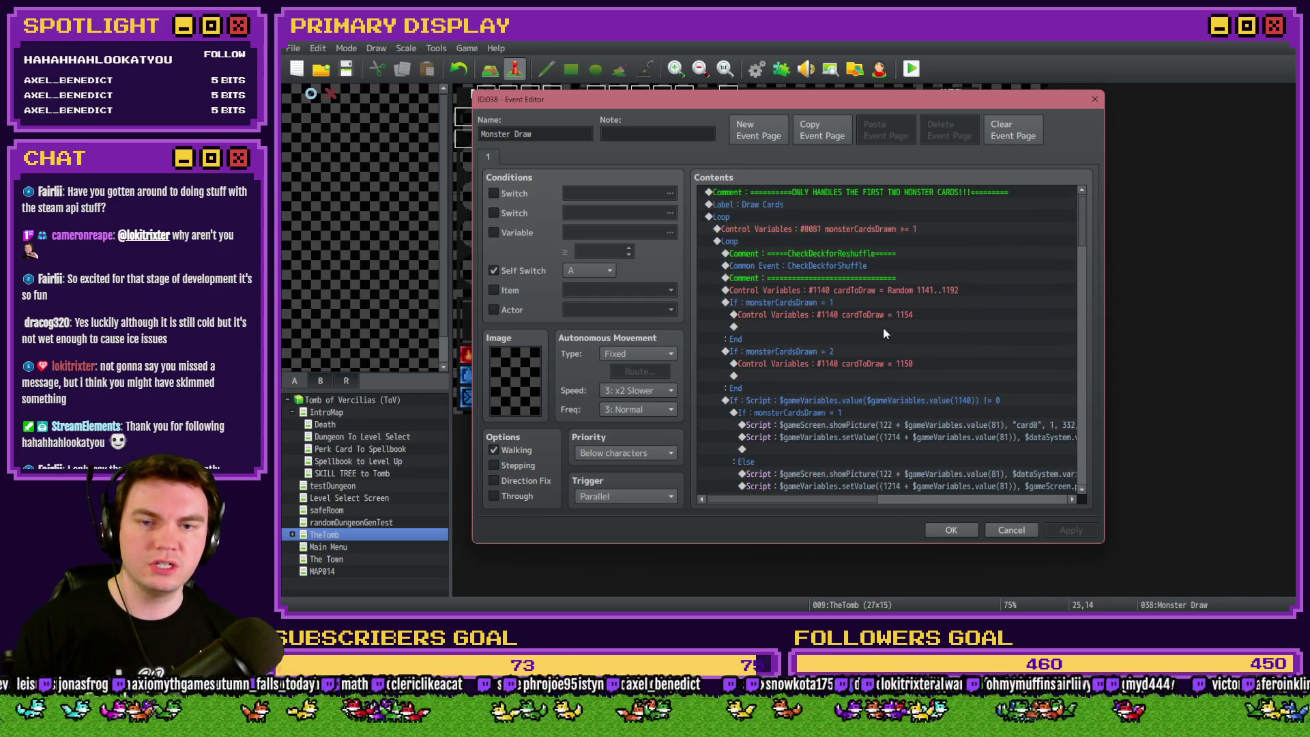
double_click(886, 360)
left_click(935, 460)
Close the event editor and confirm saving changes before the playtest.
left_click(951, 530)
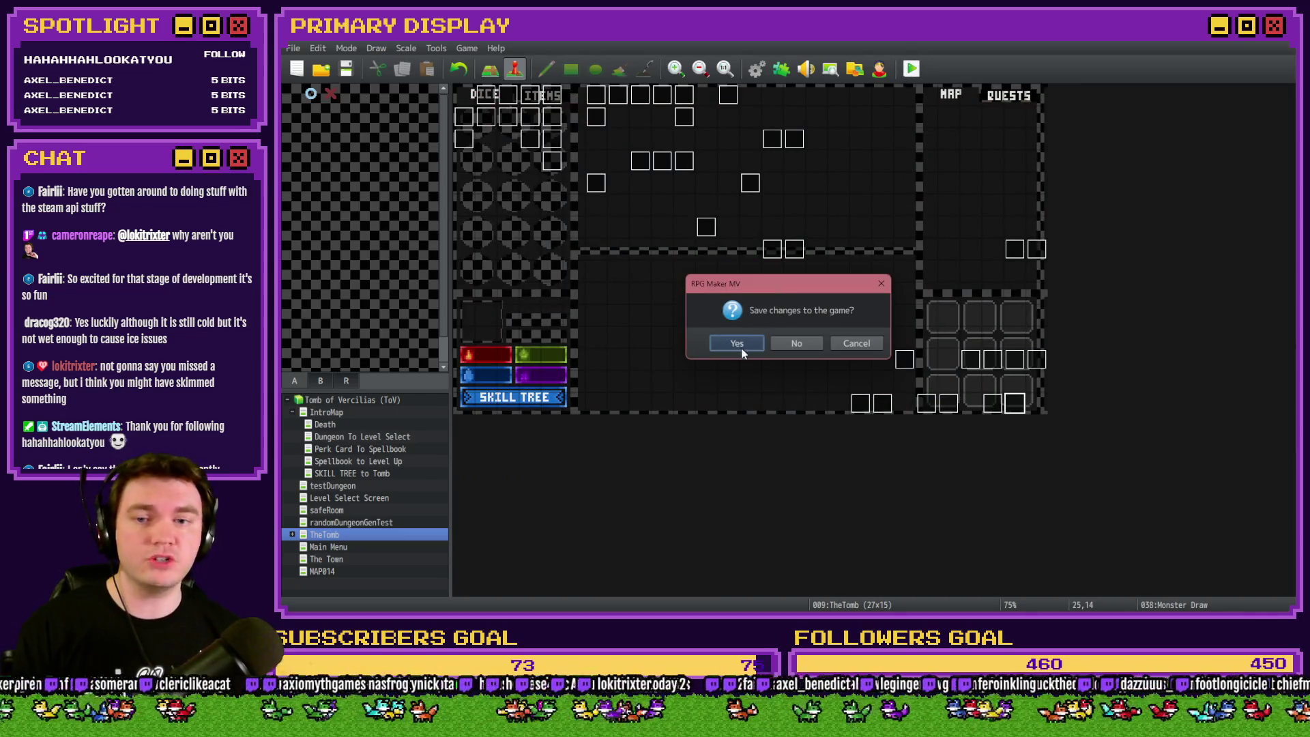
left_click(741, 349)
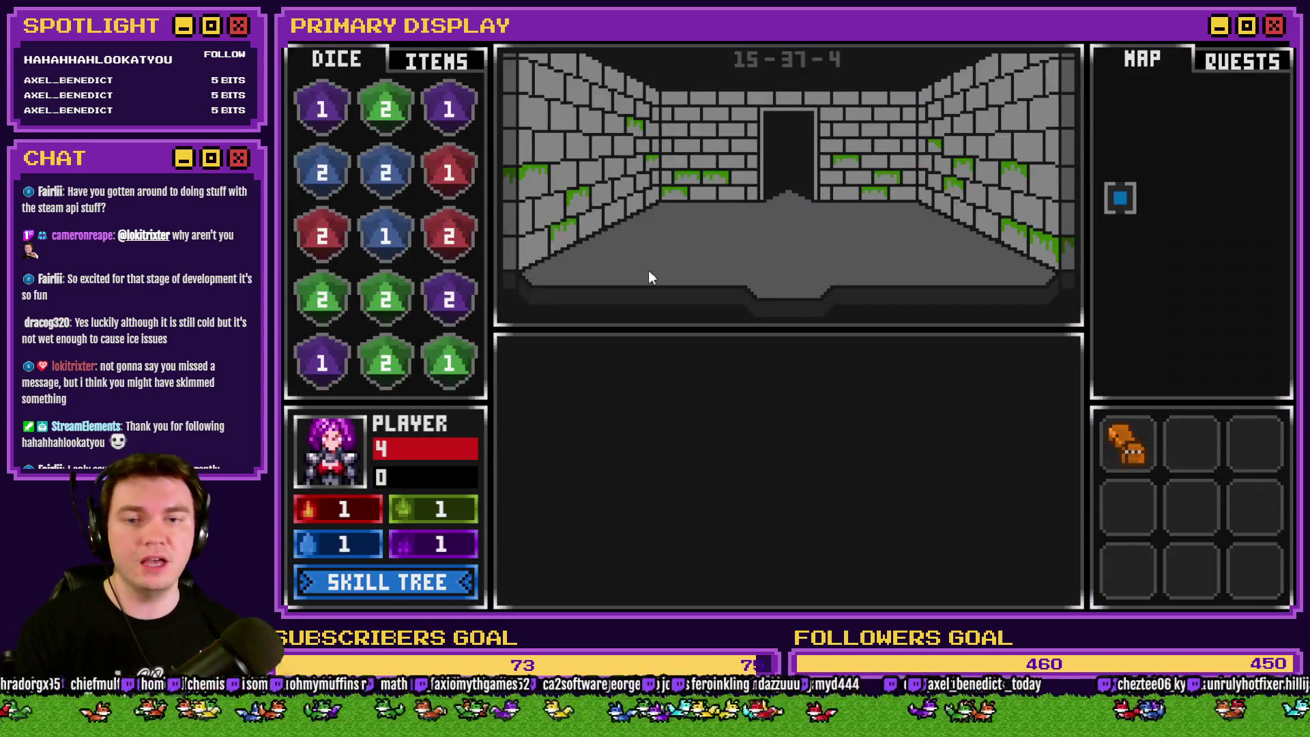
Walk into the monster encounter in the playtest, then close the game.
key("Up")
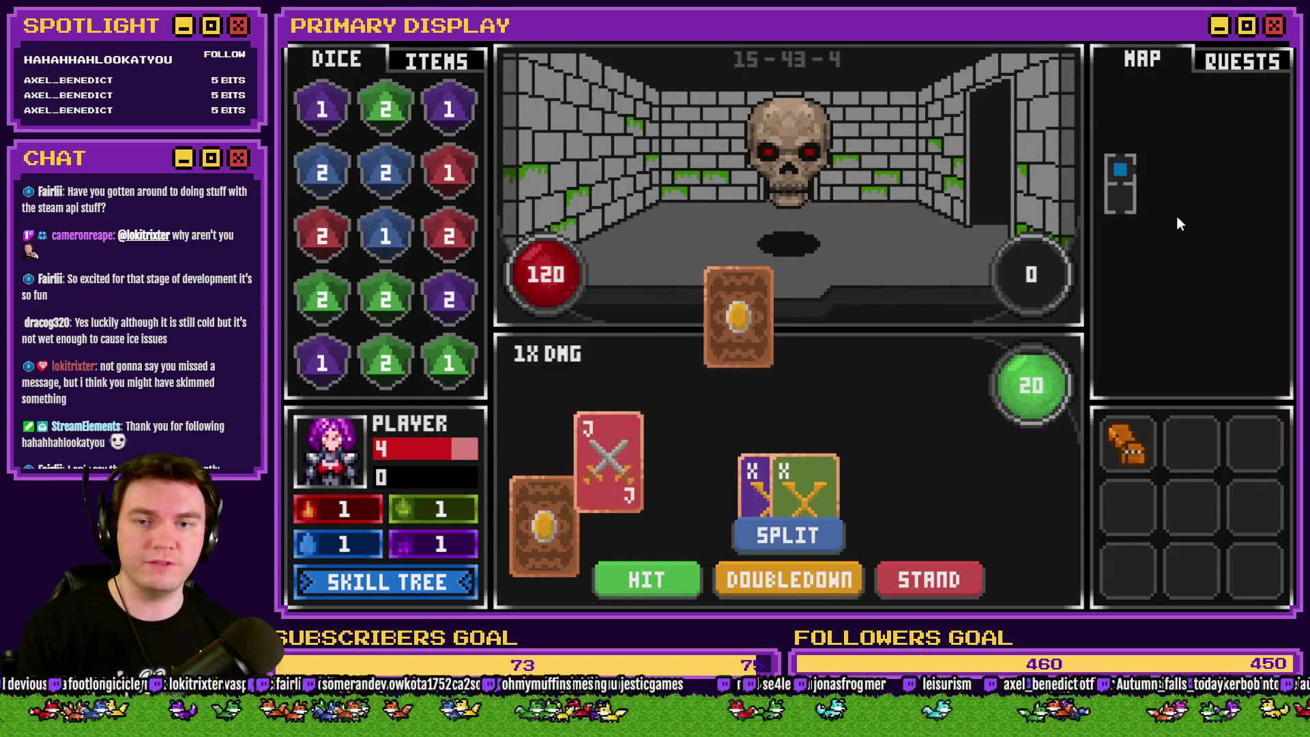
key("alt+F4")
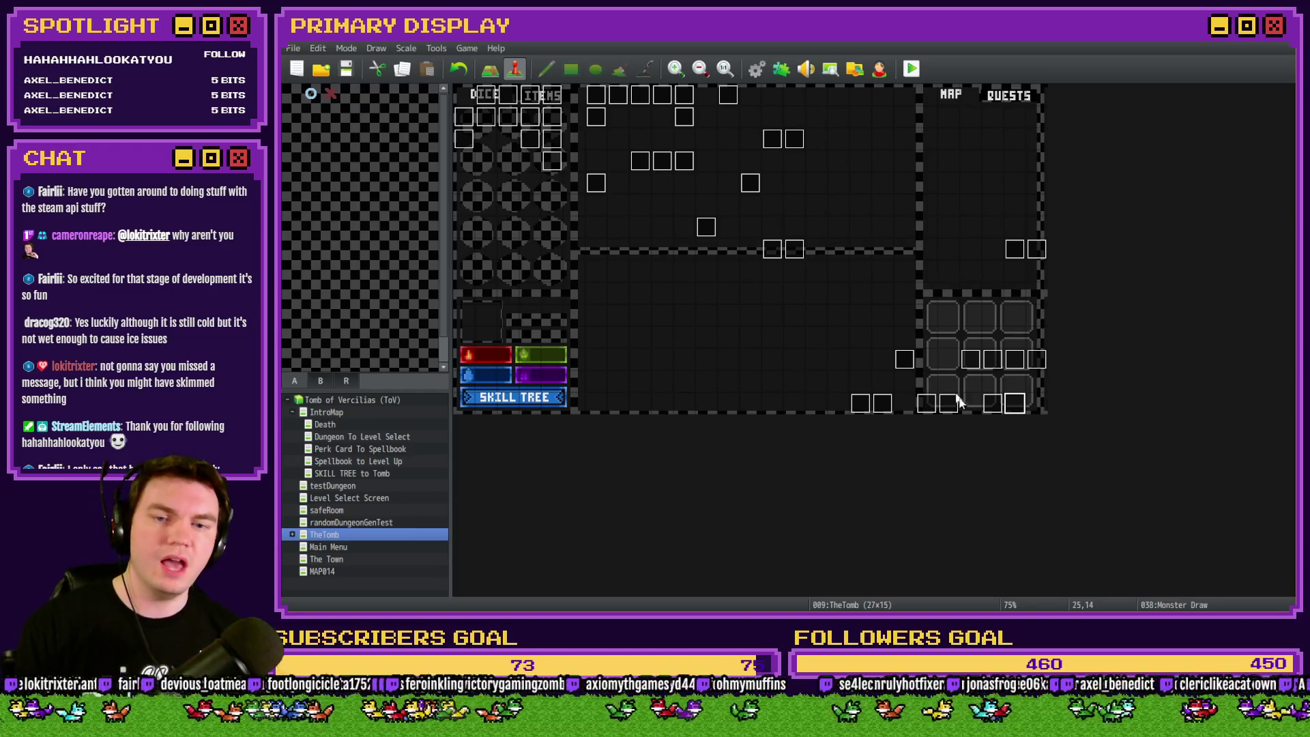
Set Monster Draw's second cardToDraw to 1153, save, playtest the encounter and close it.
double_click(1018, 406)
scroll(951, 316, "down", 5)
scroll(949, 314, "down", 5)
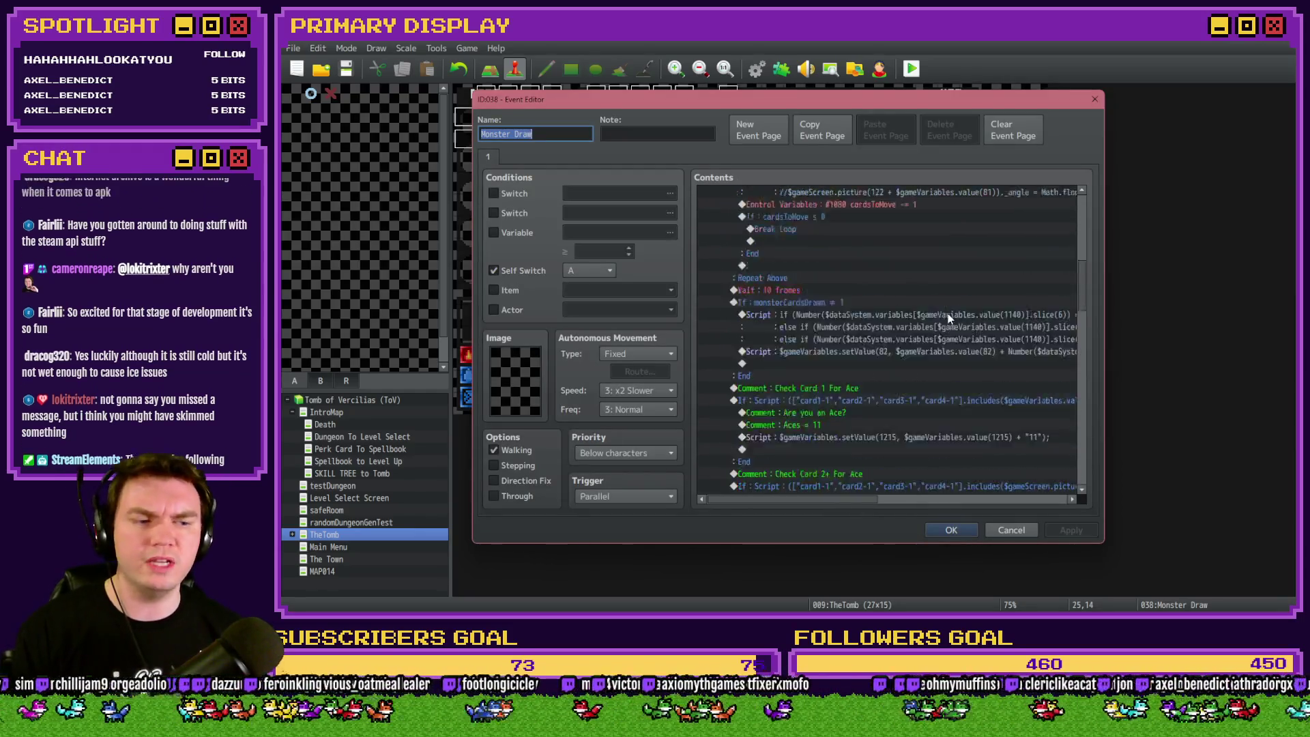
scroll(947, 314, "down", 5)
scroll(948, 315, "down", 5)
scroll(946, 315, "down", 5)
double_click(897, 350)
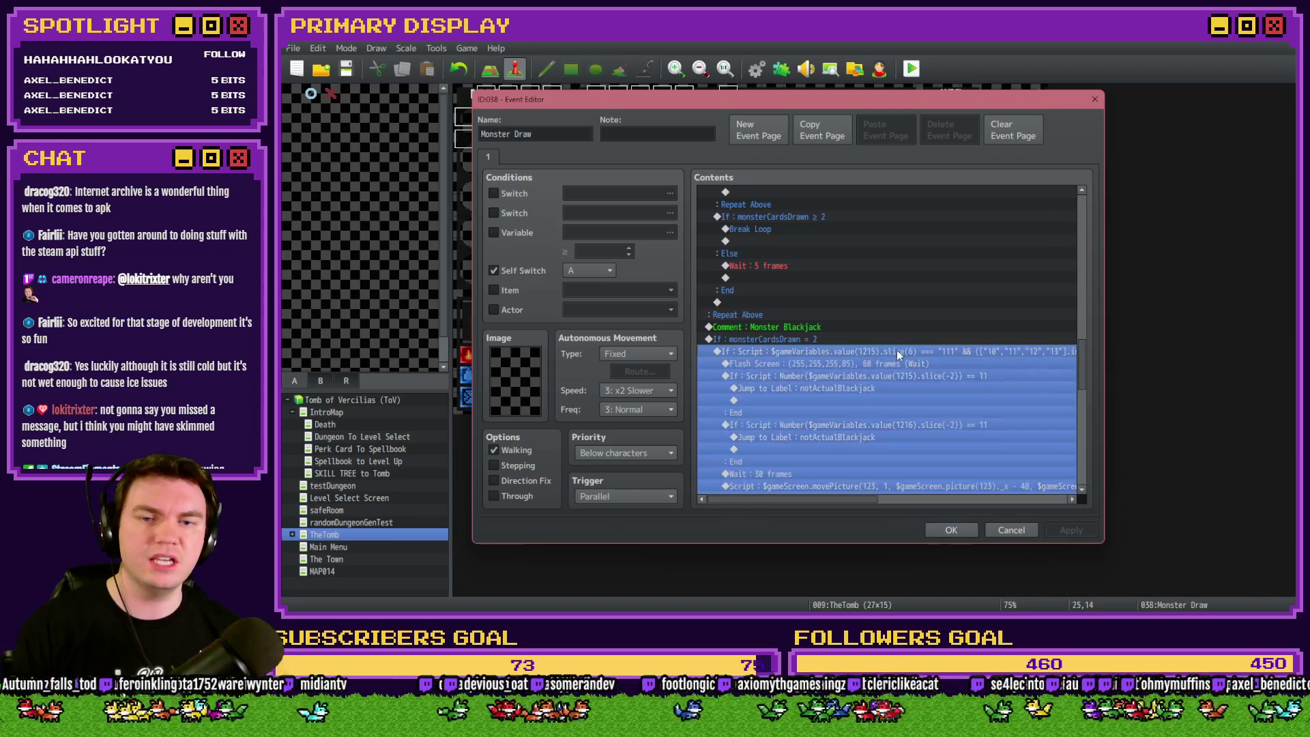
left_click(1005, 447)
left_click_drag(1085, 368, 1078, 236)
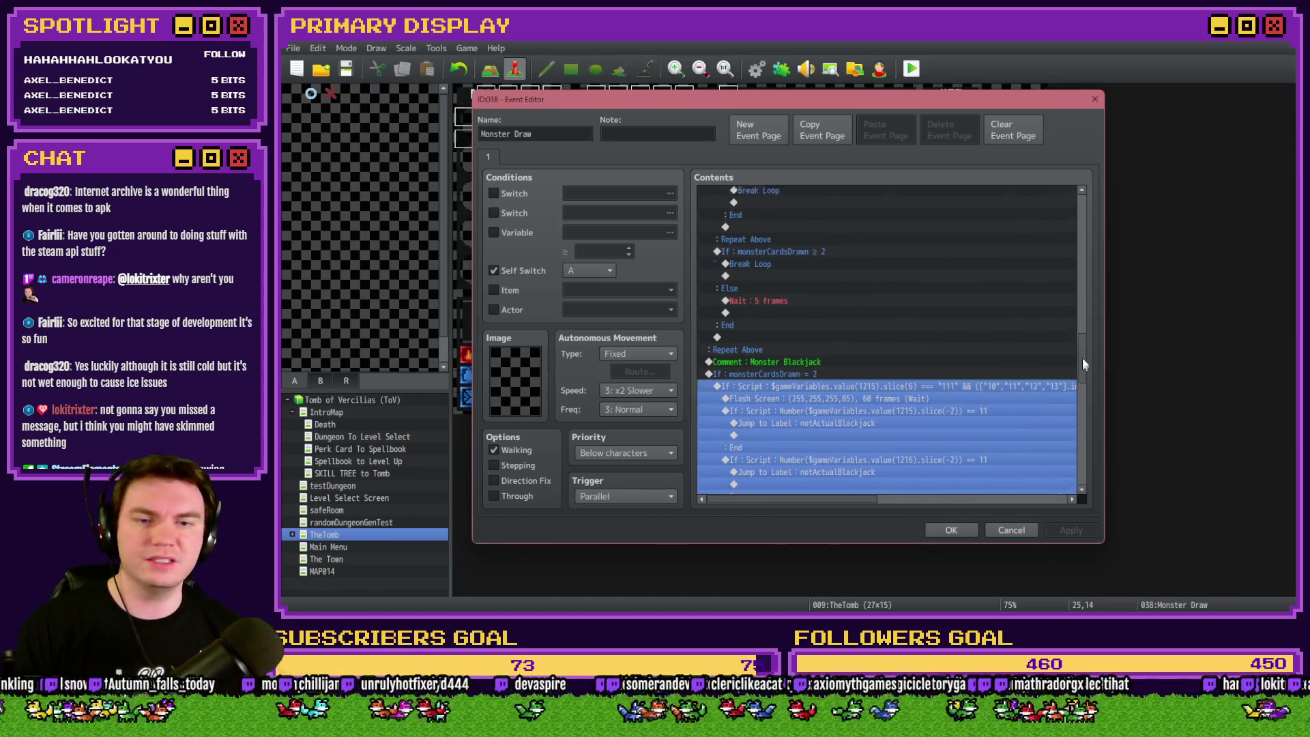
scroll(891, 338, "up", 2)
scroll(872, 311, "up", 2)
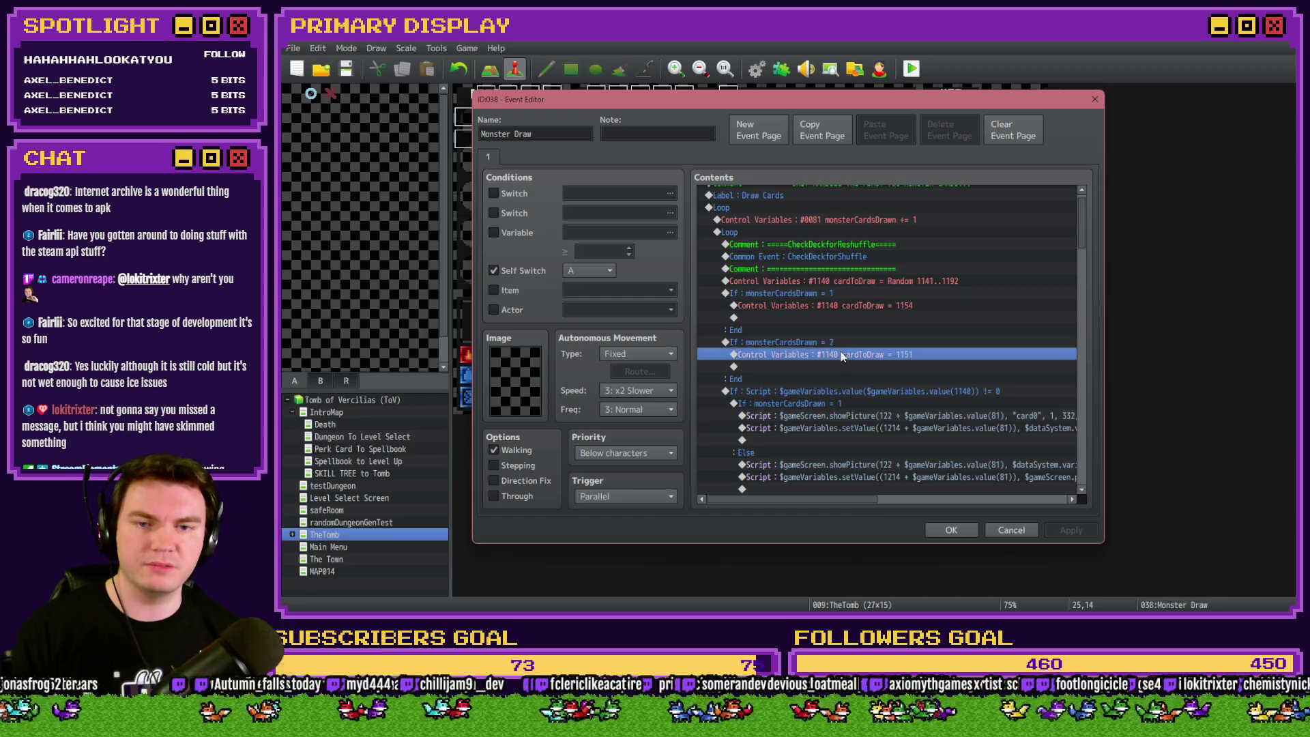
double_click(870, 352)
left_click(941, 461)
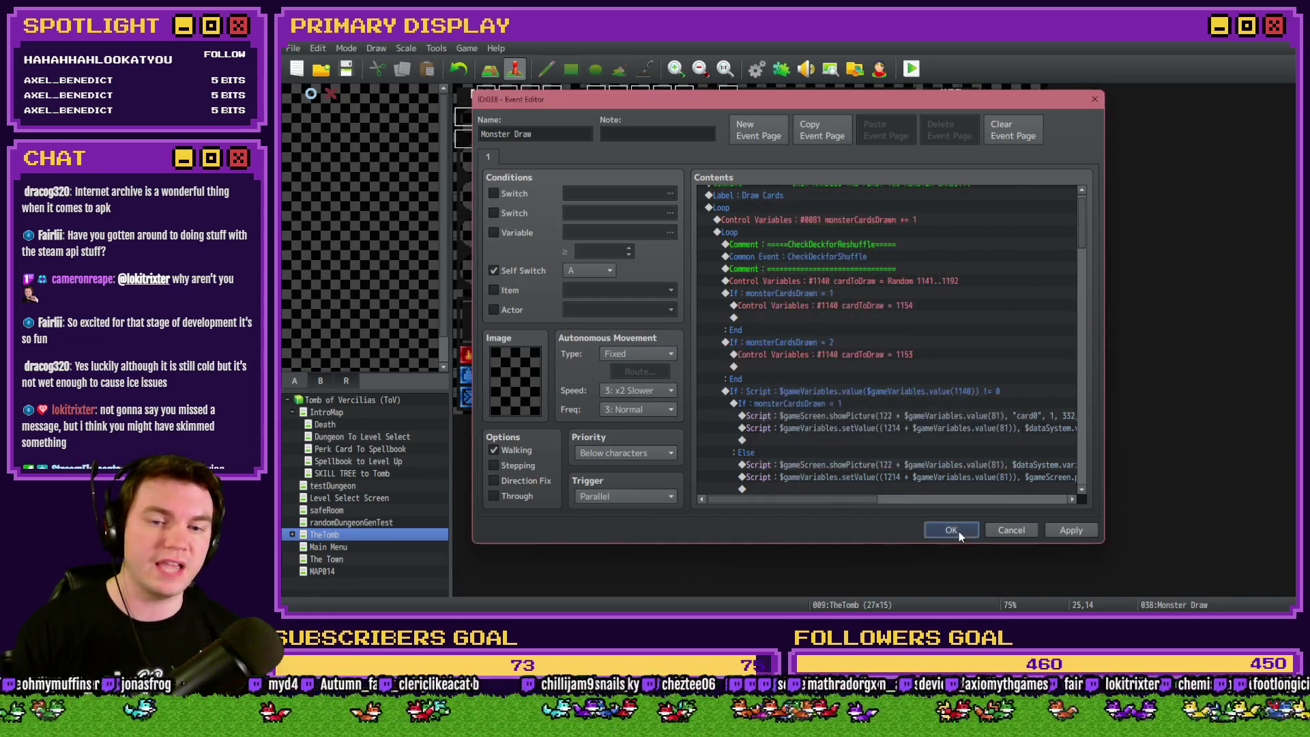
left_click(951, 530)
left_click(721, 345)
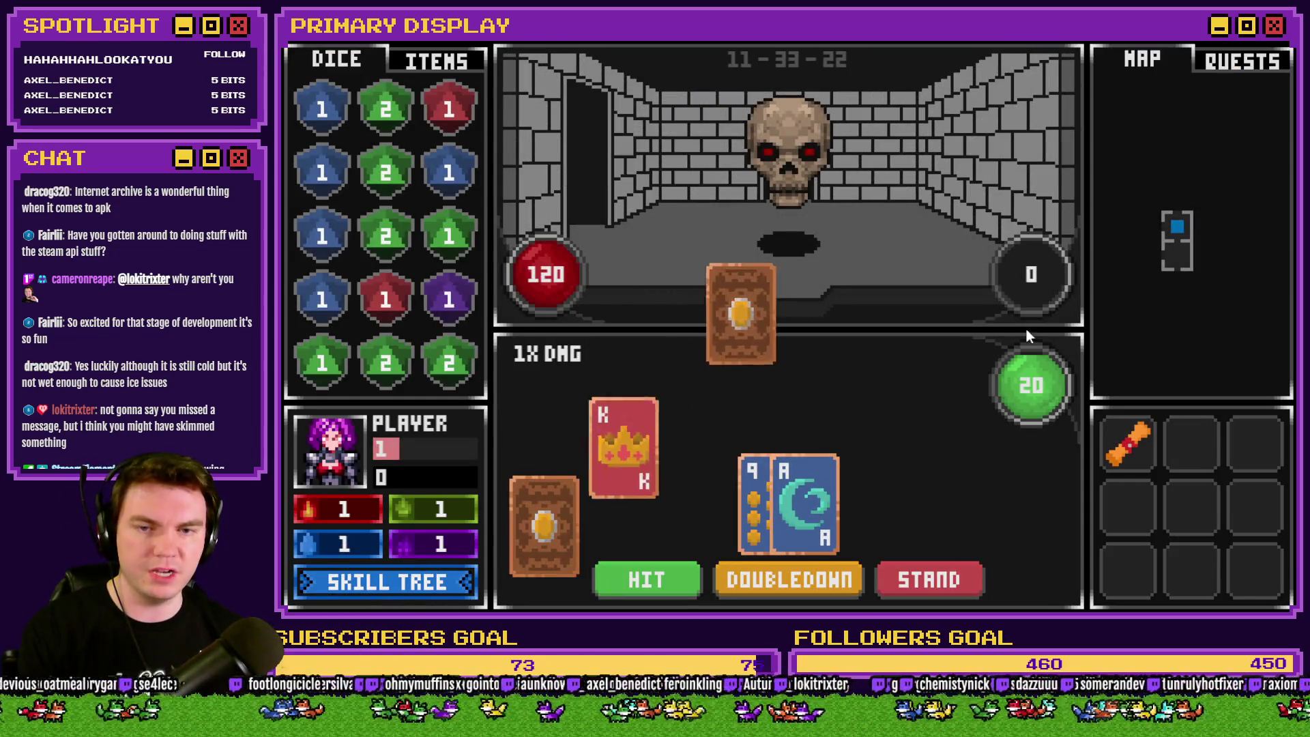
key("alt+F4")
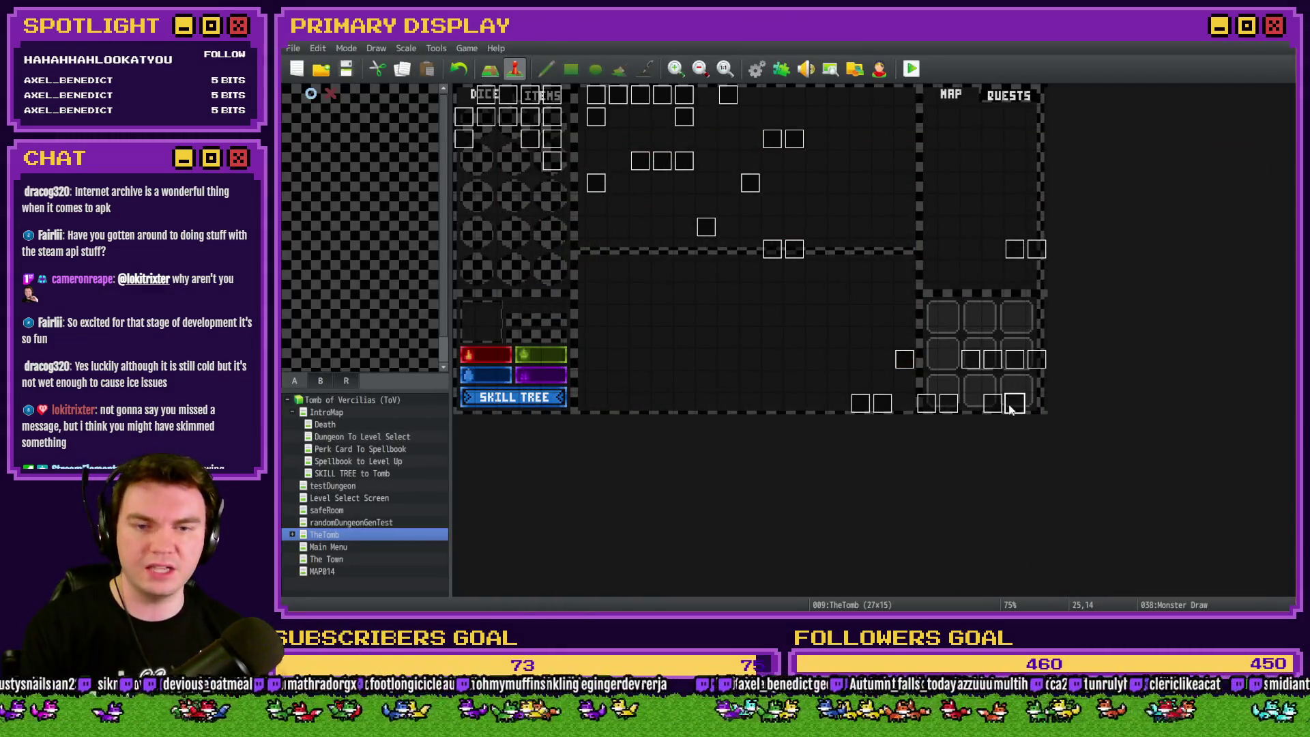
Change Monster Draw's second cardToDraw constant from 1153 to 1155 and close the event editor.
double_click(1011, 406)
left_click_drag(1084, 241, 1084, 246)
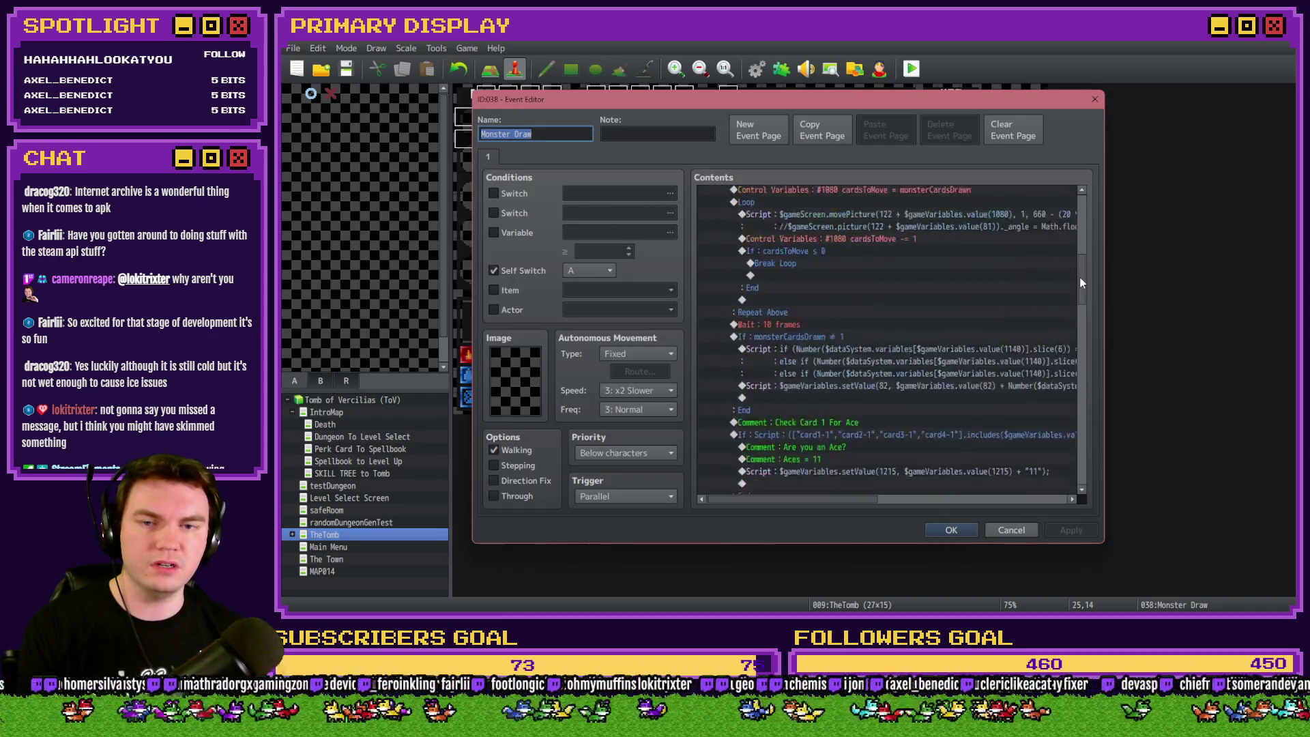
double_click(883, 332)
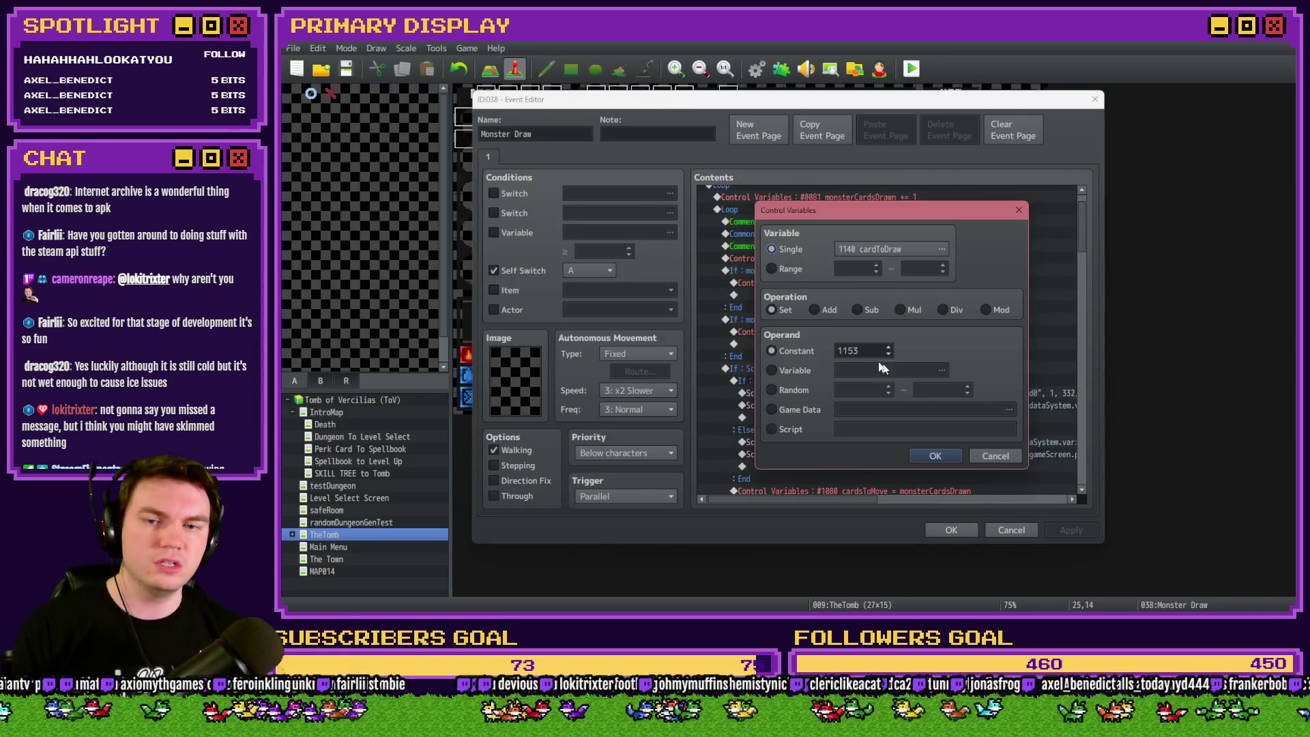
double_click(890, 350)
left_click(939, 458)
left_click(951, 530)
Playtest with saved changes, pick the Spiked Pauldron perk, reach the encounter and close the game.
left_click(910, 69)
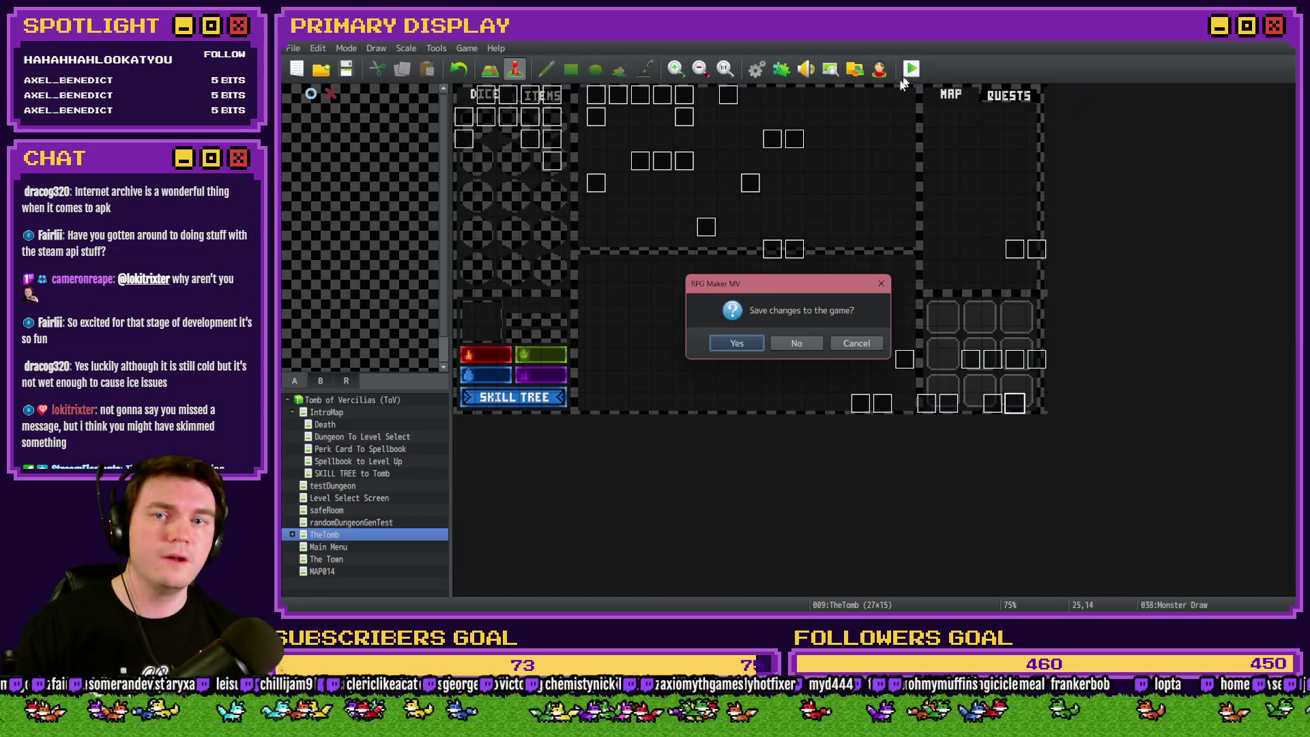
left_click(736, 344)
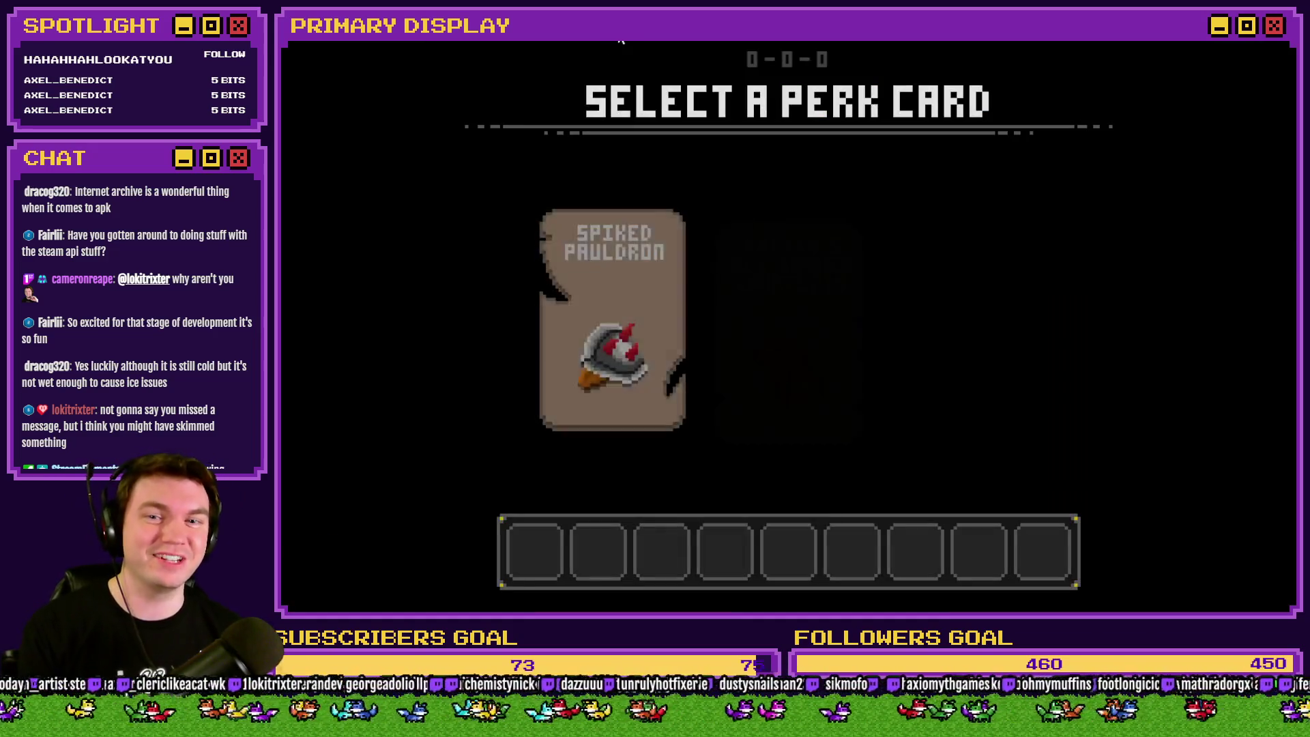
left_click(625, 241)
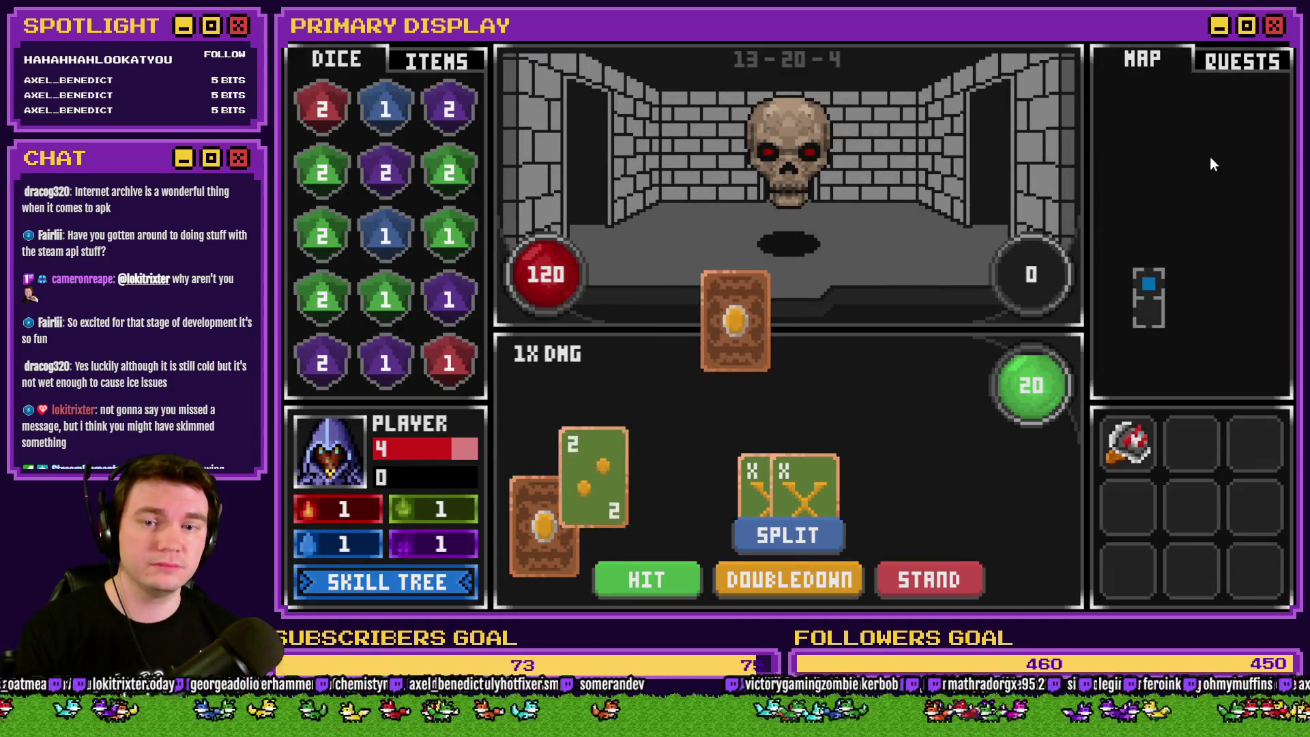
left_click(1275, 45)
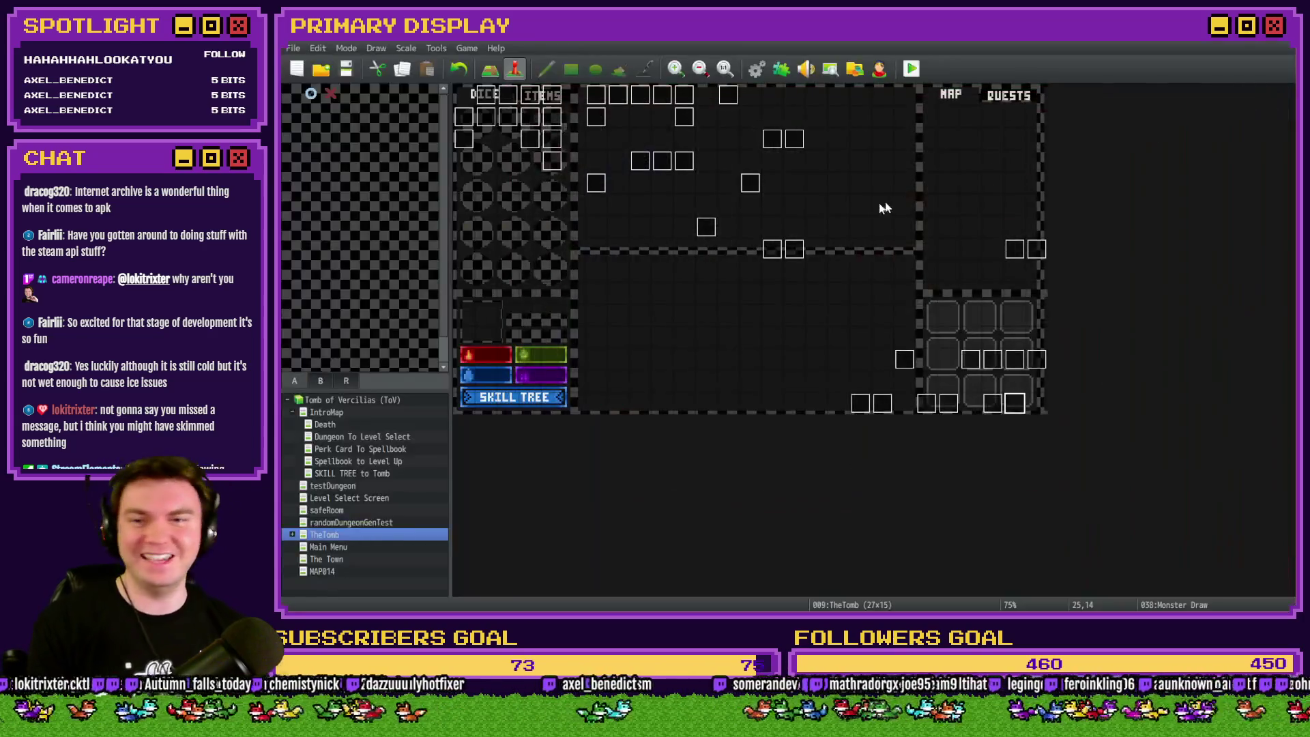
Edit the Monster Blackjack If: Script condition and remove its stray trailing or-operator.
double_click(1015, 402)
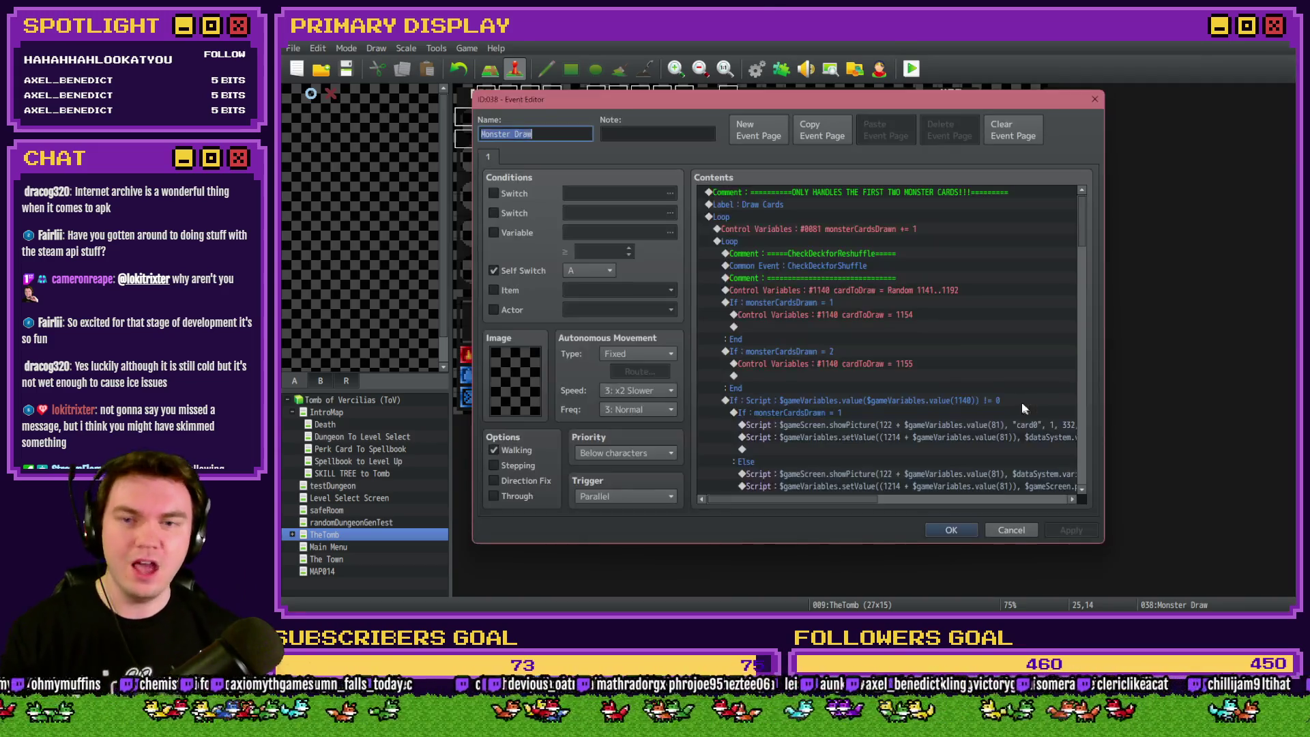
left_click_drag(1082, 226, 1096, 380)
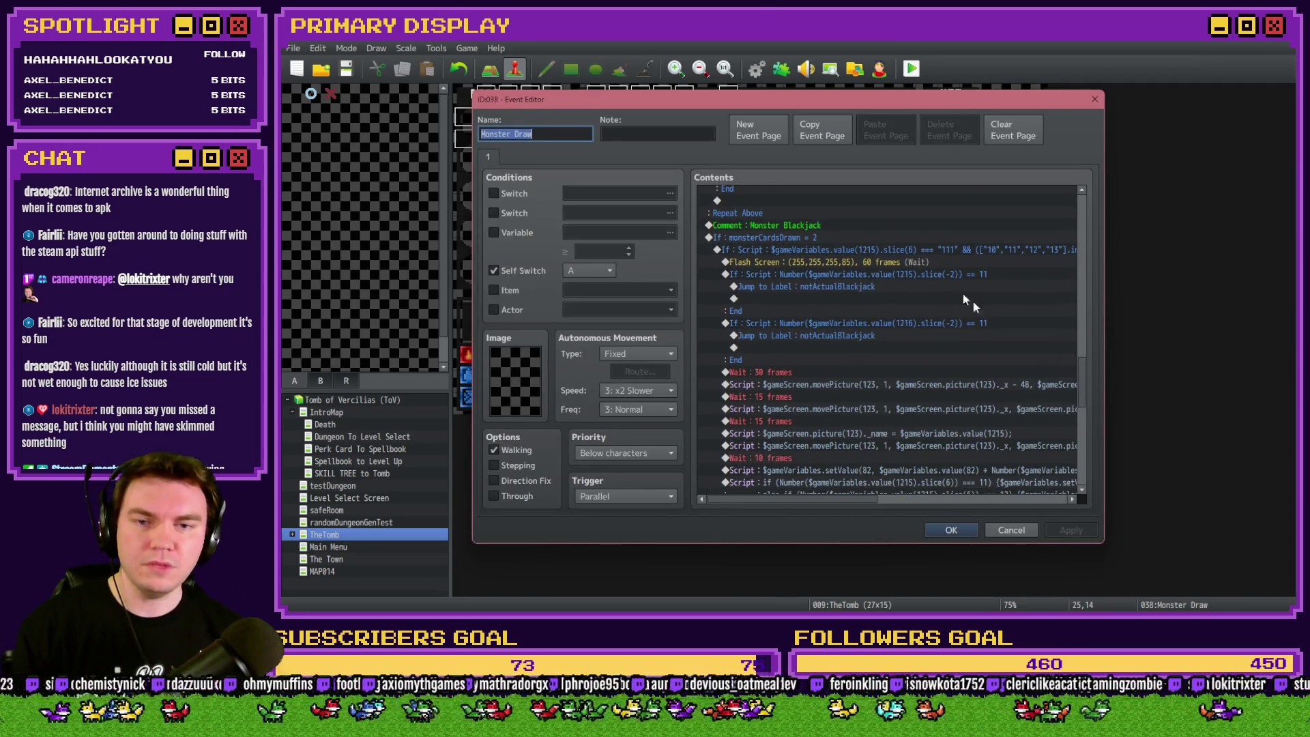
left_click(929, 258)
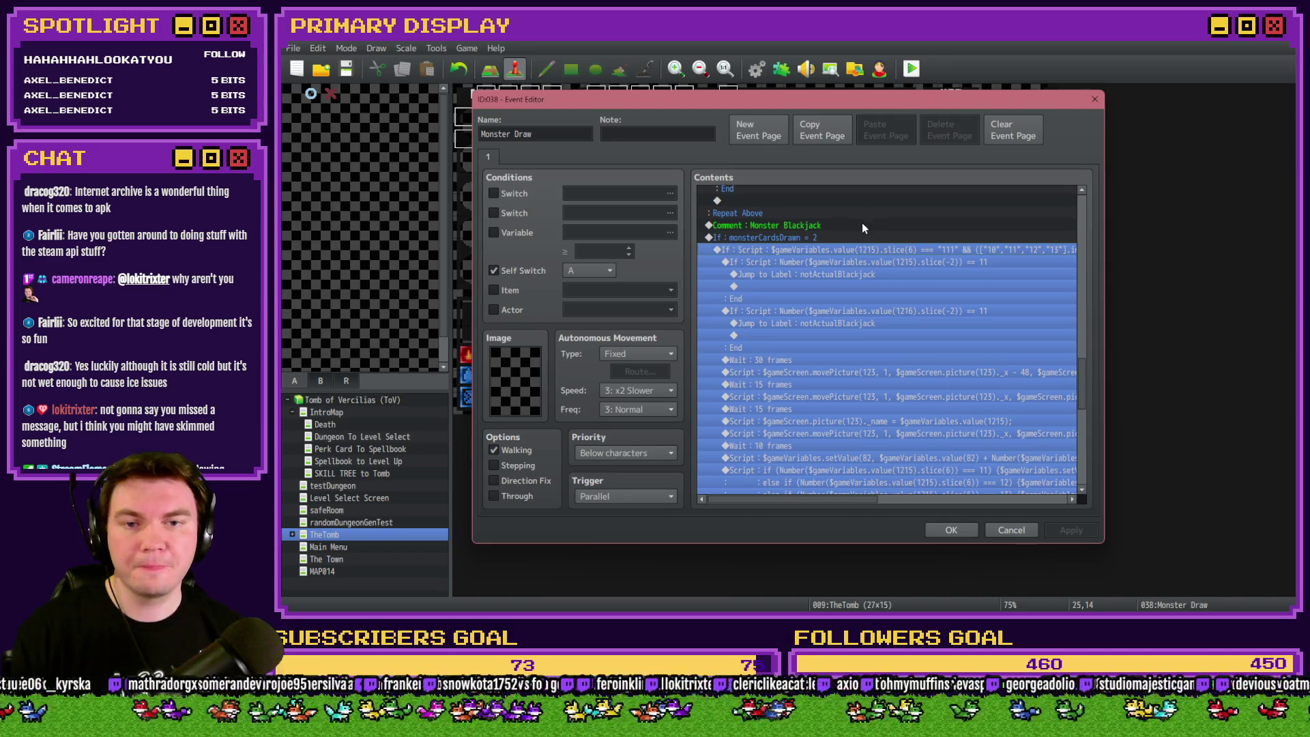
key("Return")
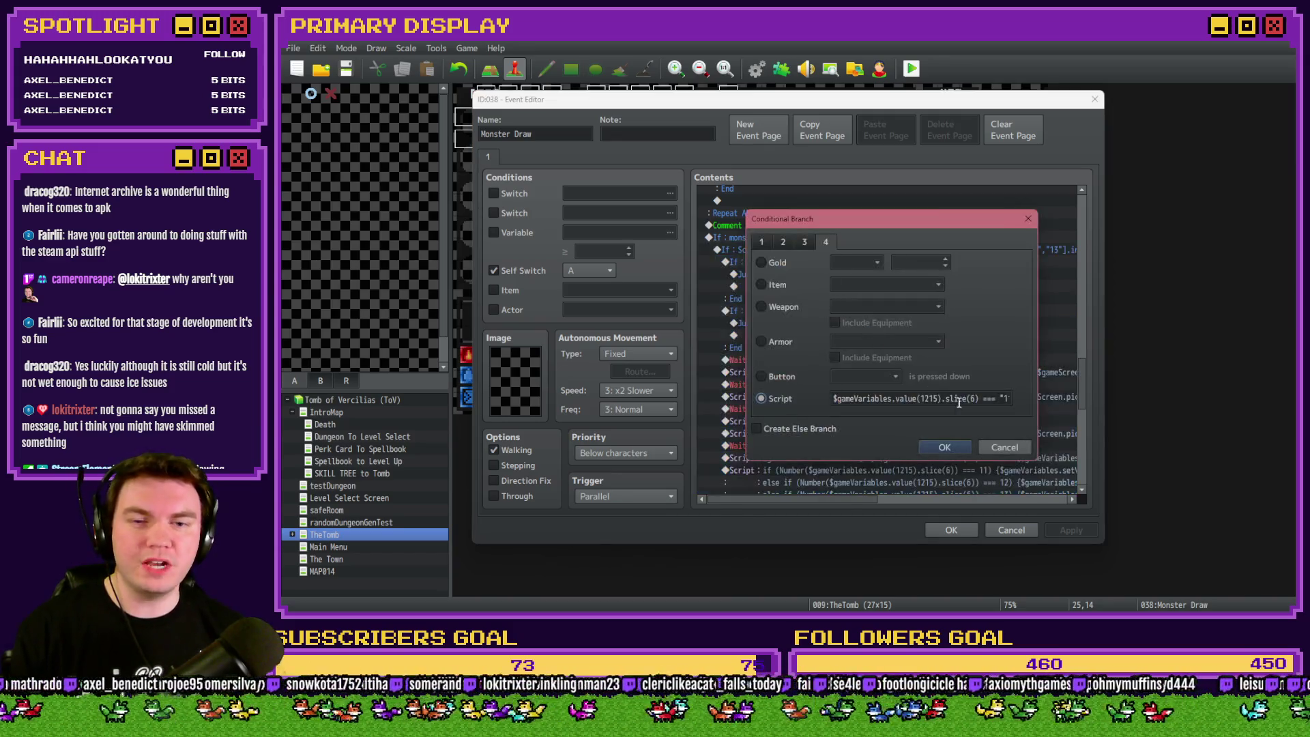
left_click(981, 399)
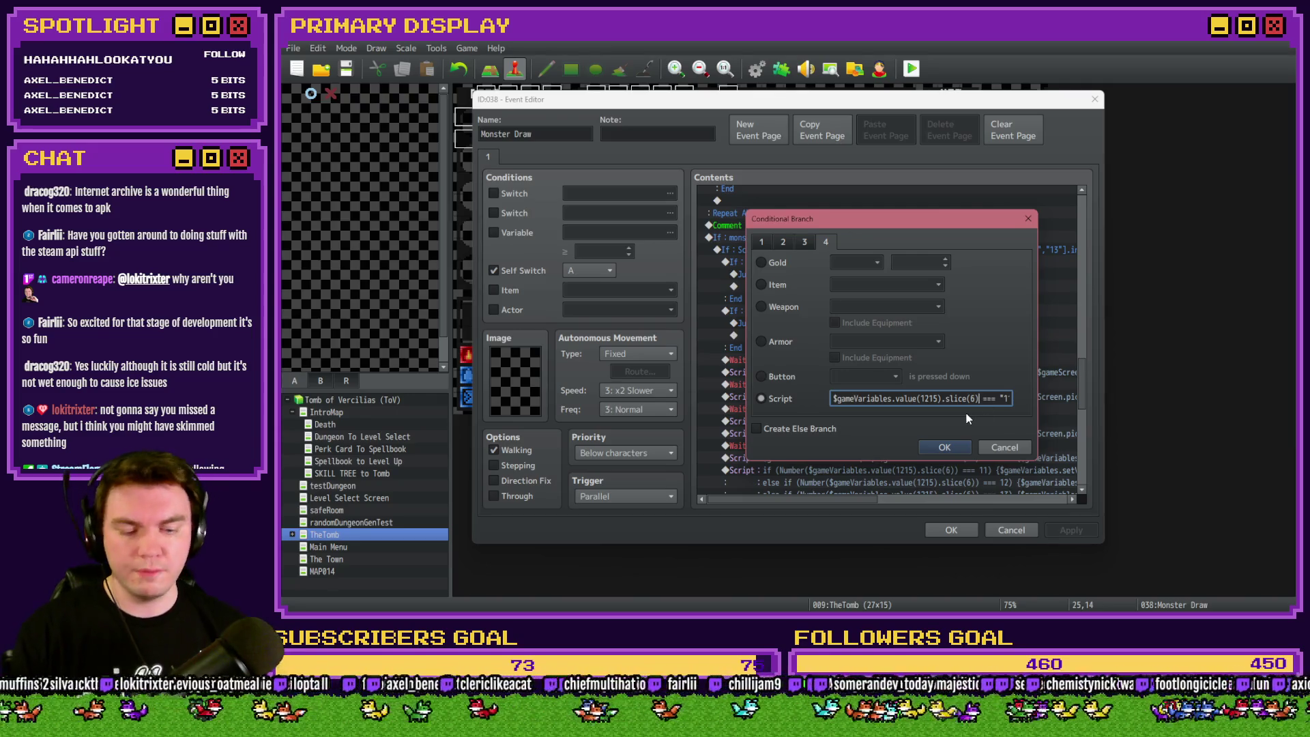
key("End")
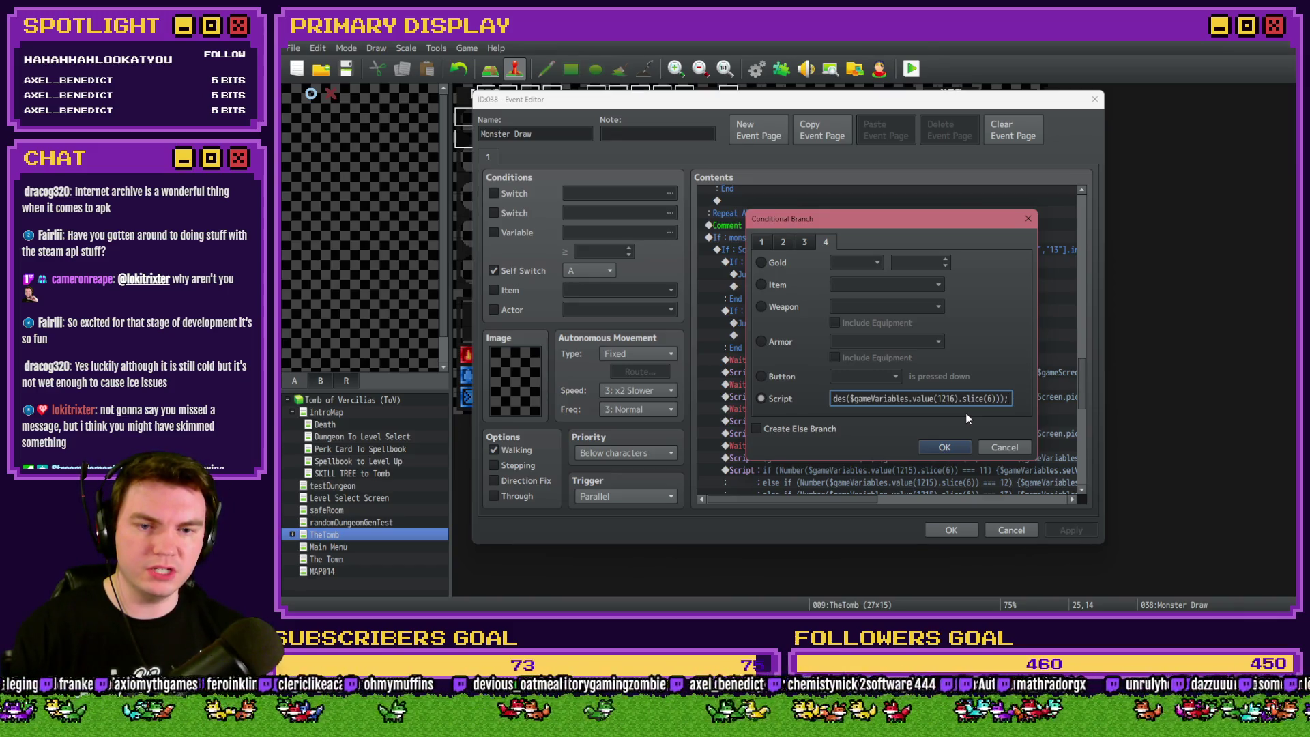
type("||")
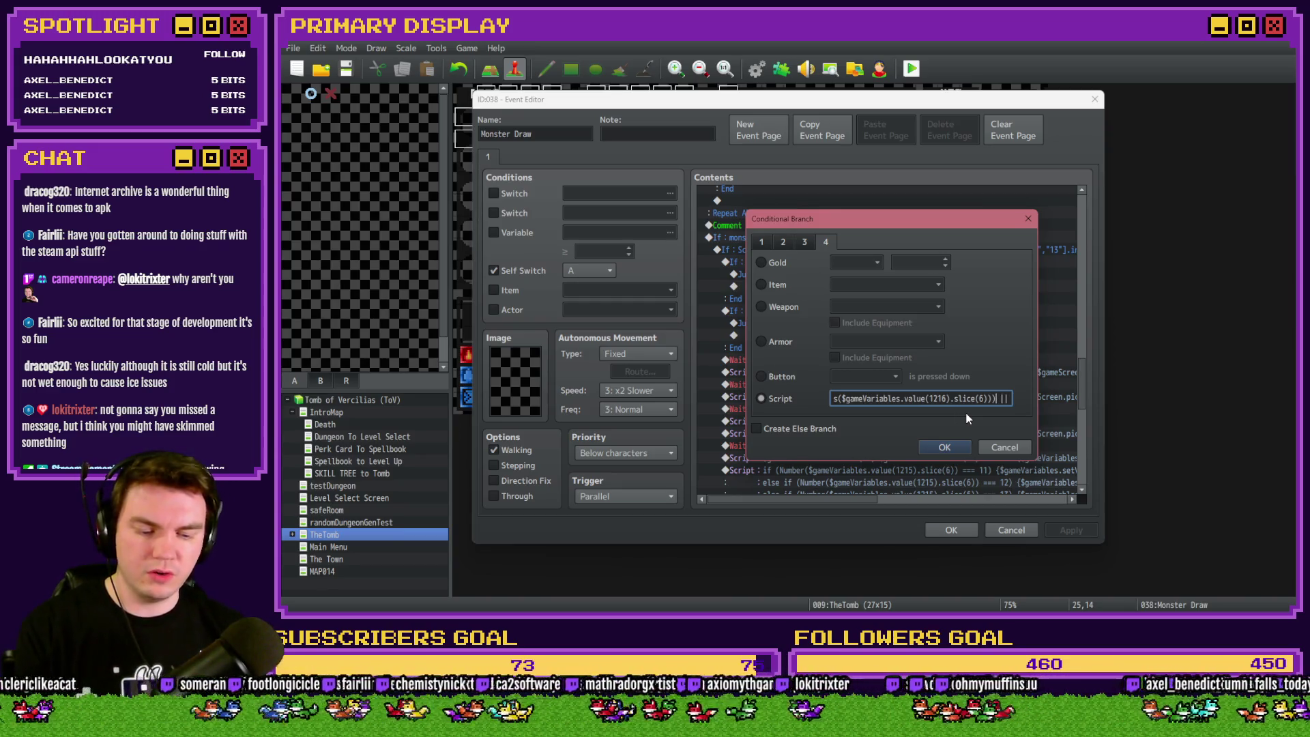
key("ctrl+a")
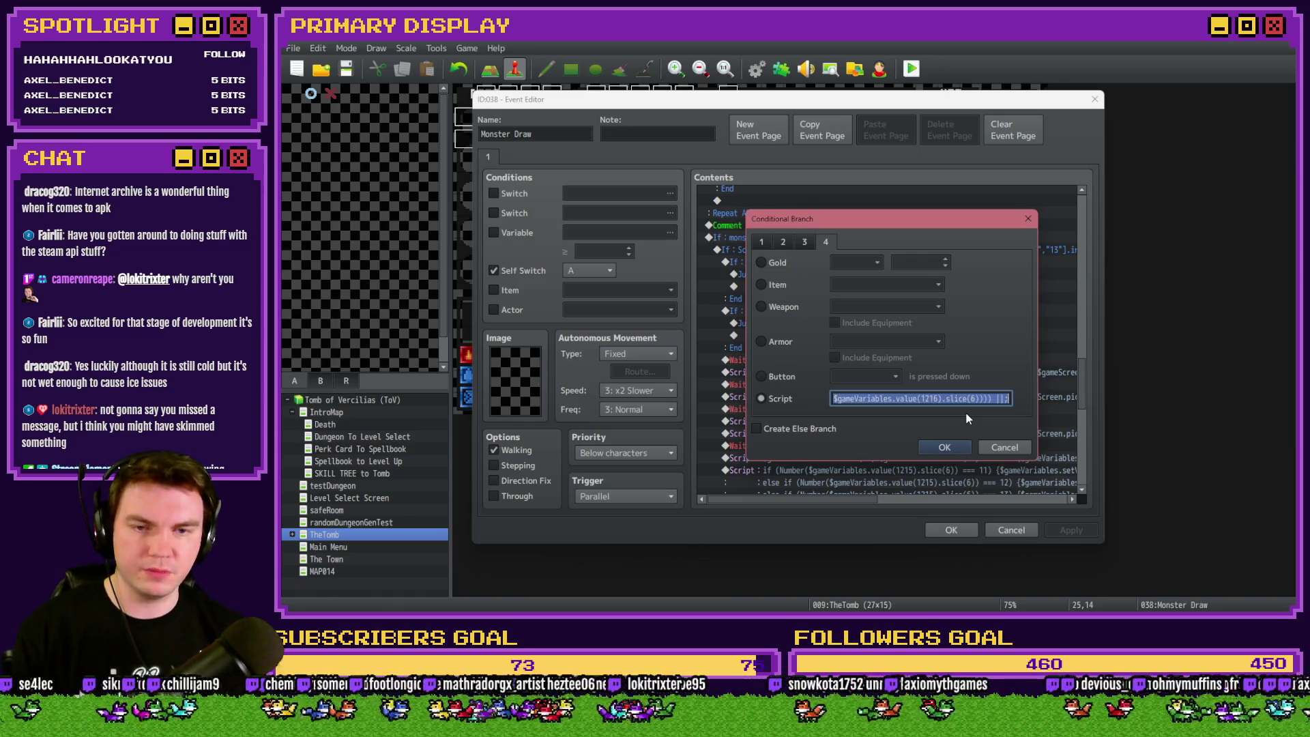
key("End")
key("BackSpace")
key("BackSpace")
key("BackSpace")
Wrap the condition expression in an extra pair of parentheses and confirm the script.
key("Home")
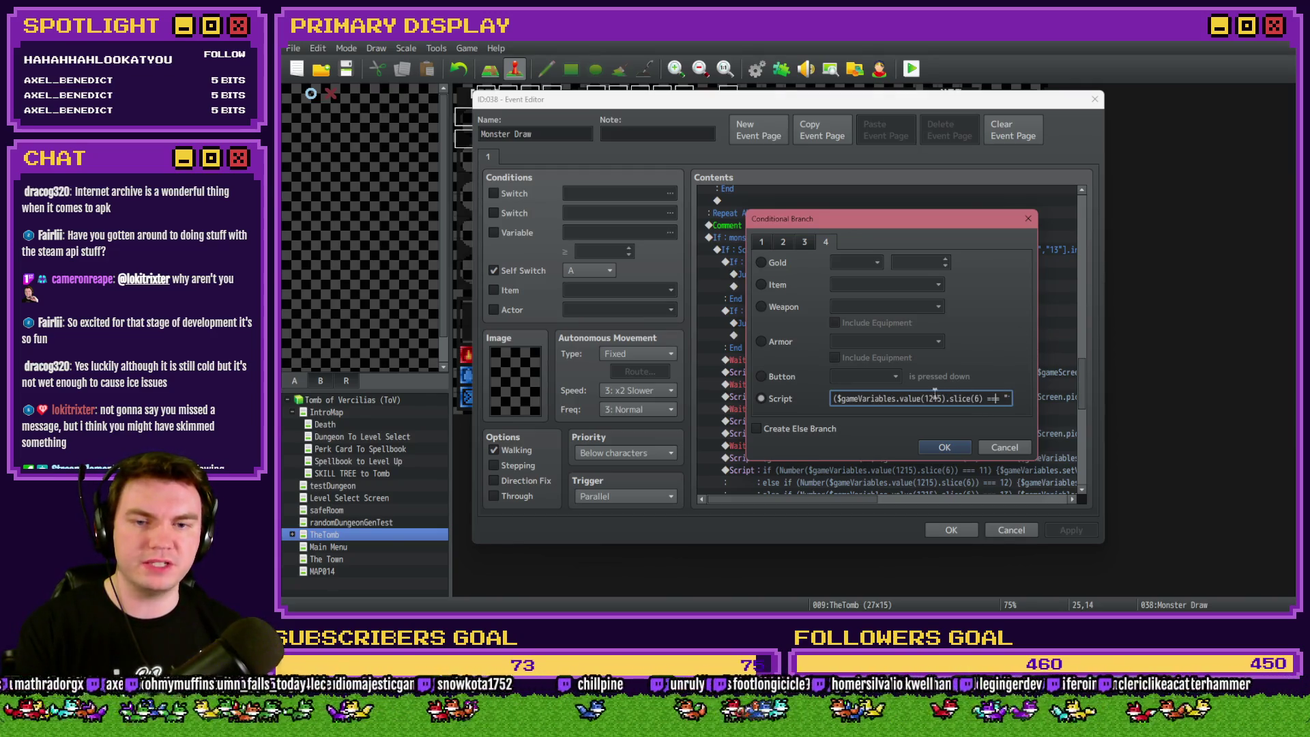
key("Right")
key("Right")
key("Right")
key("Right")
key("Right")
key("Right")
key("Right")
key("Right")
key("Right")
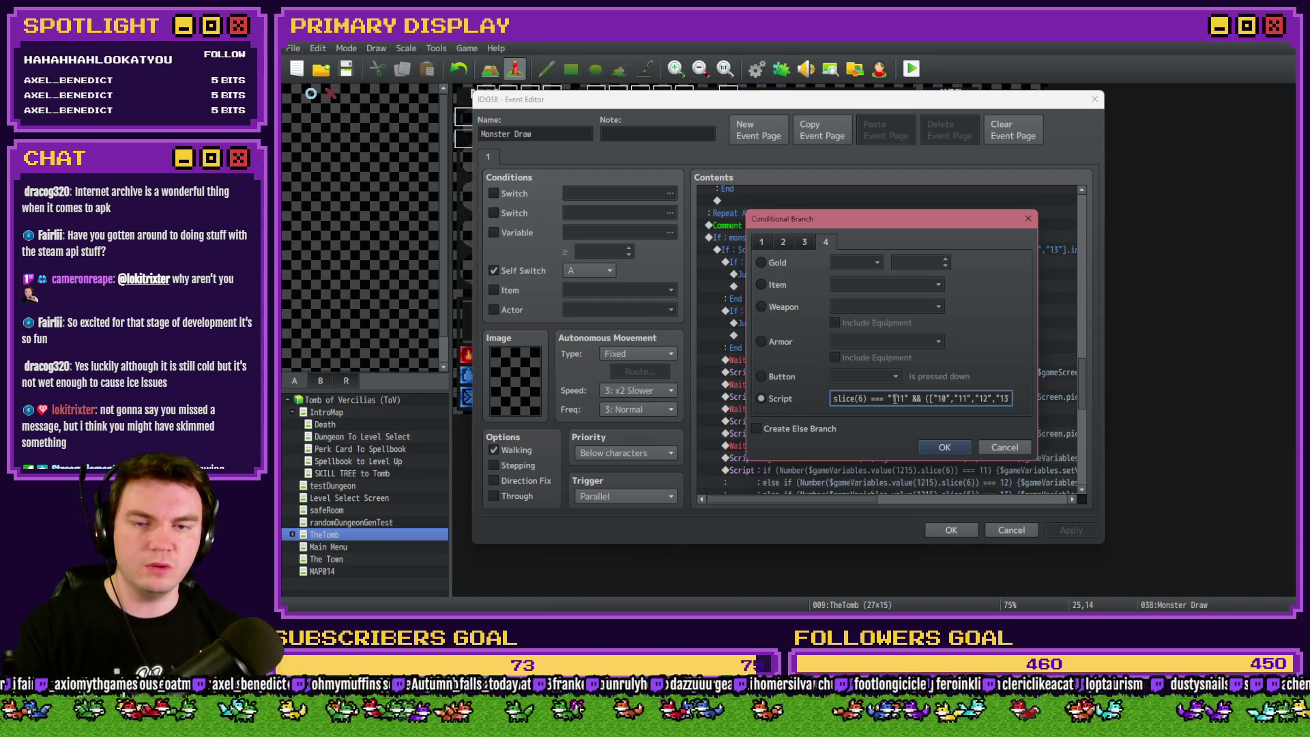
key("Right")
key("Right")
key("Right")
key("Right")
key("Right")
key("Right")
key("Right")
key("Right")
key("Right")
key("Right")
key("Right")
key("Right")
key("Right")
key("Right")
key("Right")
key("Right")
key("Right")
key("Right")
key("Right")
key("Right")
key("Right")
key("Right")
key("Right")
key("Right")
key("Right")
key("Right")
key("Right")
key("Right")
key("Right")
key("Right")
key("Right")
key("Right")
key("Right")
key("Right")
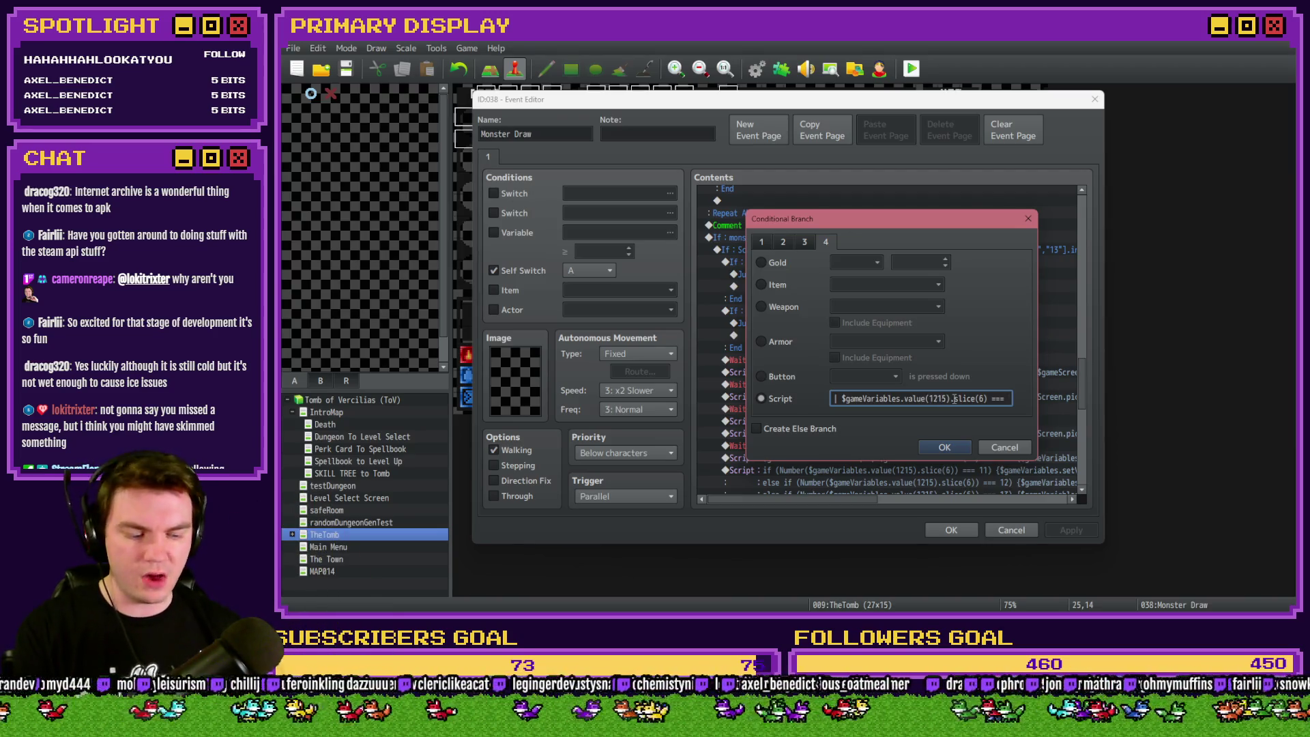
left_click(952, 398)
key("Right")
key("Right")
key("Right")
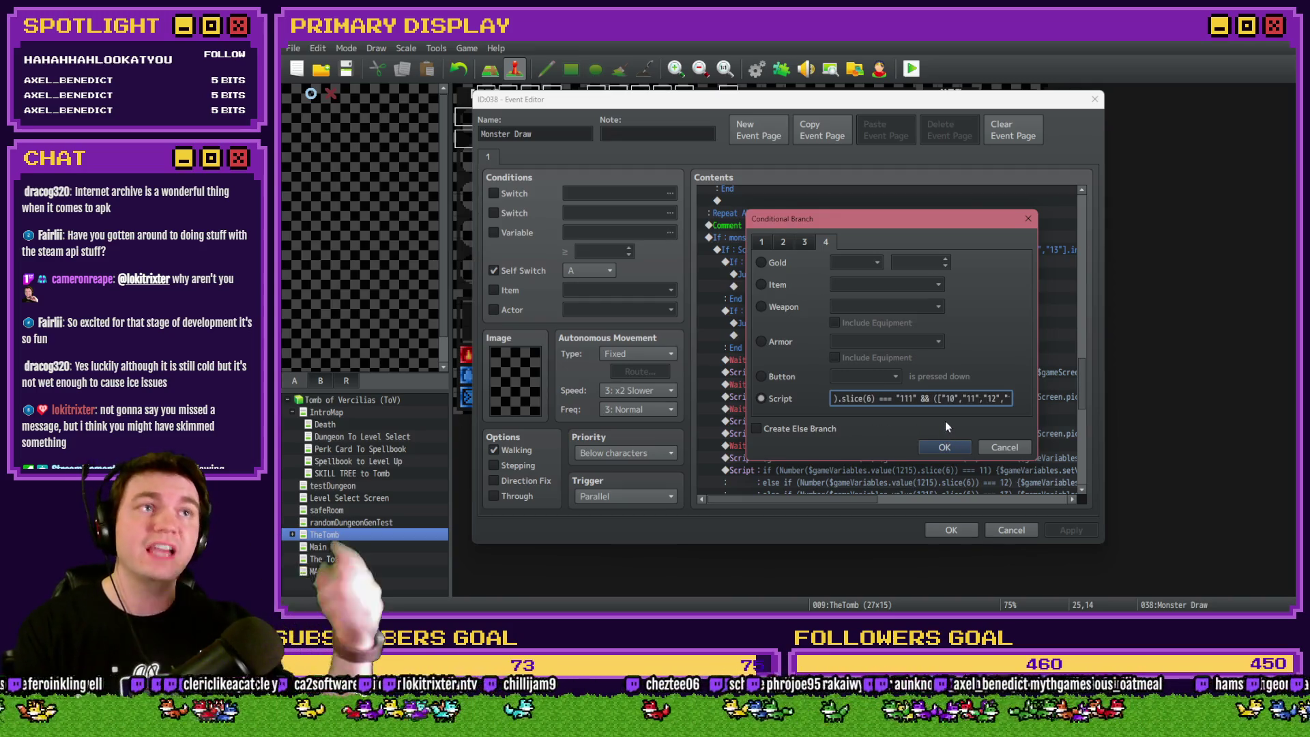
key("Right")
key("Right")
key("Right")
key("Right")
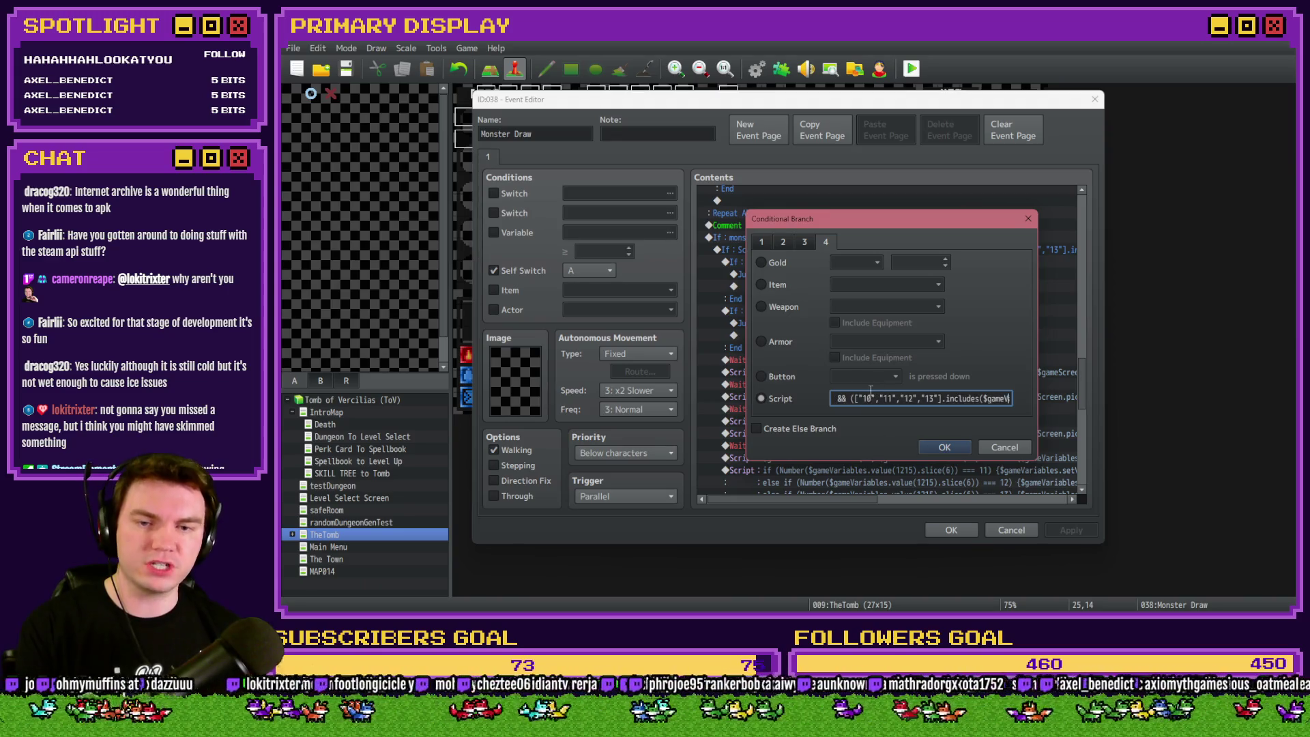
key("Right")
key("Right")
key("Right")
key("Right")
key("Right")
key("Right")
key("Right")
key("Right")
key("Right")
key("Right")
key("Right")
key("Right")
type(")")
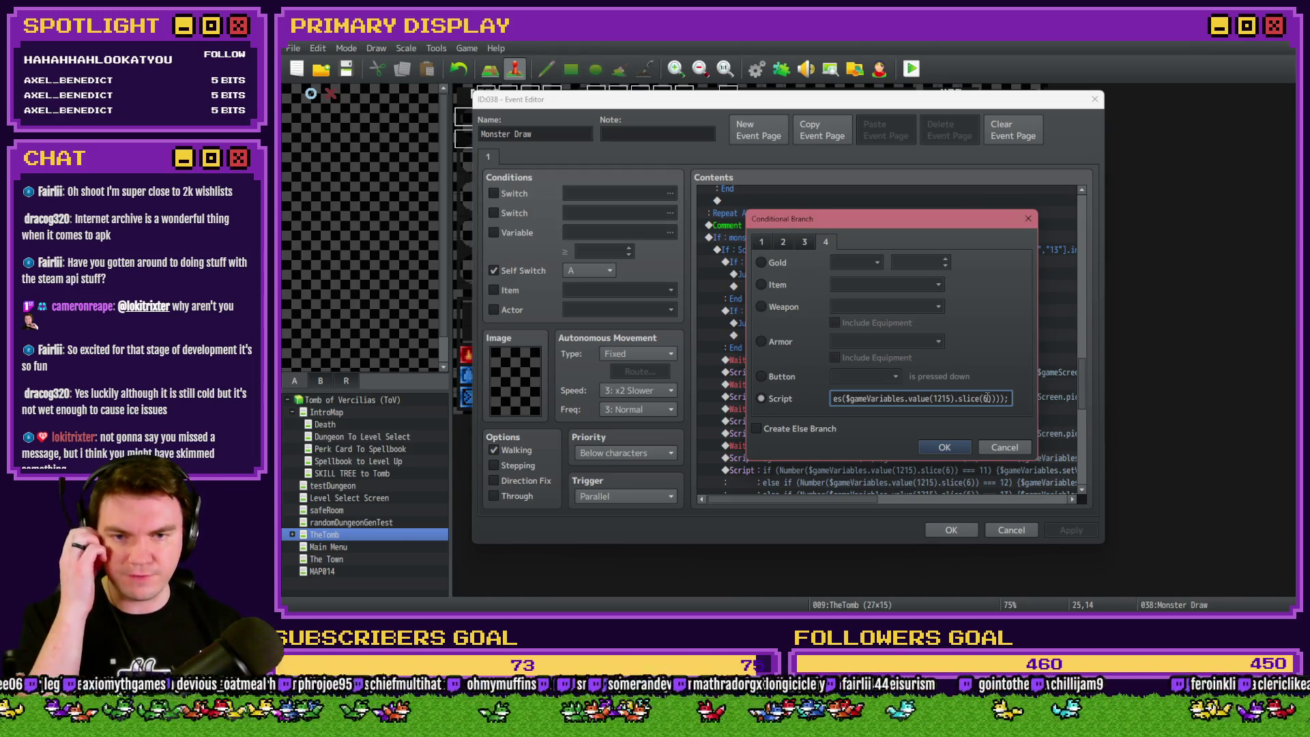
type(";")
left_click(945, 448)
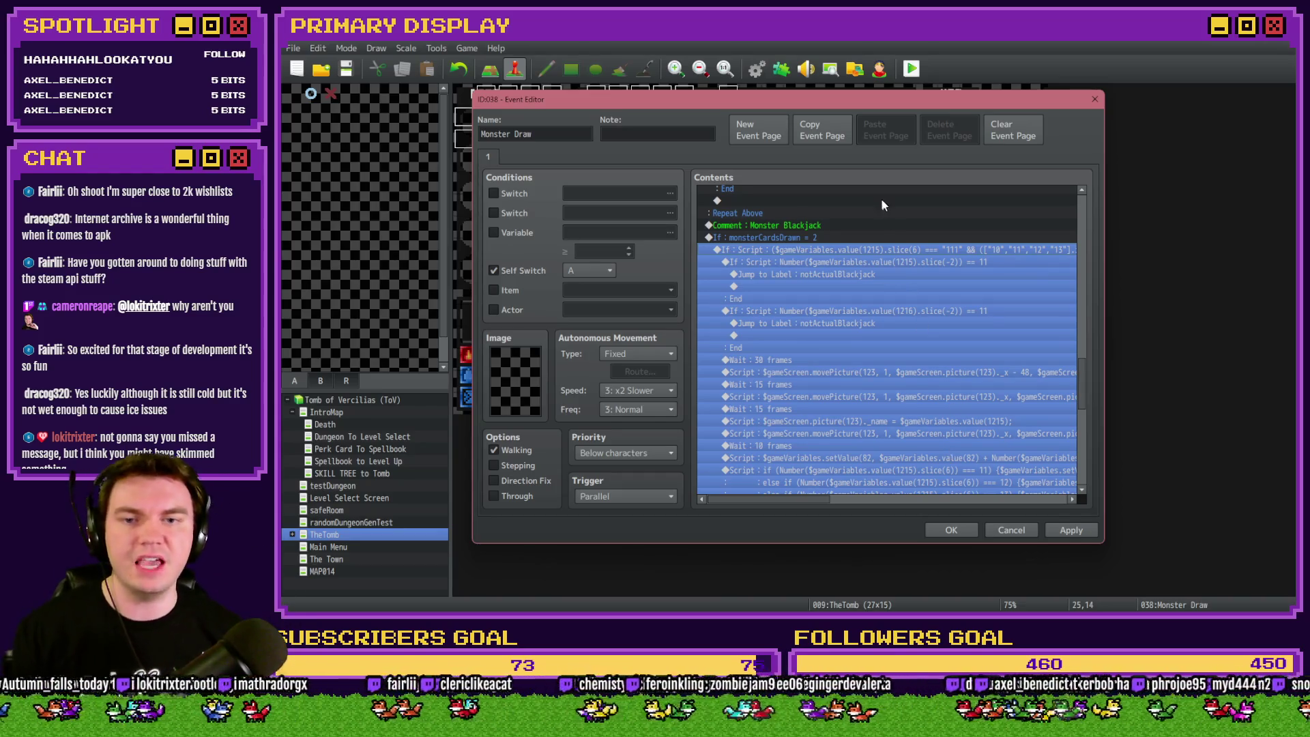
Delete the inner 1215 and 1216 check blocks from the Monster Draw branch.
left_click(848, 263)
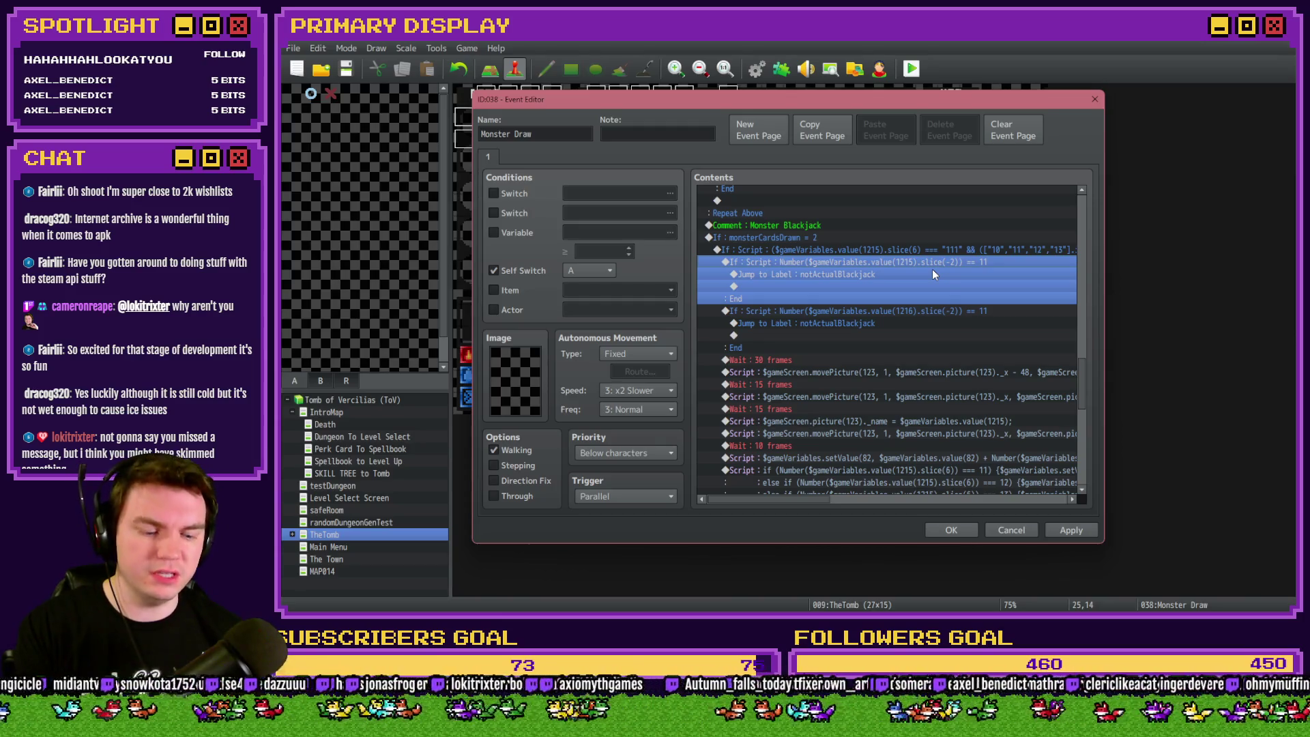
key("Delete")
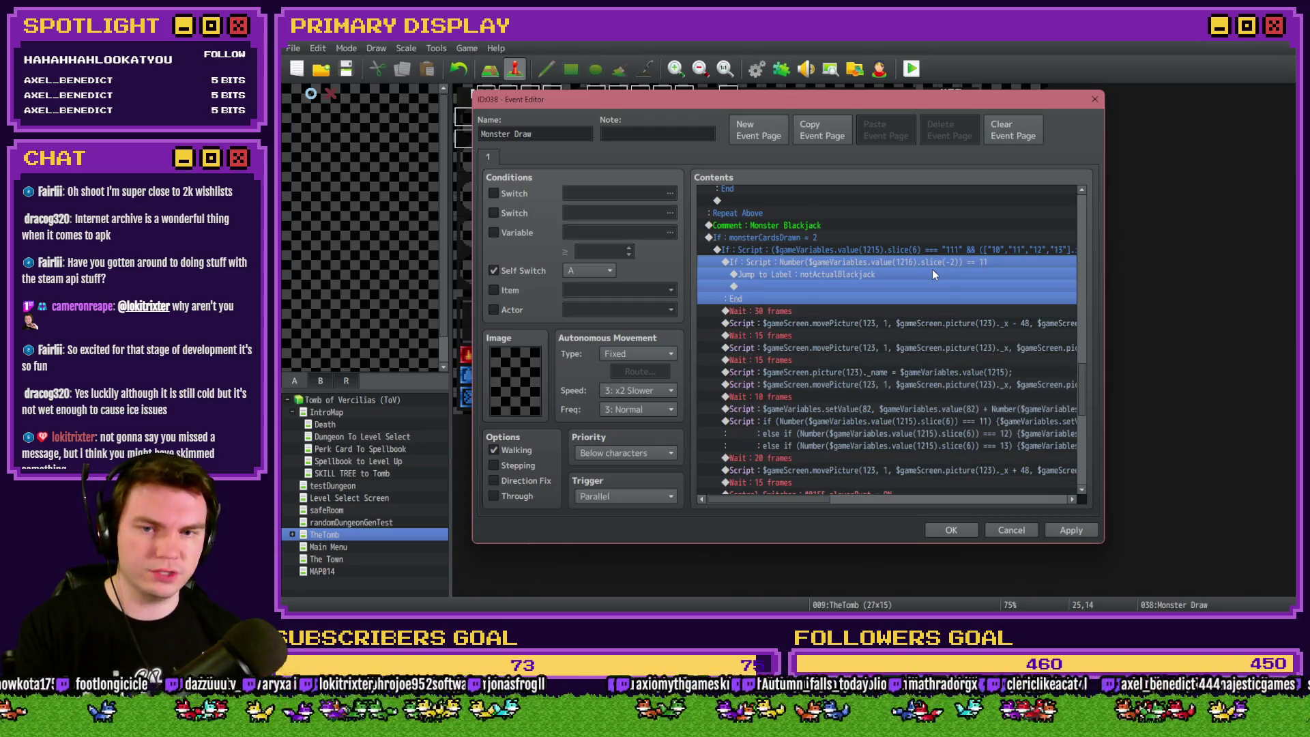
key("Delete")
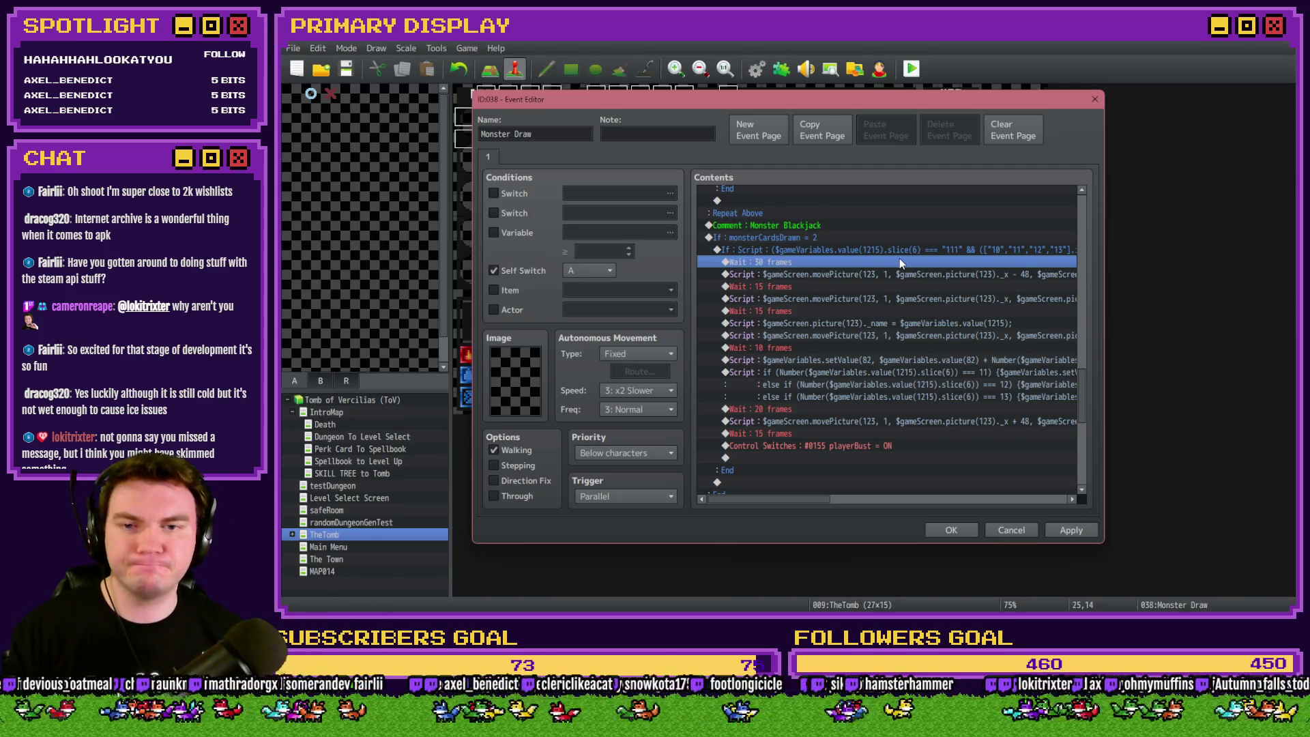
scroll(947, 421, "down", 2)
scroll(945, 415, "down", 3)
scroll(945, 415, "up", 2)
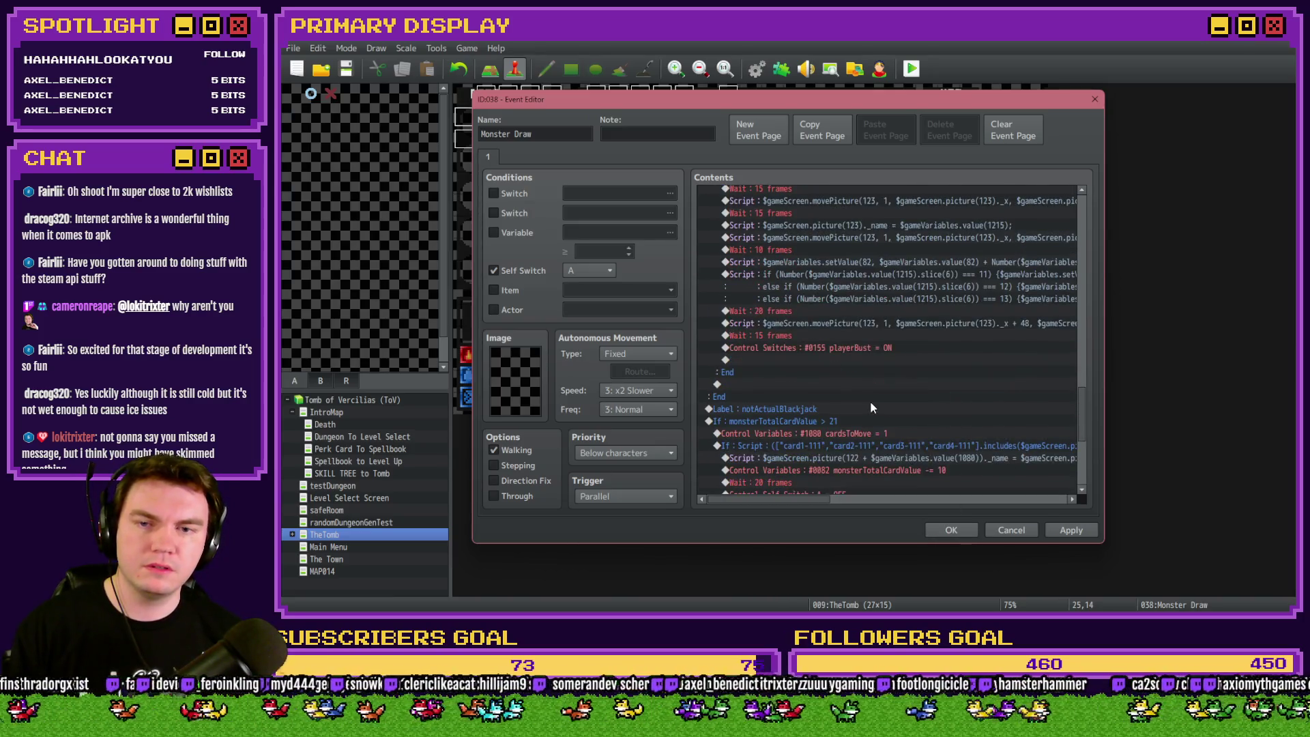
Insert Exit Event Processing after the playerBust switch and save the event.
left_click(833, 348)
double_click(832, 359)
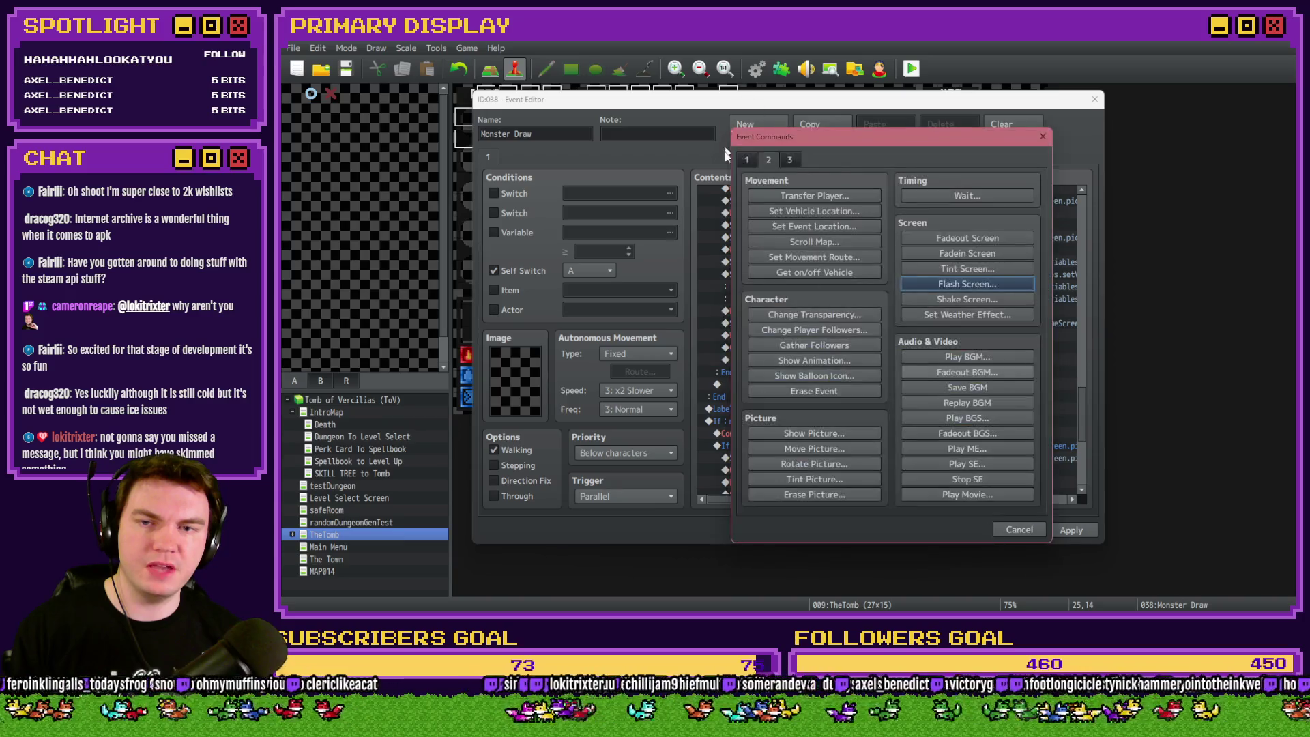
left_click(746, 159)
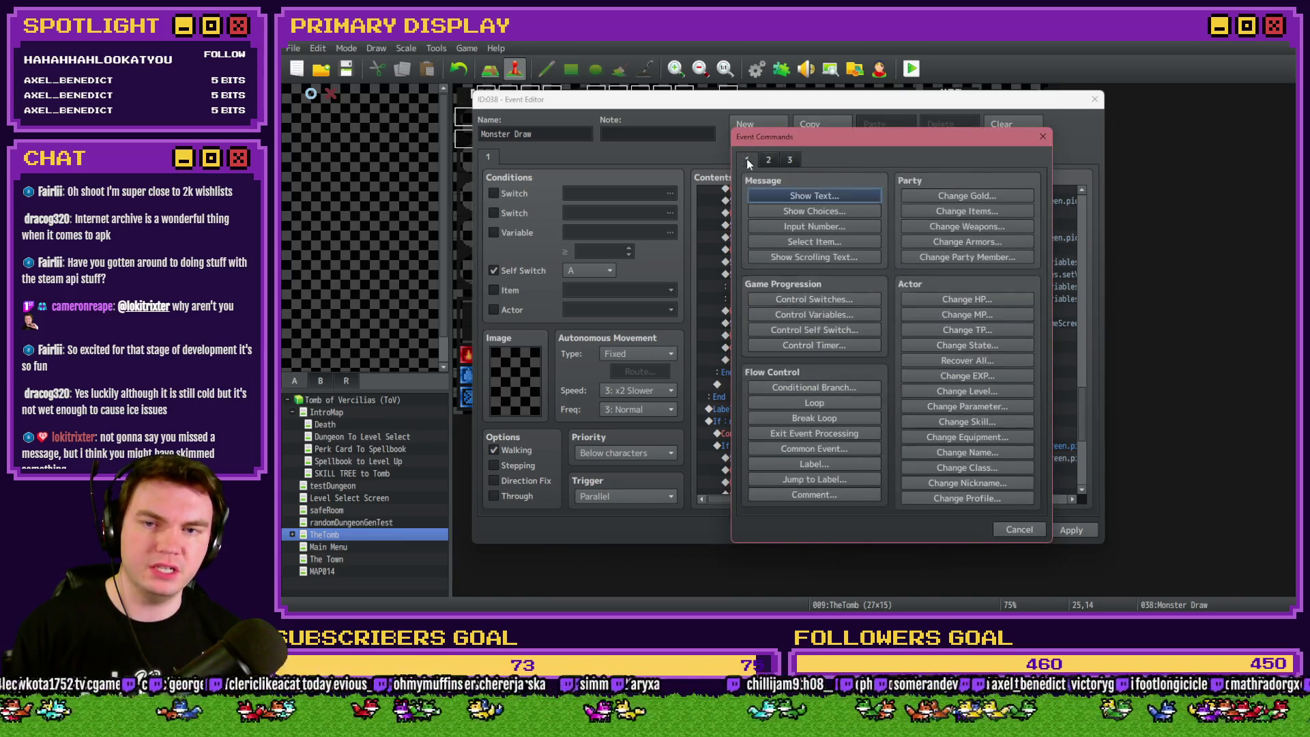
left_click(844, 432)
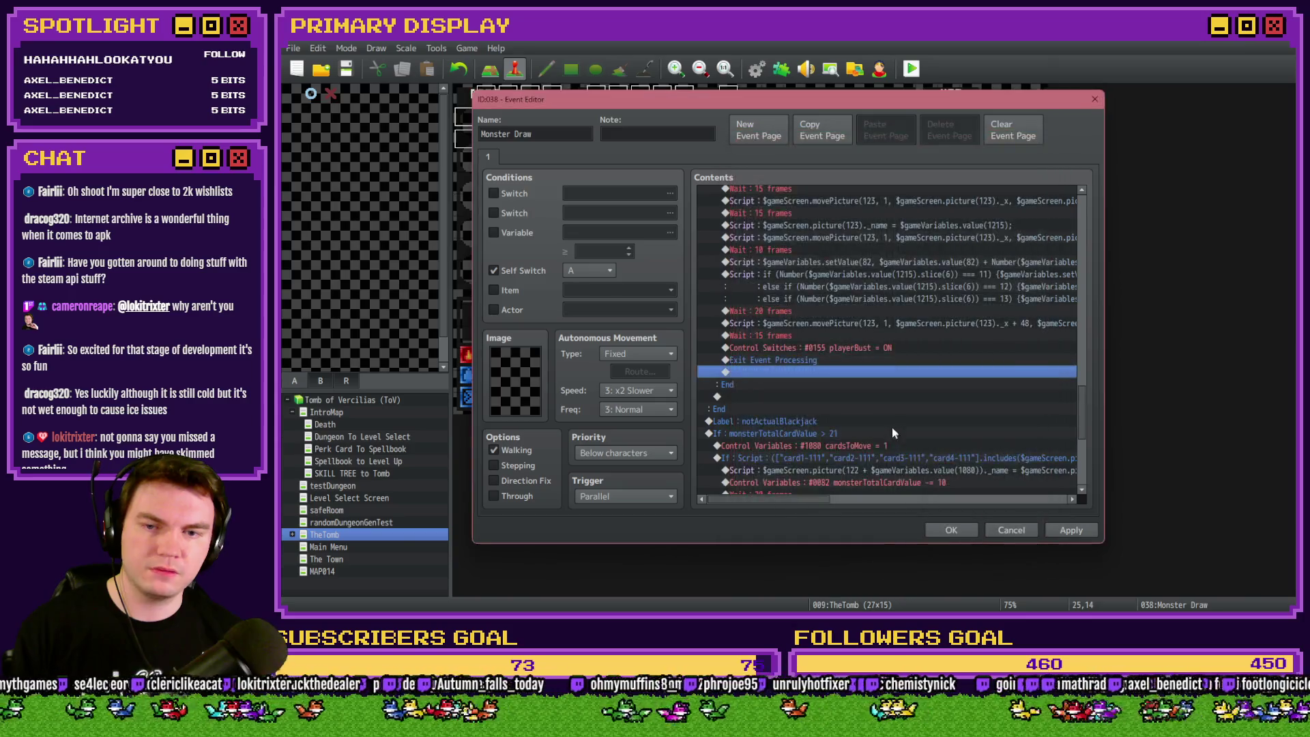
scroll(873, 424, "down", 3)
scroll(870, 423, "down", 1)
scroll(870, 420, "down", 2)
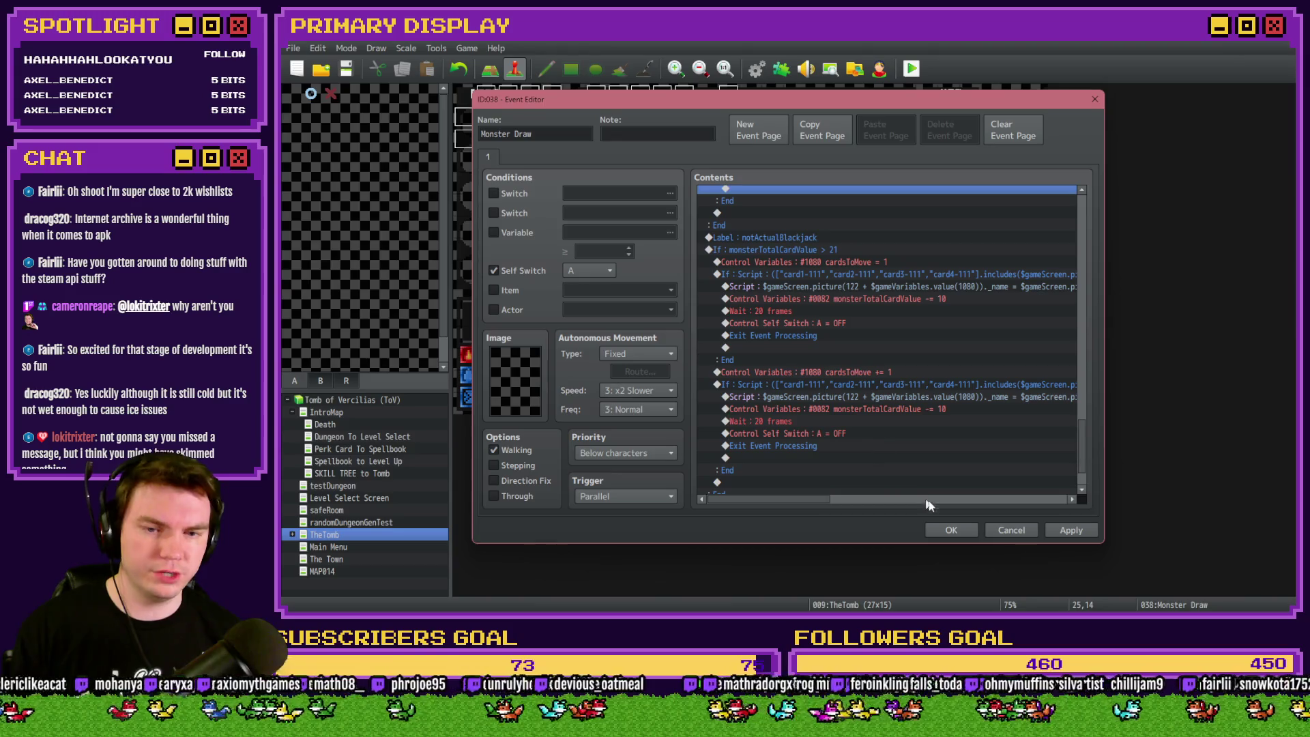
left_click(945, 533)
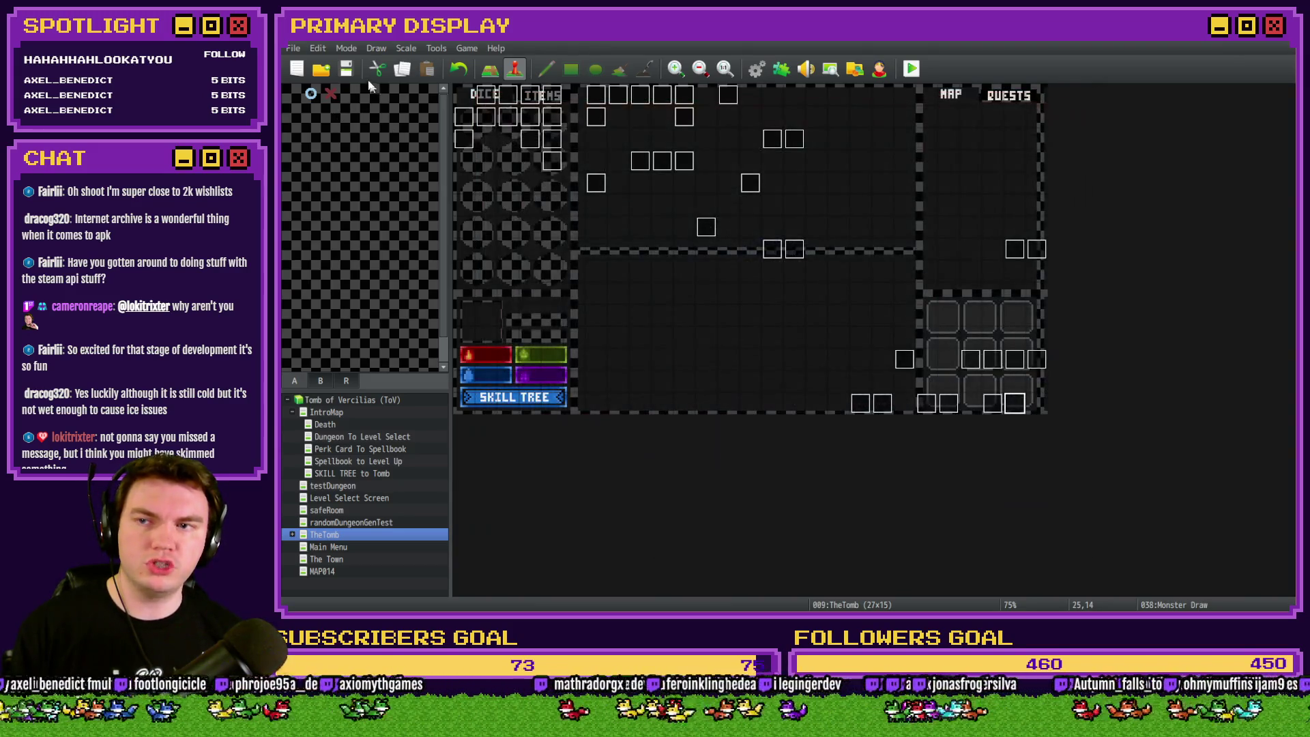
Playtest with the Pyro Charge perk into the encounter, close on the SyntaxError, reopen Monster Draw.
left_click(911, 68)
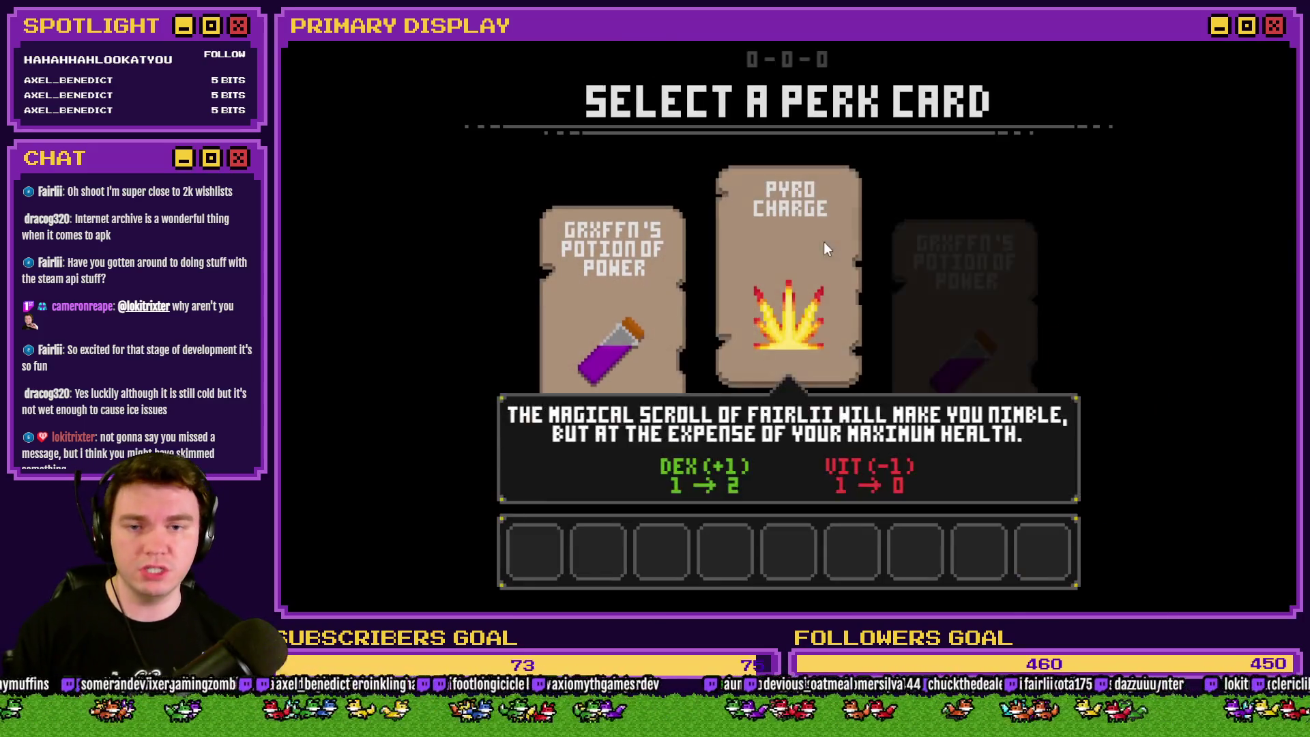
left_click(824, 241)
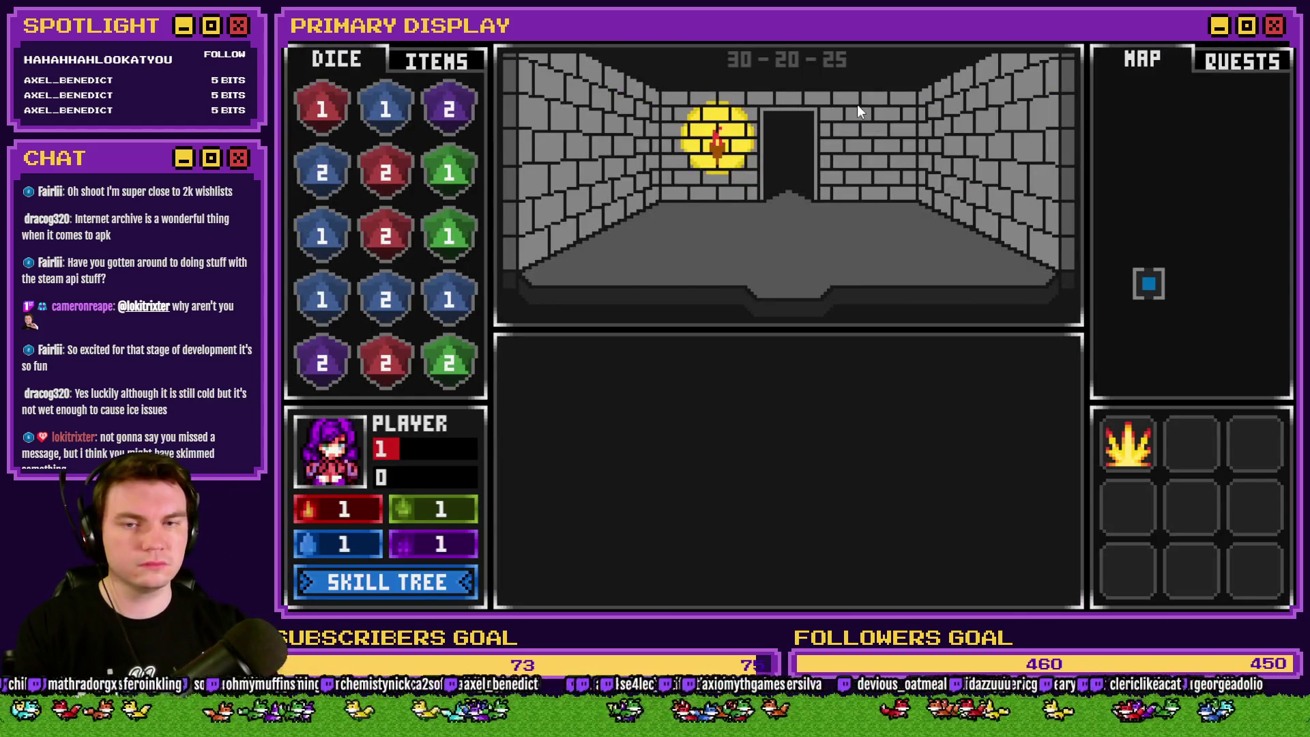
key("w")
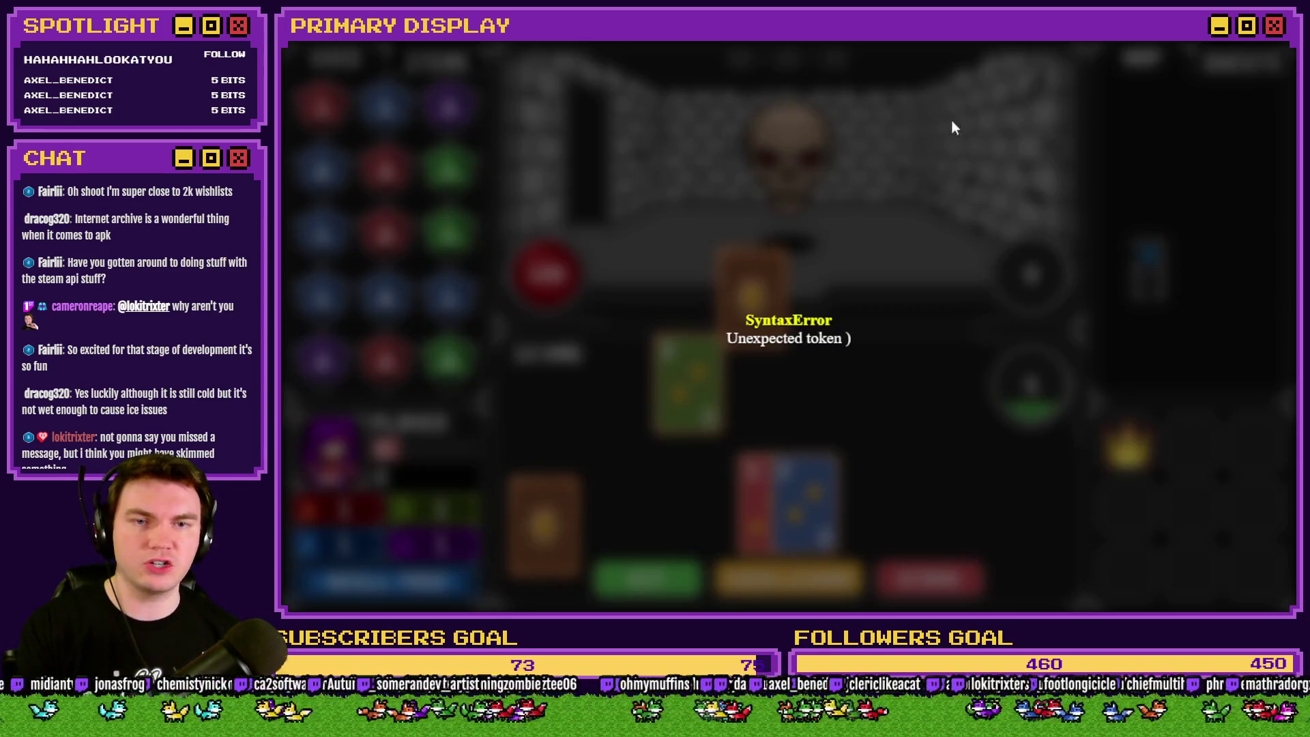
key("alt+F4")
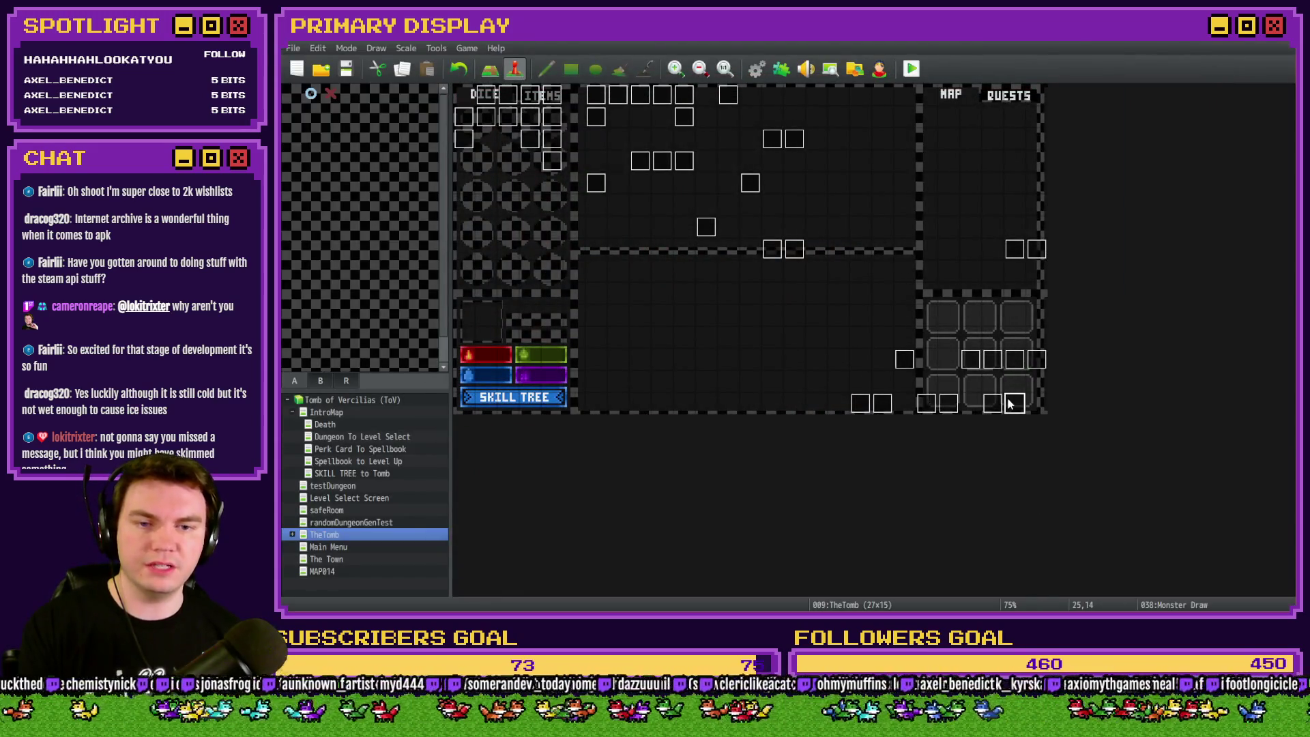
double_click(1012, 404)
left_click_drag(1082, 221, 1074, 362)
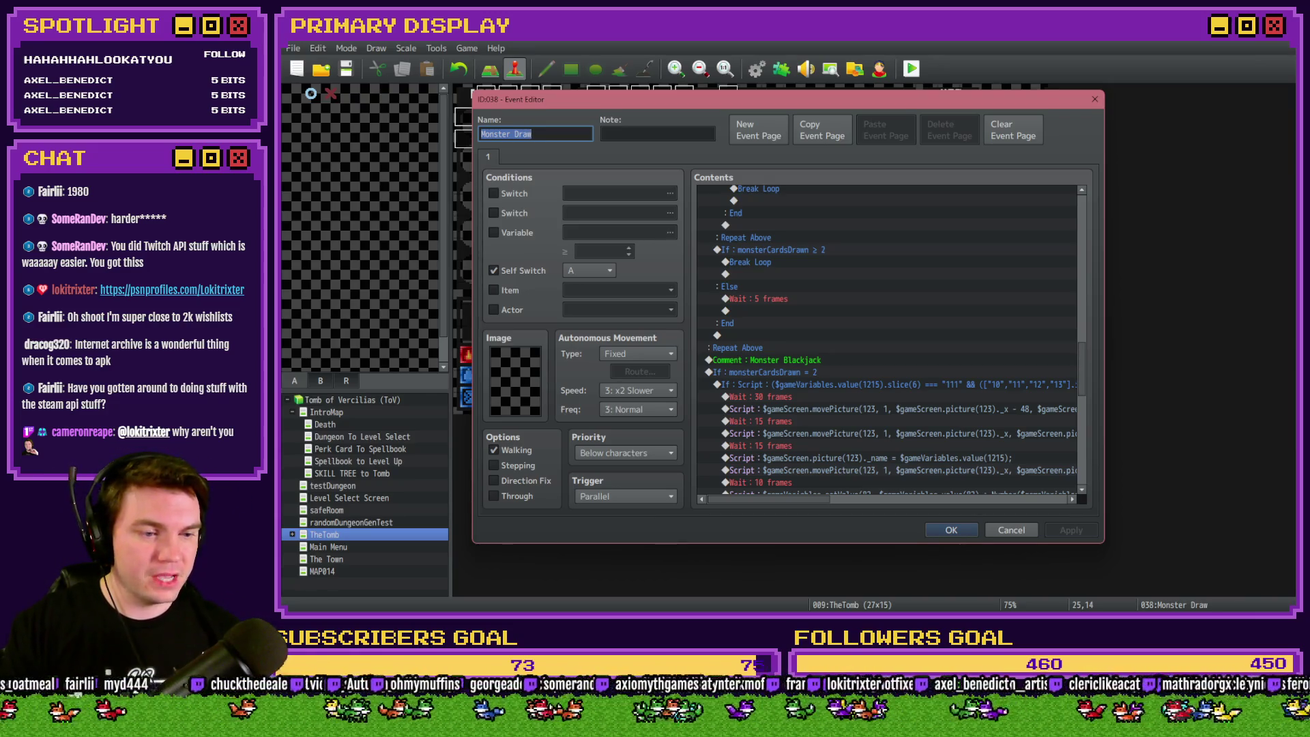
Switch to the PSNProfiles browser window, maximize it on the display, then hide it again.
key("alt+Tab")
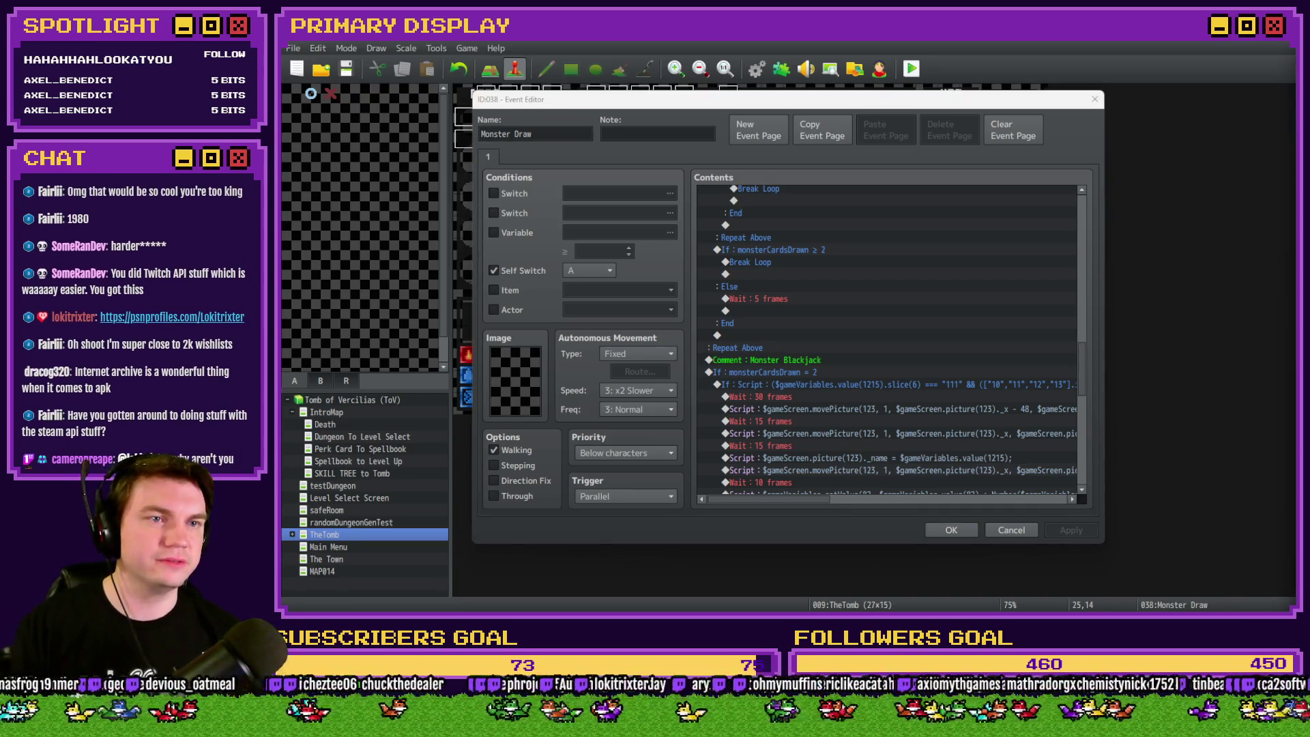
left_click_drag(1298, 101, 972, 102)
double_click(973, 93)
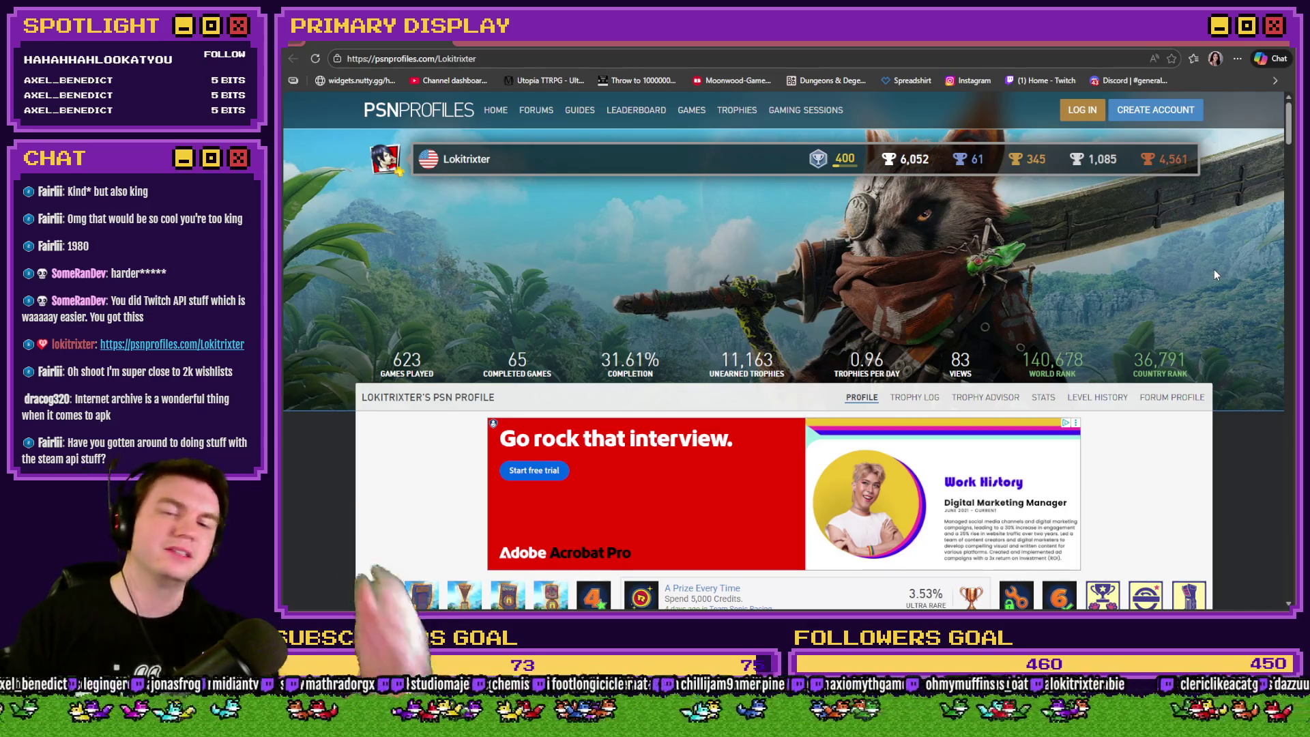
left_click(1278, 45)
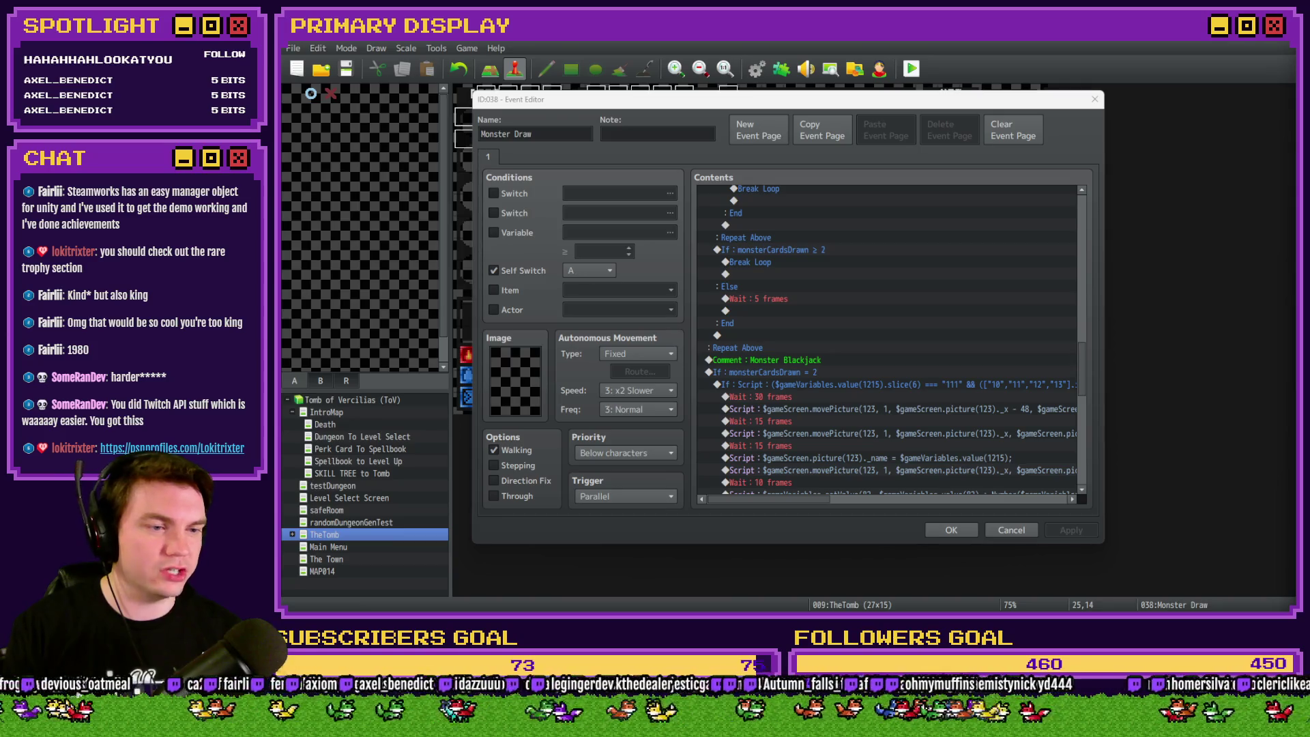
left_click_drag(1305, 133, 868, 138)
double_click(868, 138)
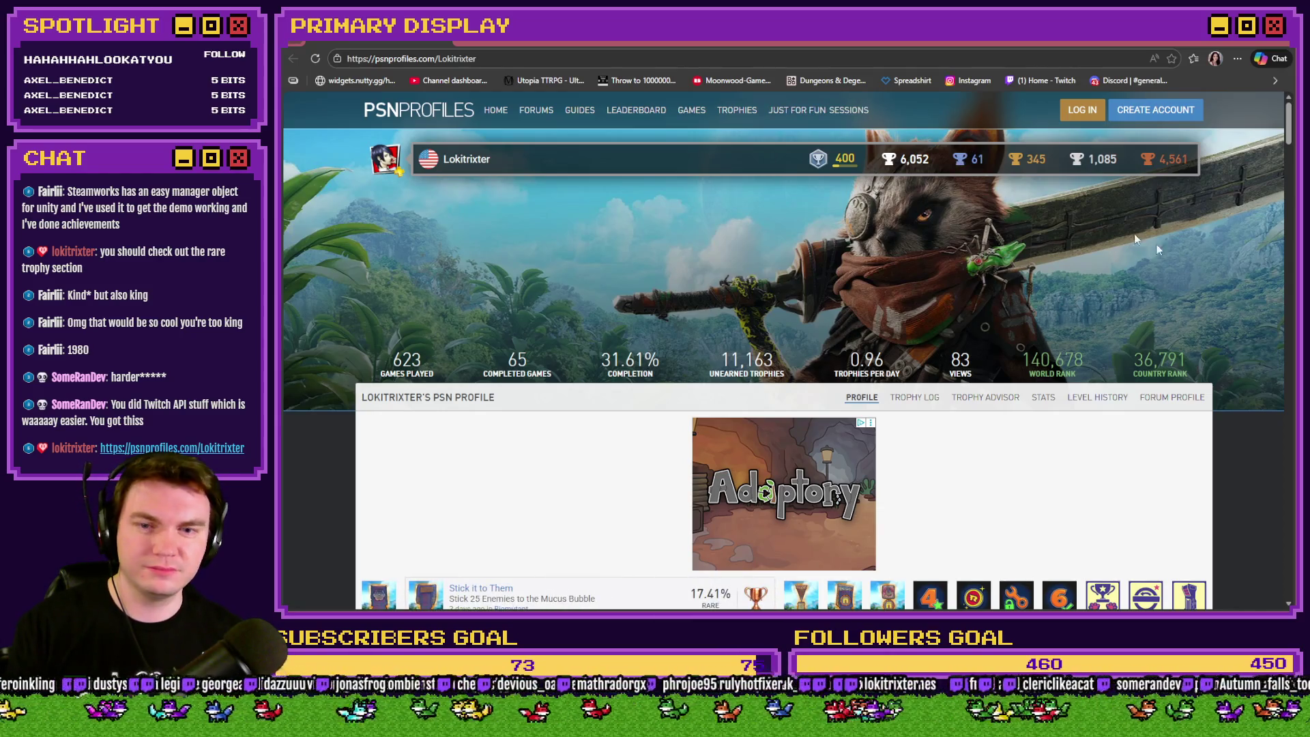
Open the trophy log and select the 3.34% and 0.36% rarity figures.
left_click(918, 405)
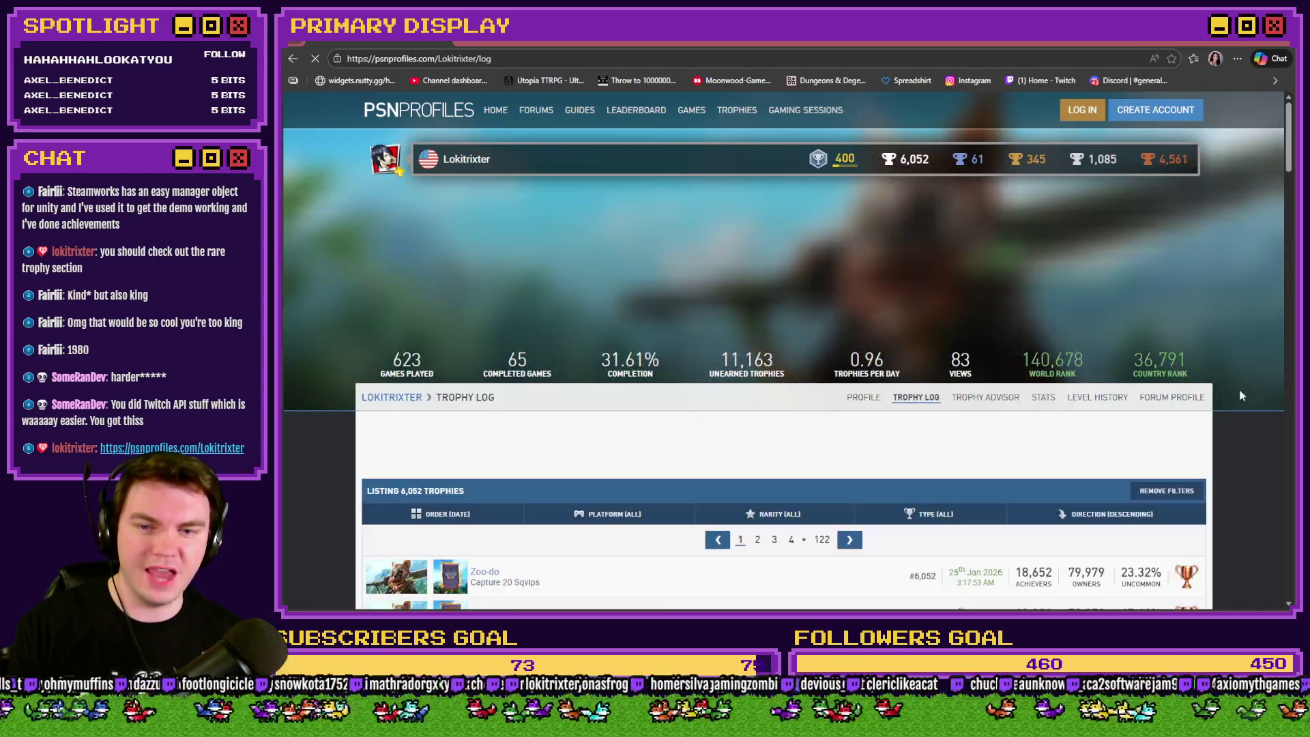
scroll(1229, 391, "down", 3)
scroll(1229, 392, "up", 3)
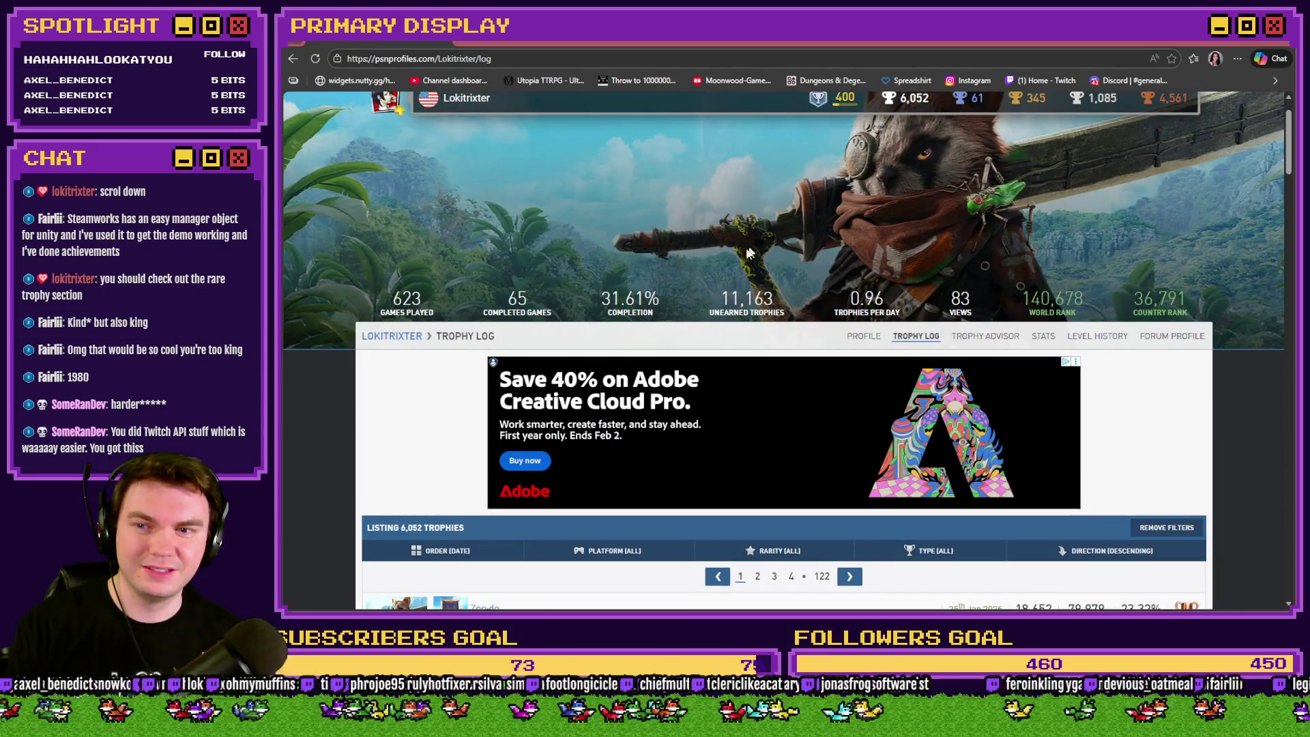
scroll(291, 371, "down", 5)
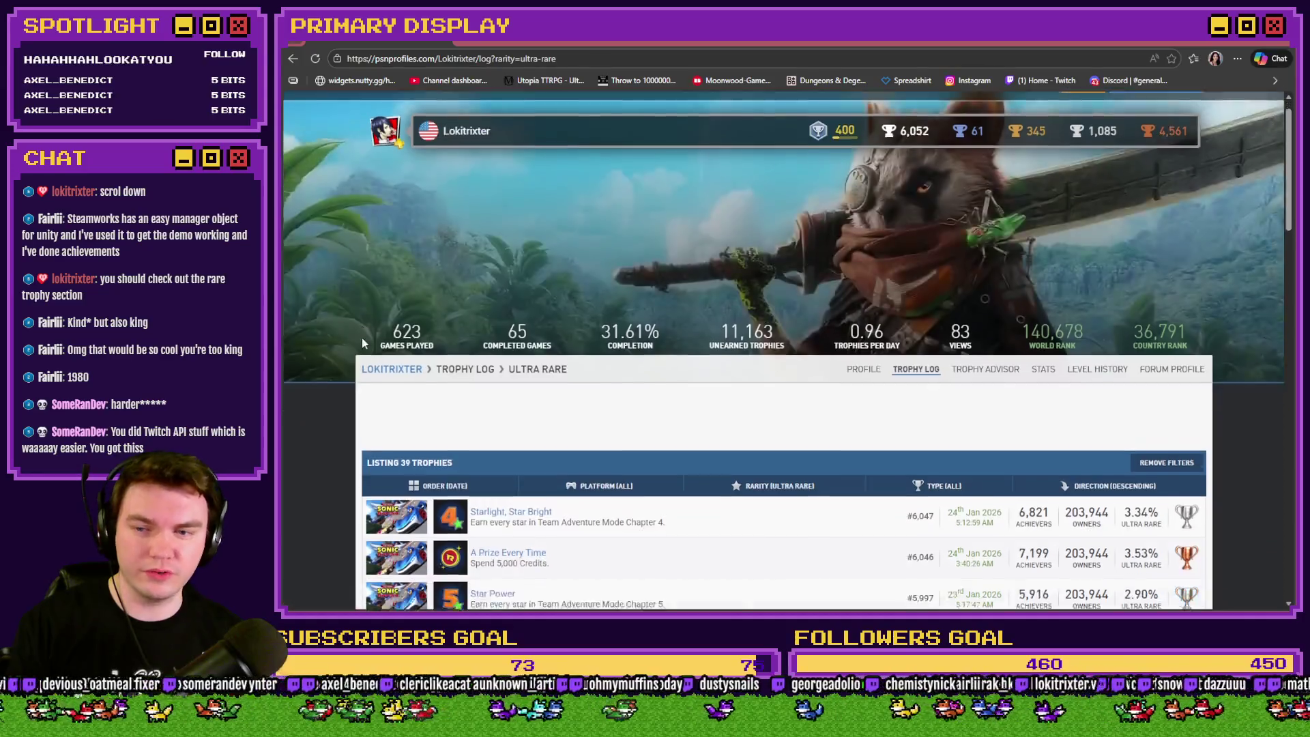
scroll(353, 339, "down", 3)
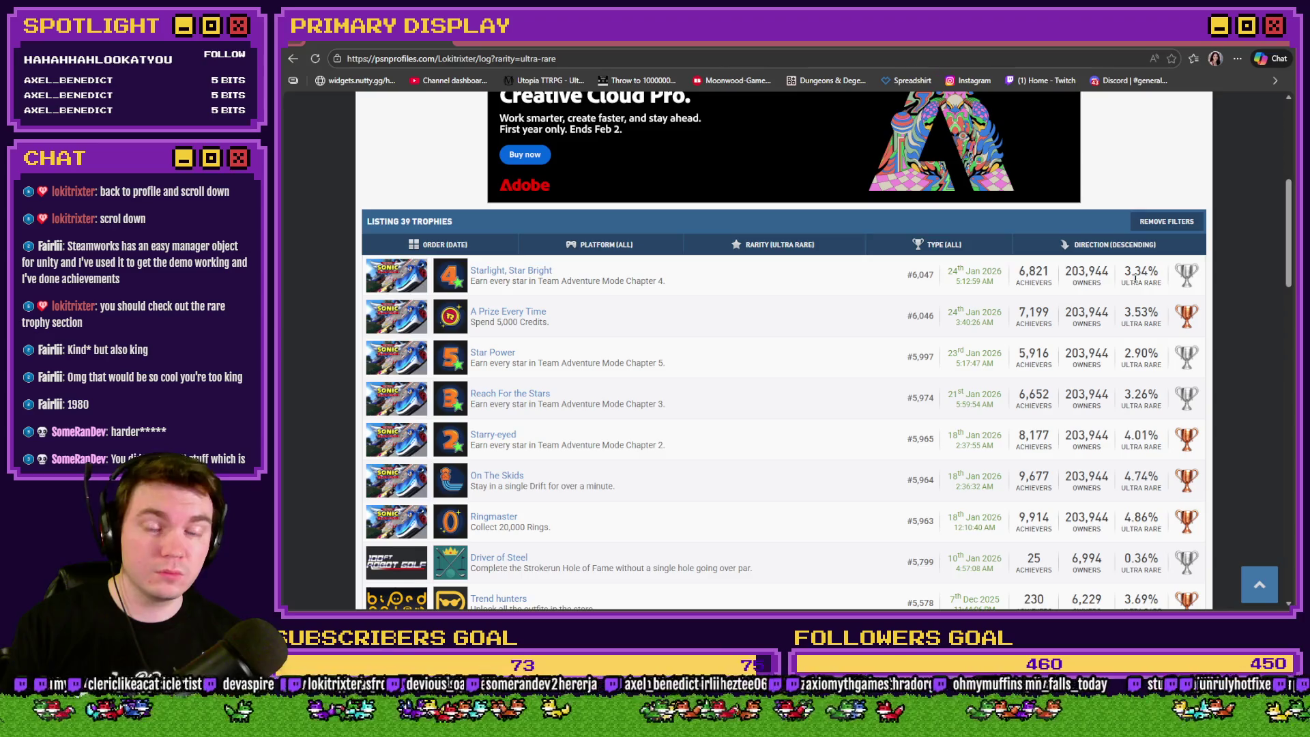
left_click_drag(1128, 271, 1165, 288)
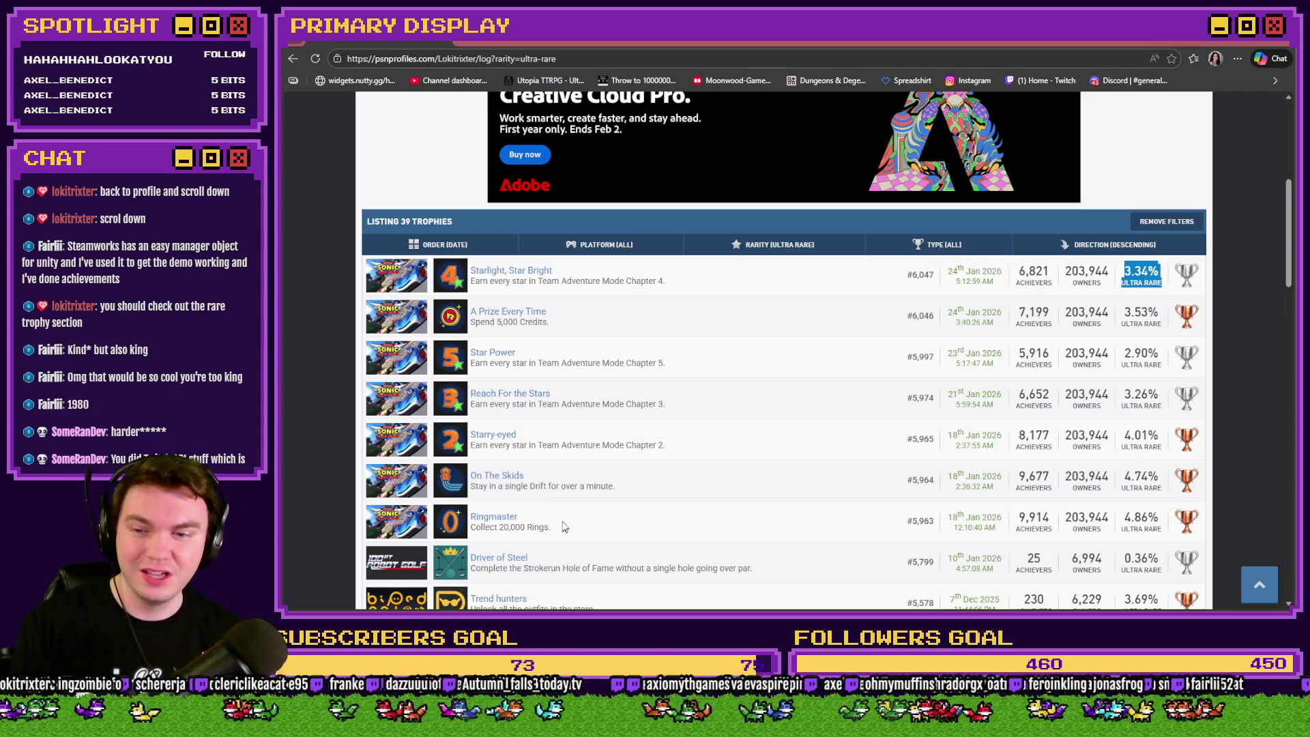
double_click(1142, 558)
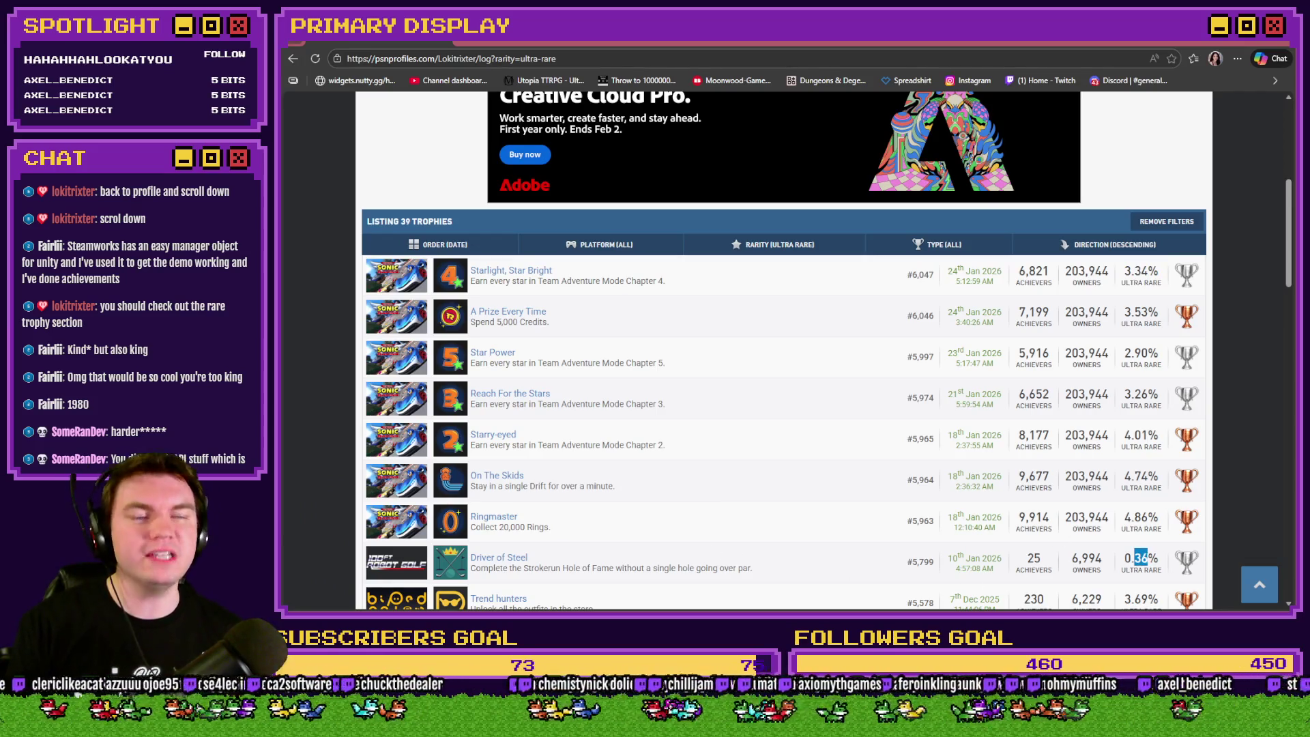
scroll(1167, 491, "down", 2)
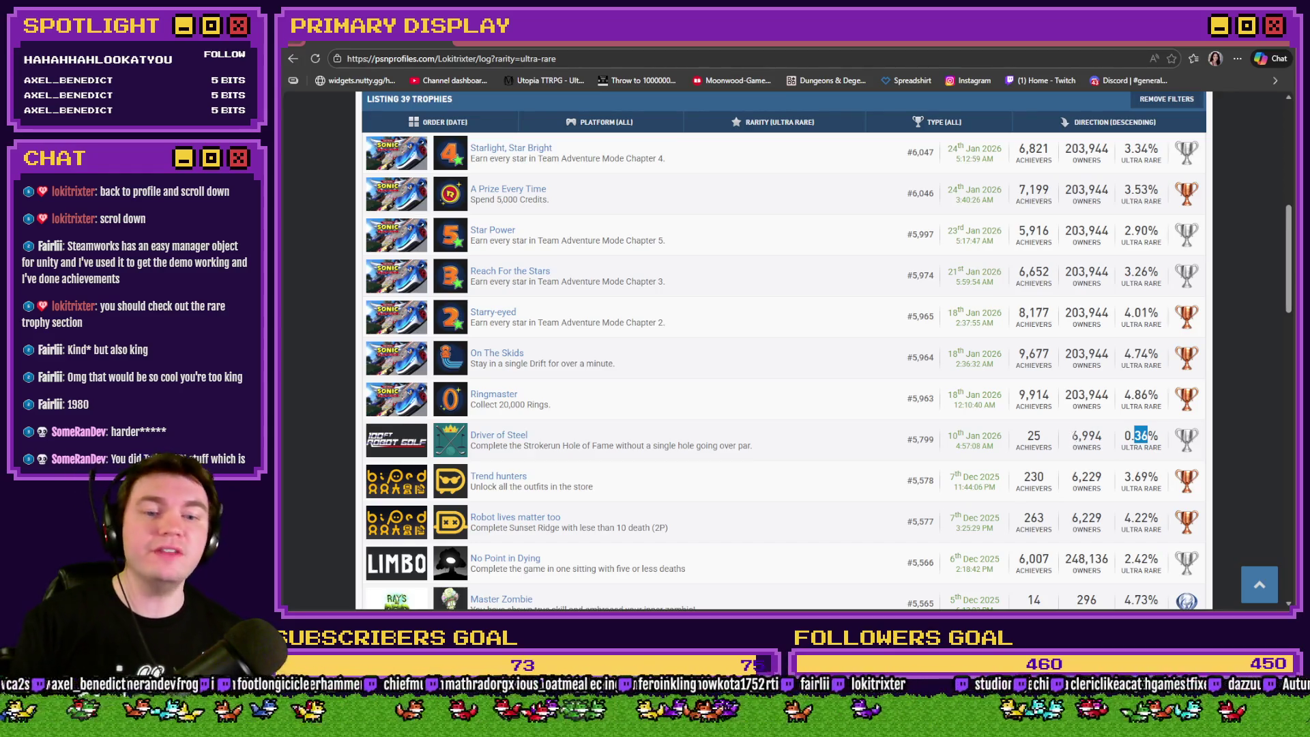
left_click_drag(1071, 436, 1104, 439)
left_click(1101, 446)
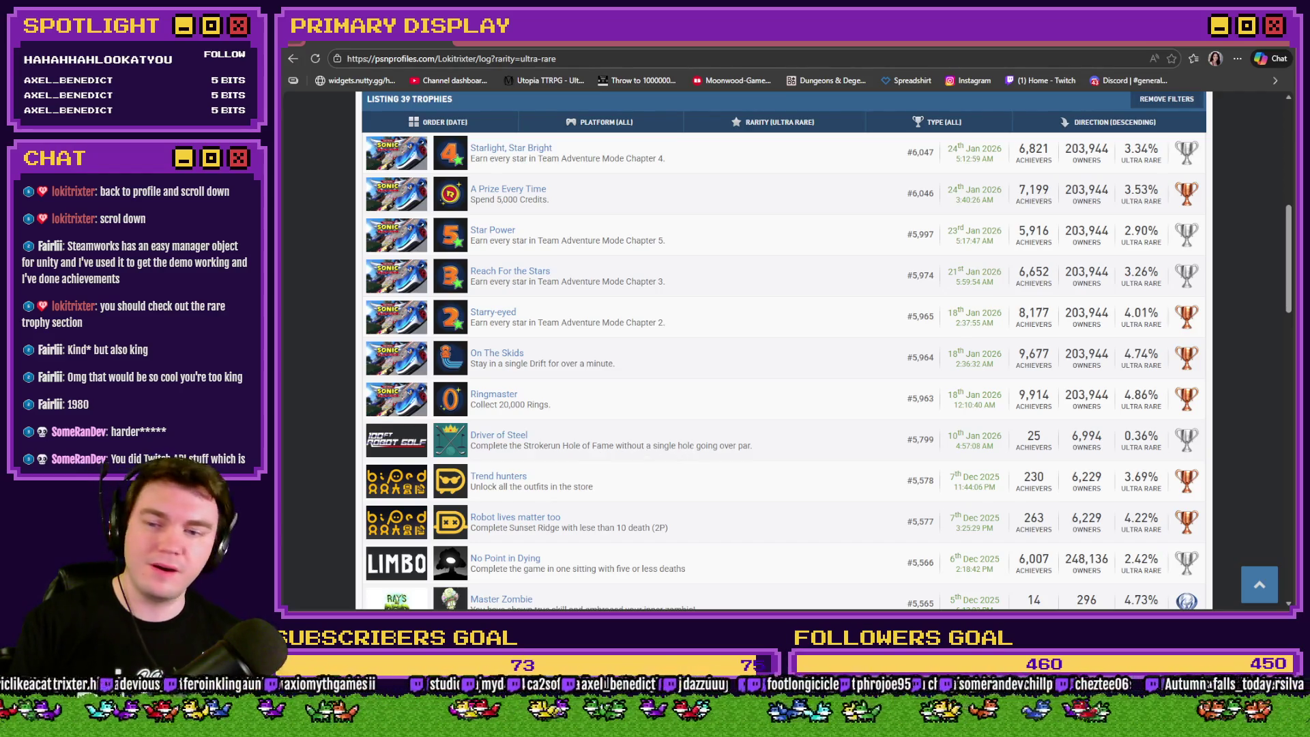
scroll(1142, 415, "up", 3)
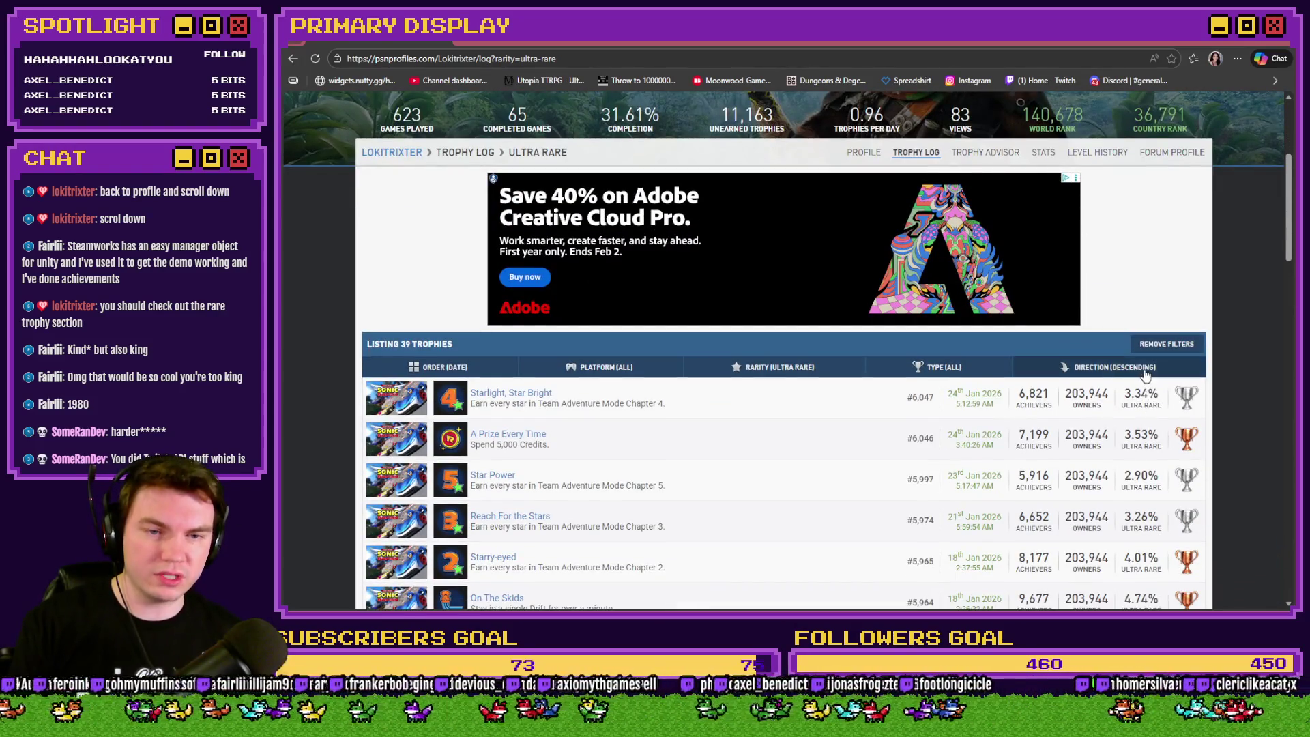
Toggle the ultra-rare trophy sort direction between ascending and descending, ending ascending.
left_click(1144, 370)
left_click(1055, 392)
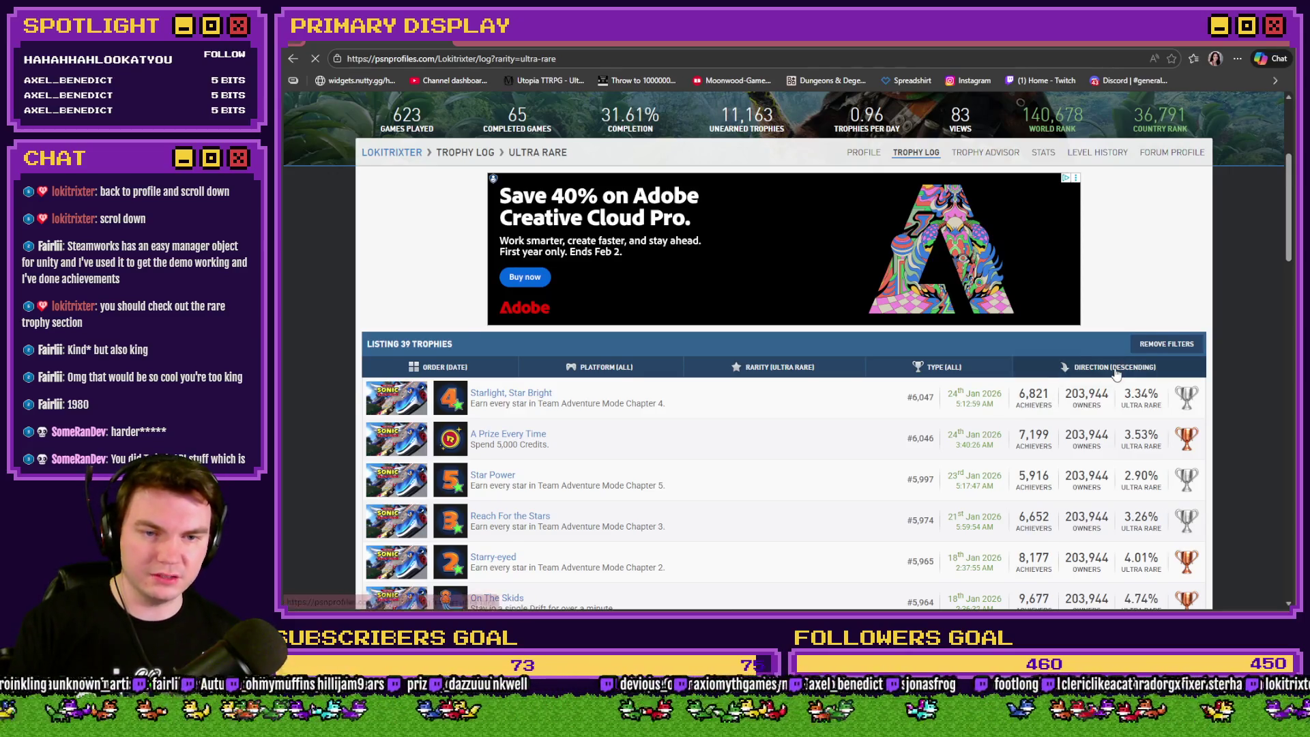
scroll(1118, 223, "down", 2)
left_click(1117, 210)
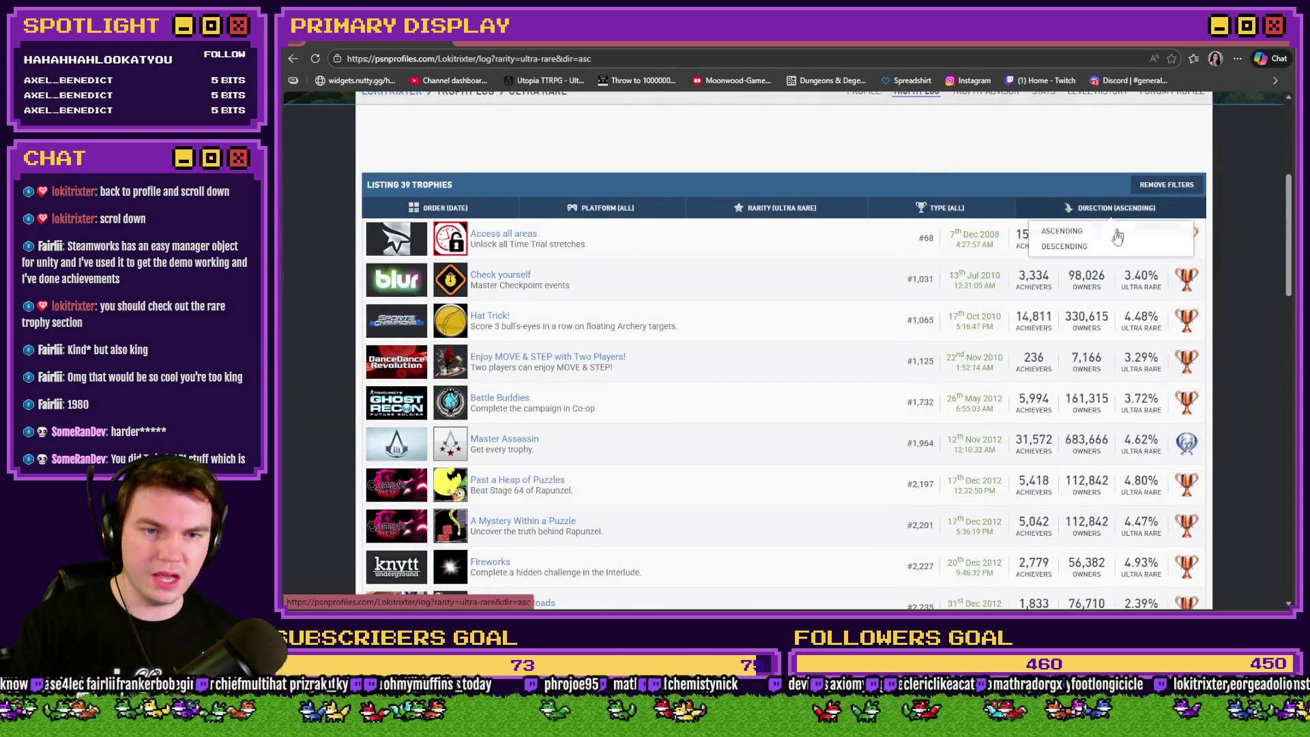
left_click(1116, 251)
scroll(1282, 446, "down", 3)
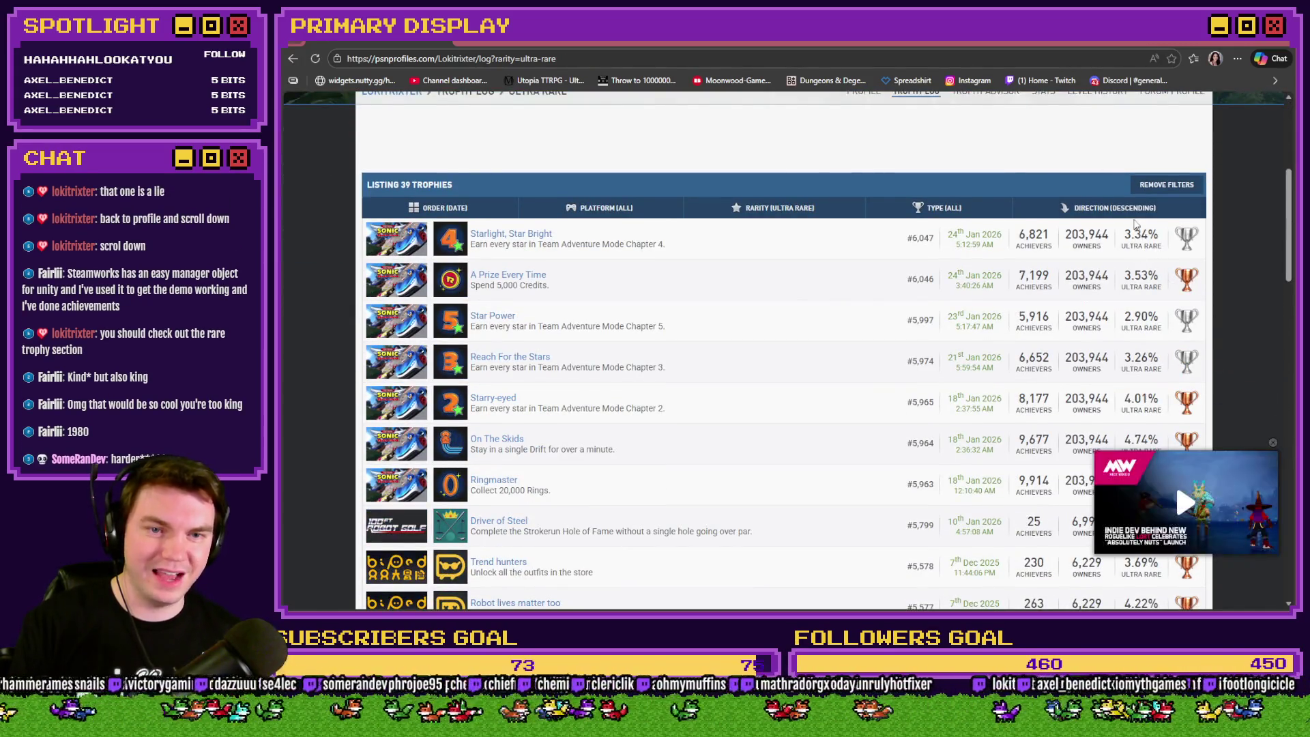
left_click(1111, 208)
left_click(1111, 250)
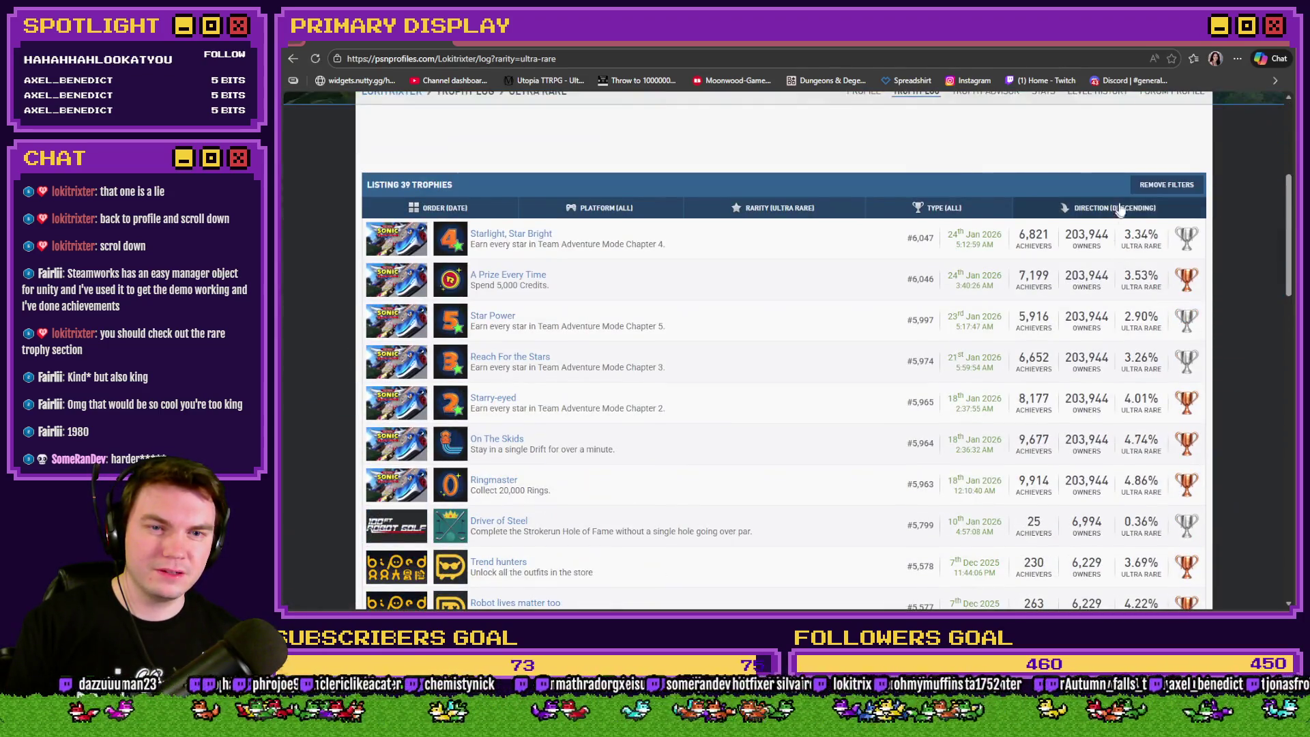
left_click(1119, 209)
left_click(1116, 240)
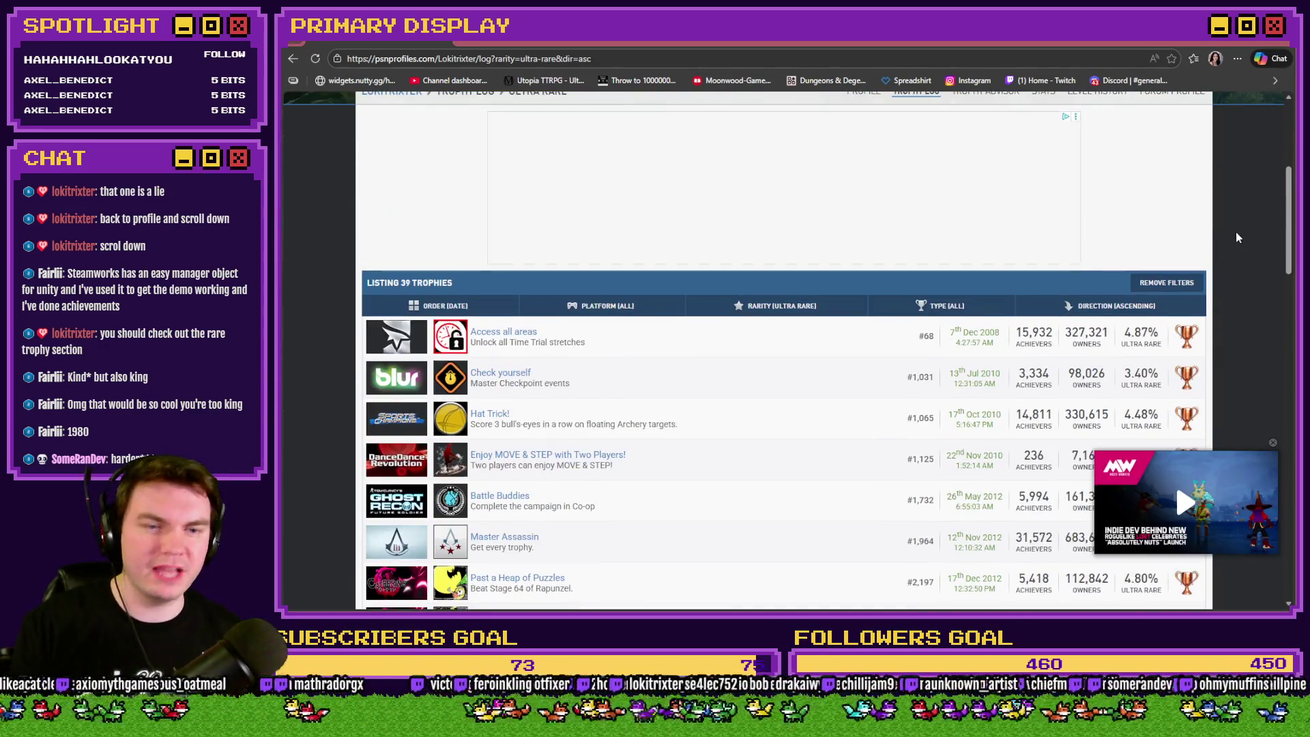
scroll(1235, 349, "down", 3)
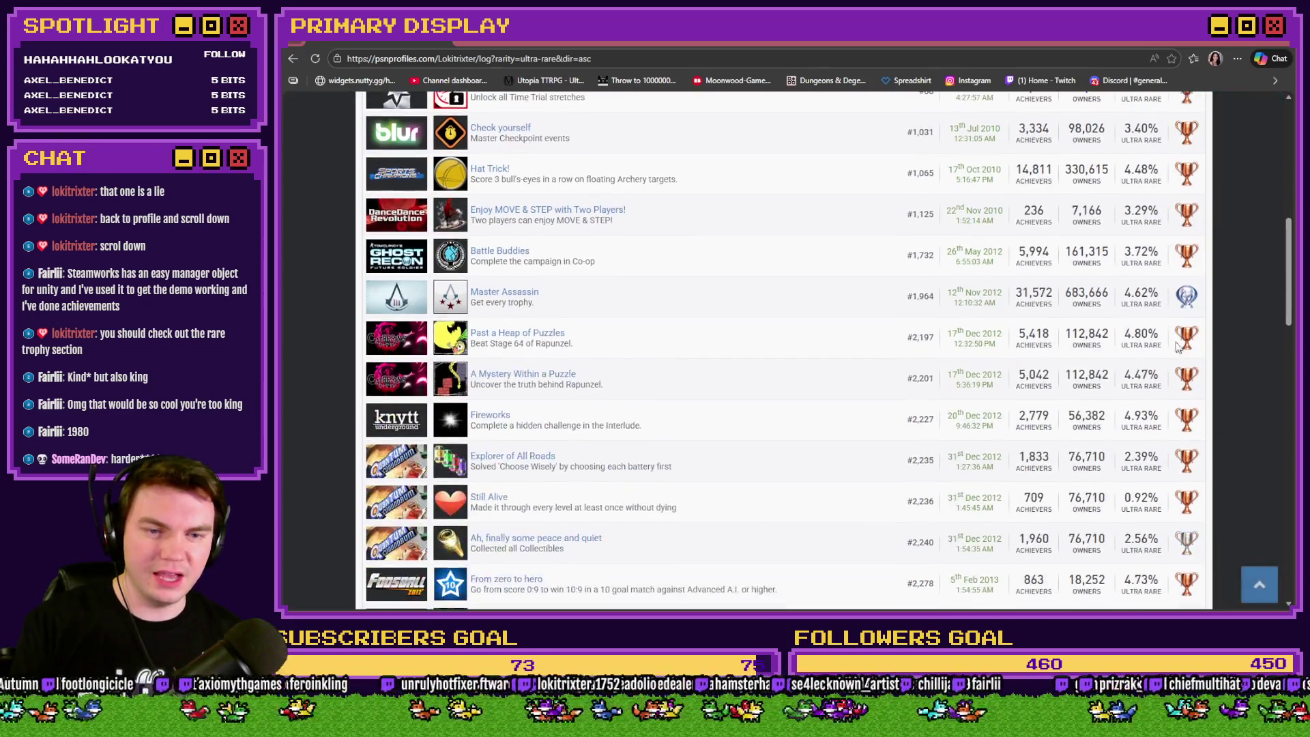
scroll(1167, 308, "down", 3)
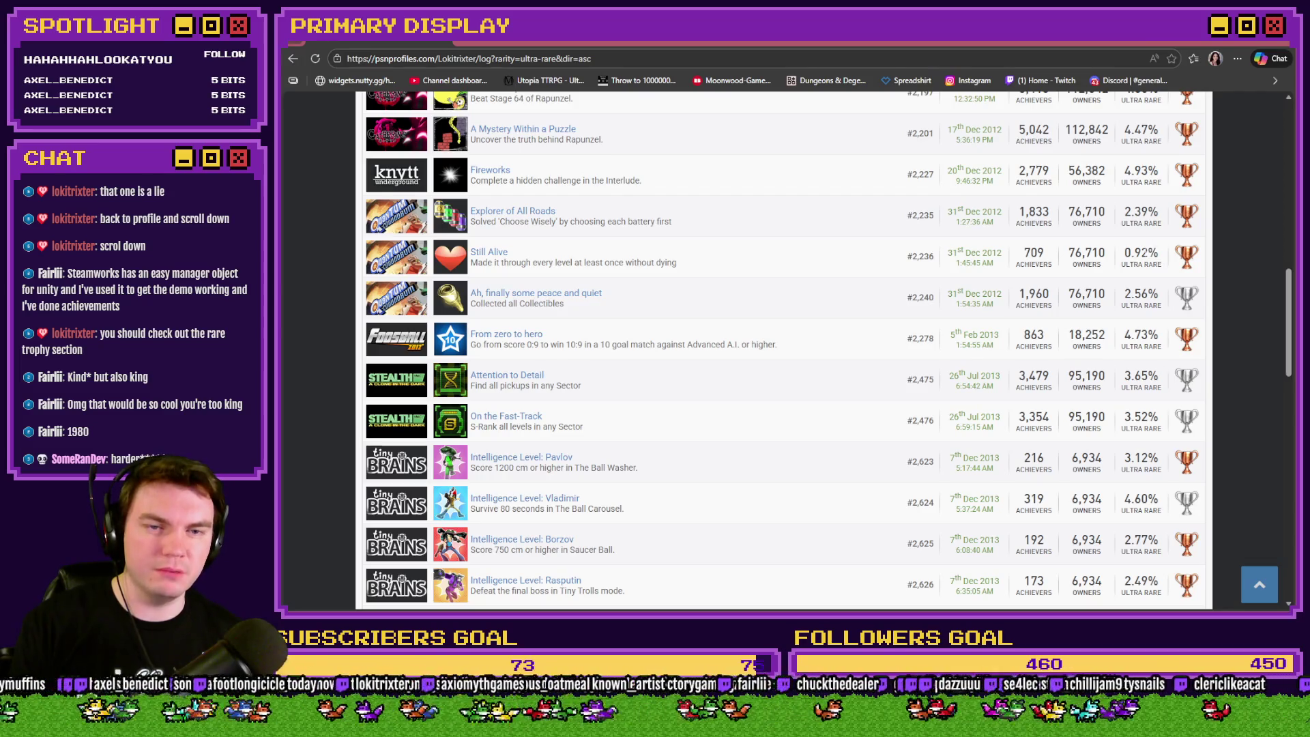
scroll(783, 348, "down", 1)
scroll(783, 348, "down", 1)
scroll(783, 348, "down", 1)
scroll(783, 348, "down", 1)
scroll(783, 348, "down", 1)
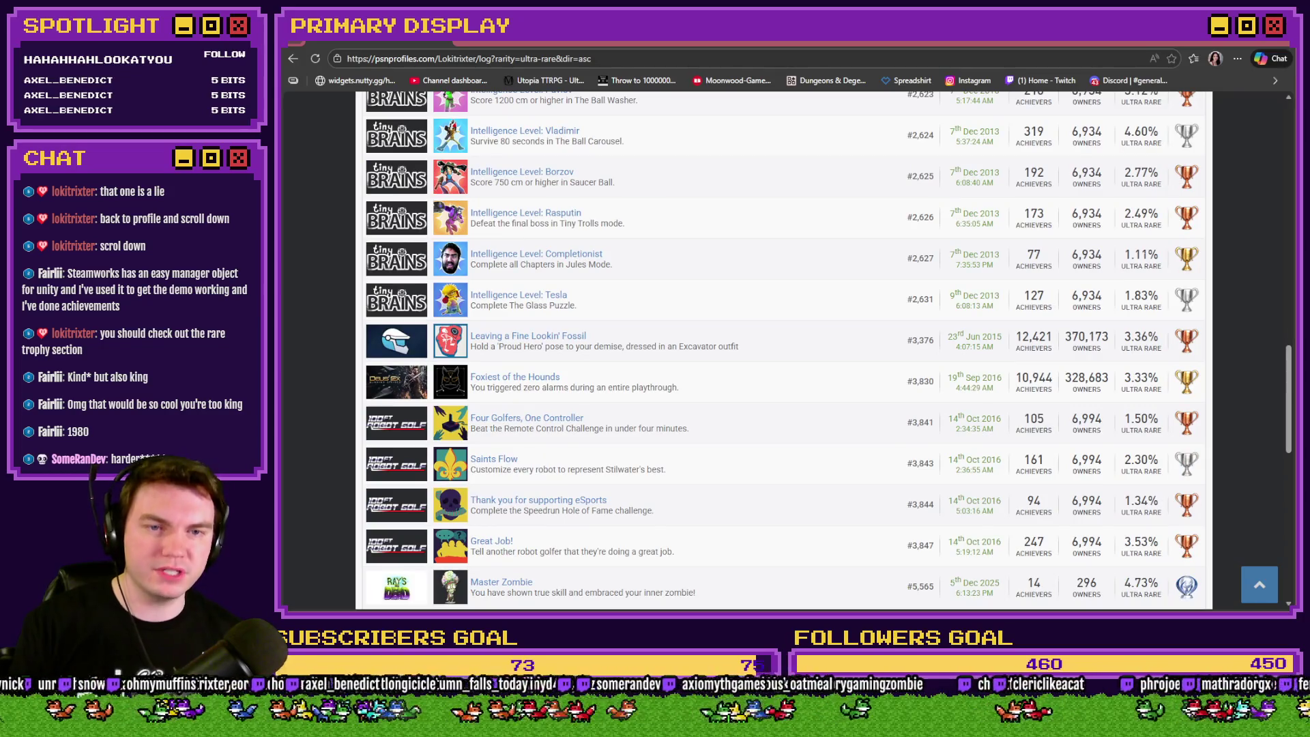
scroll(1144, 266, "down", 1)
scroll(1143, 266, "down", 2)
scroll(1143, 267, "down", 2)
scroll(1144, 266, "down", 1)
scroll(1144, 267, "down", 1)
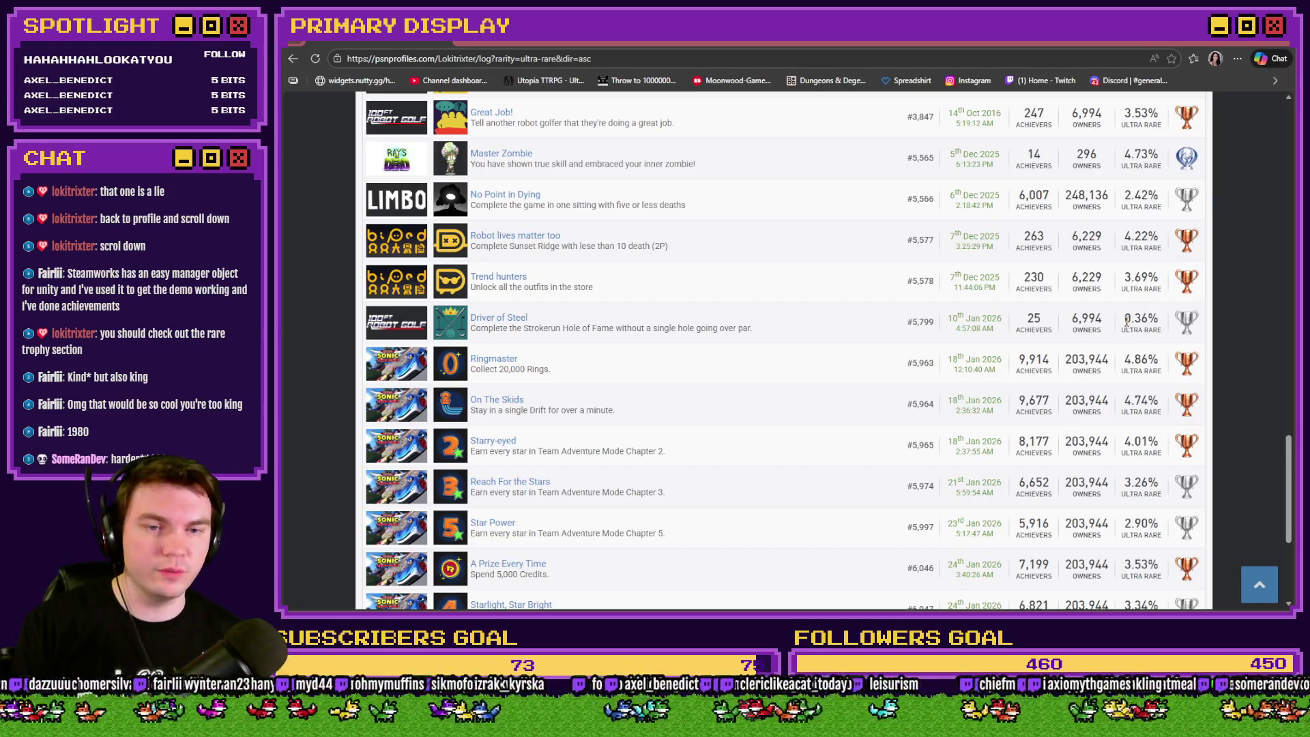
scroll(1144, 323, "down", 1)
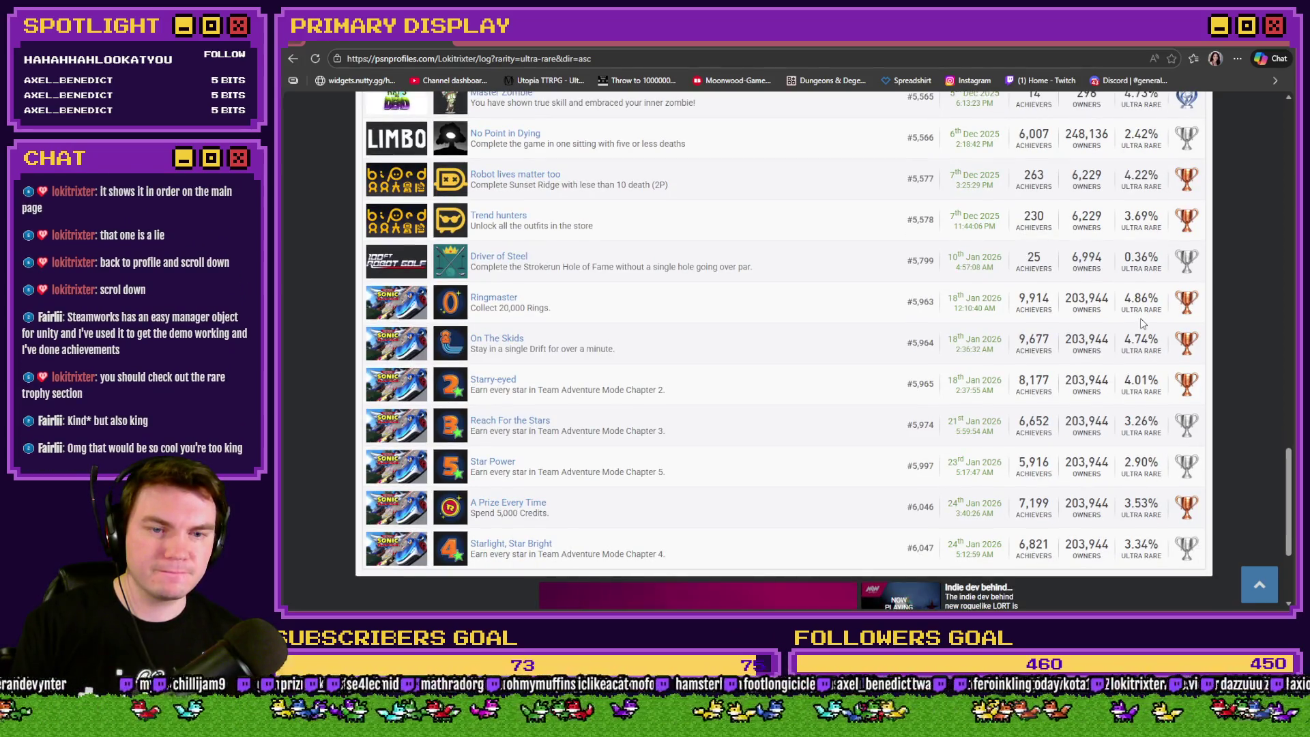
scroll(1141, 324, "up", 1)
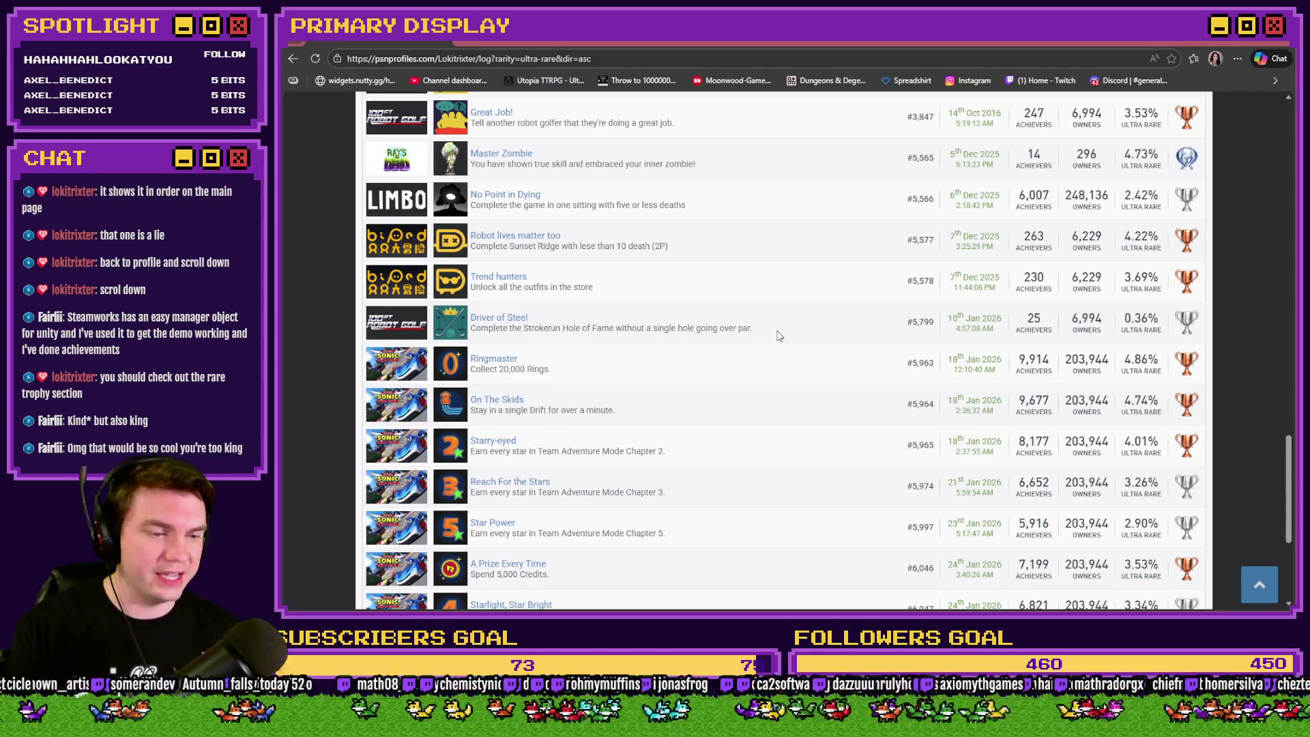
scroll(758, 323, "up", 5)
scroll(731, 322, "up", 5)
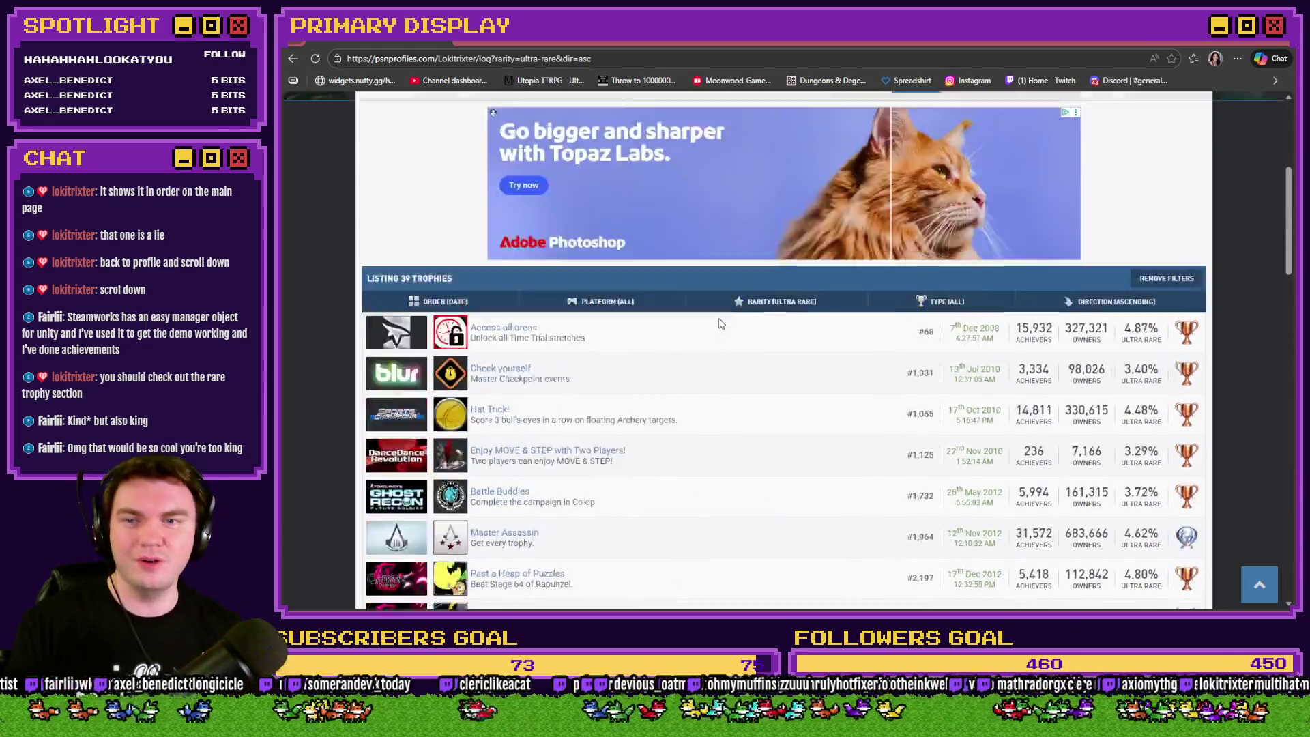
scroll(512, 276, "up", 3)
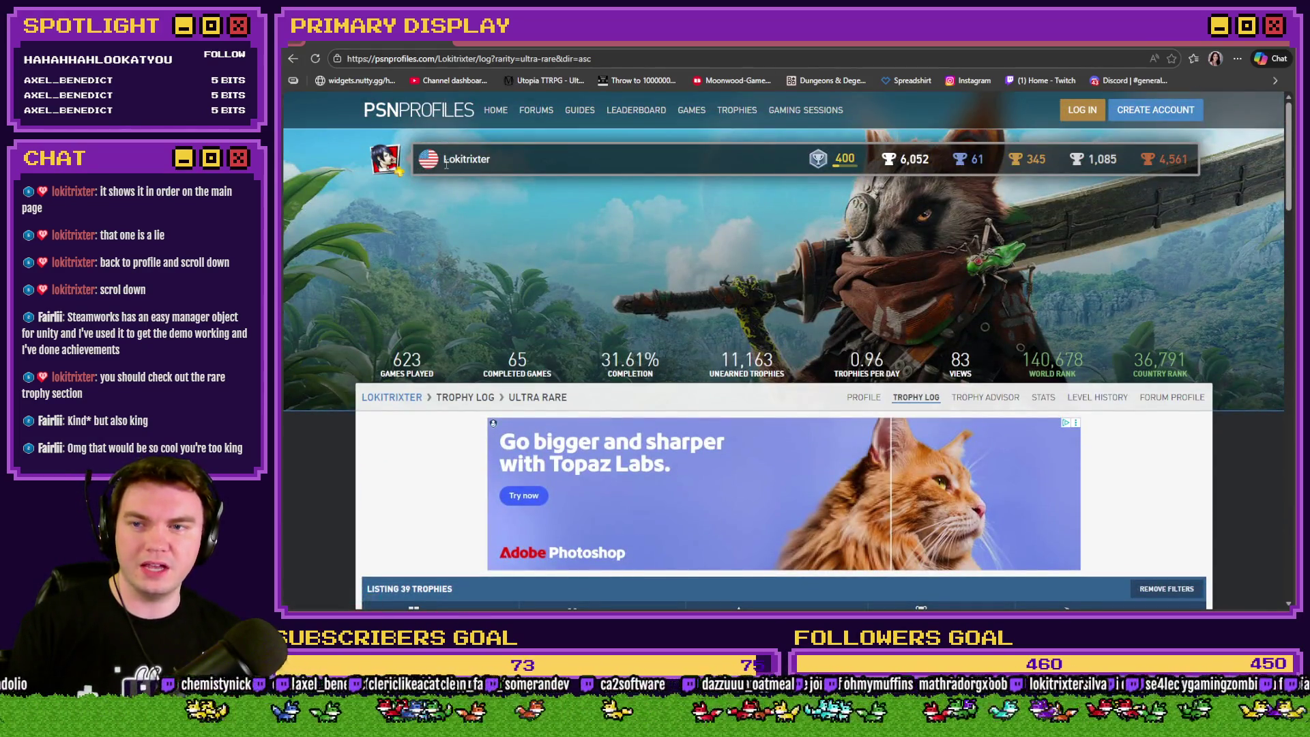
Return to Lokitrixter's main profile page via the breadcrumb.
left_click(399, 398)
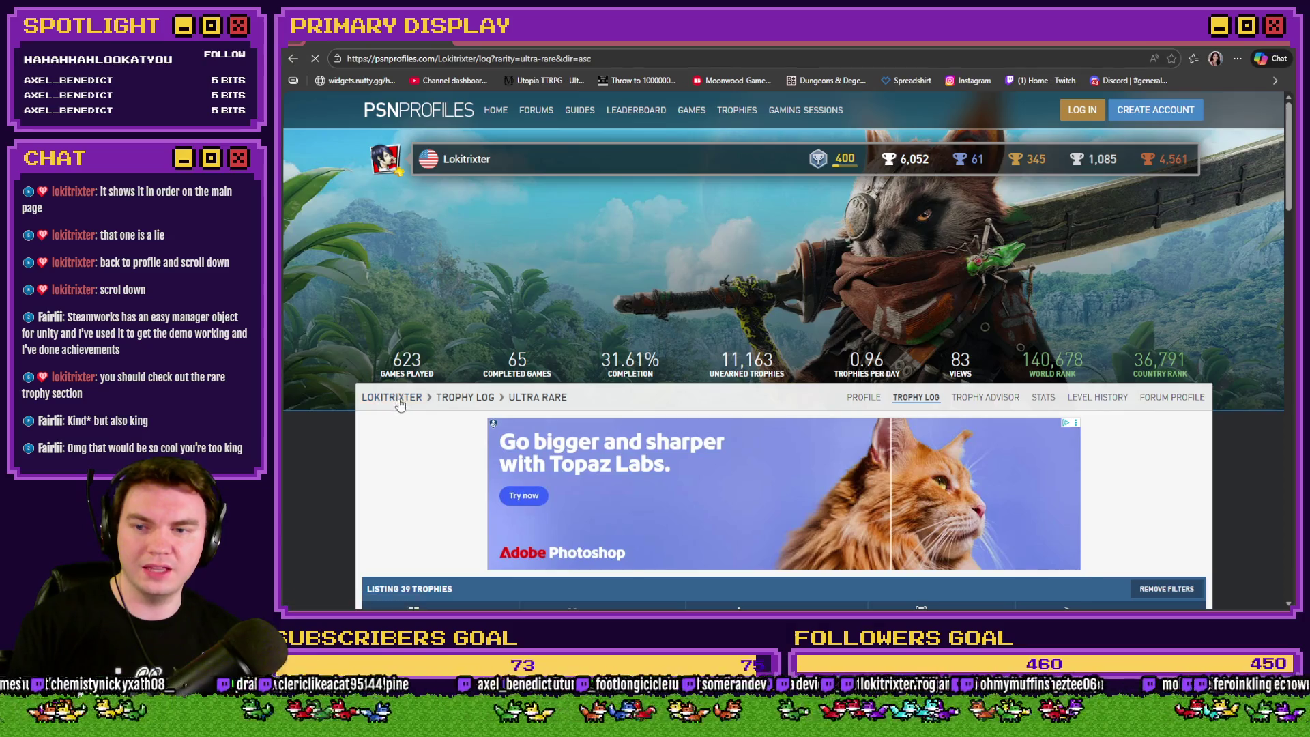
scroll(344, 322, "down", 3)
scroll(347, 321, "down", 3)
scroll(347, 322, "down", 4)
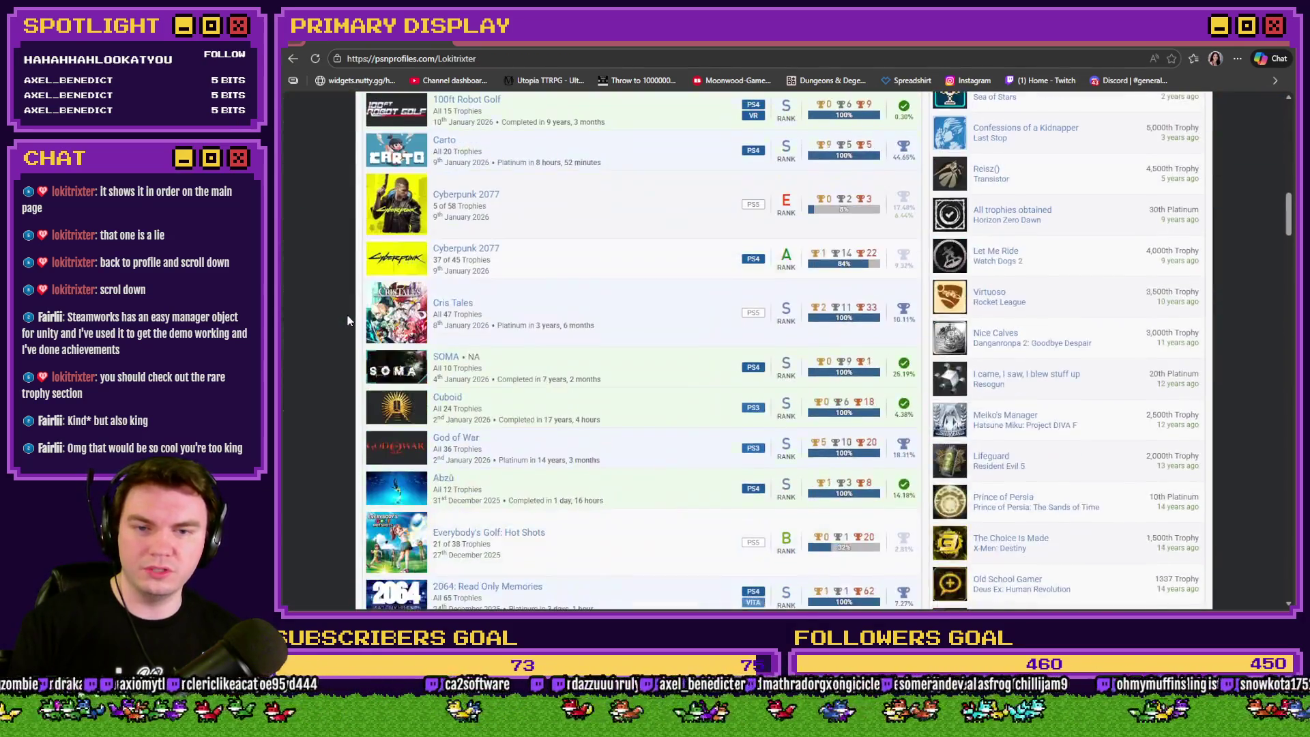
scroll(347, 322, "down", 4)
scroll(347, 322, "down", 2)
scroll(347, 321, "up", 1)
scroll(348, 320, "down", 5)
scroll(351, 318, "down", 5)
scroll(351, 322, "down", 5)
scroll(359, 431, "down", 5)
scroll(359, 431, "down", 5)
scroll(363, 431, "down", 5)
scroll(367, 429, "down", 5)
scroll(371, 427, "down", 5)
scroll(372, 427, "down", 5)
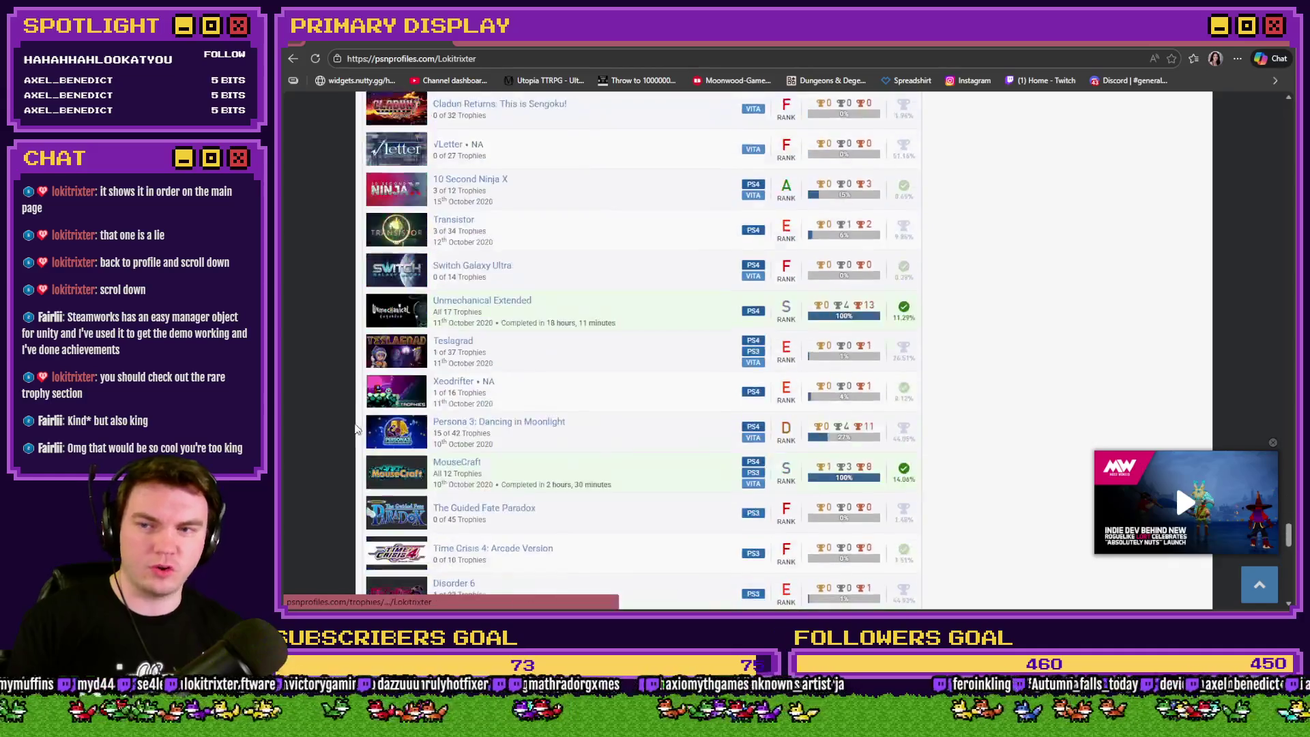
scroll(369, 424, "down", 5)
scroll(365, 423, "down", 5)
scroll(362, 421, "down", 5)
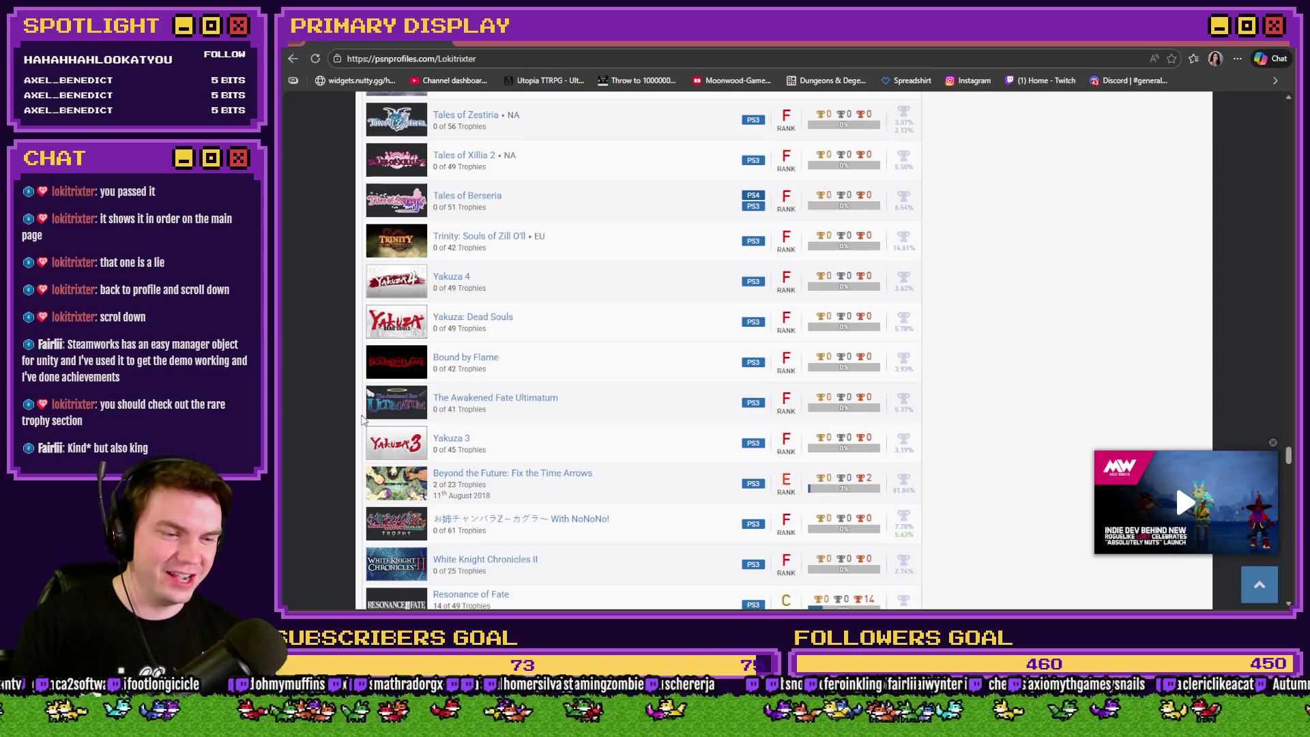
scroll(361, 423, "up", 5)
scroll(360, 424, "up", 5)
scroll(358, 425, "up", 5)
scroll(355, 427, "up", 5)
scroll(353, 428, "up", 5)
scroll(348, 430, "up", 5)
scroll(342, 431, "up", 5)
scroll(339, 434, "up", 5)
scroll(338, 428, "up", 5)
scroll(338, 425, "up", 5)
scroll(339, 425, "up", 5)
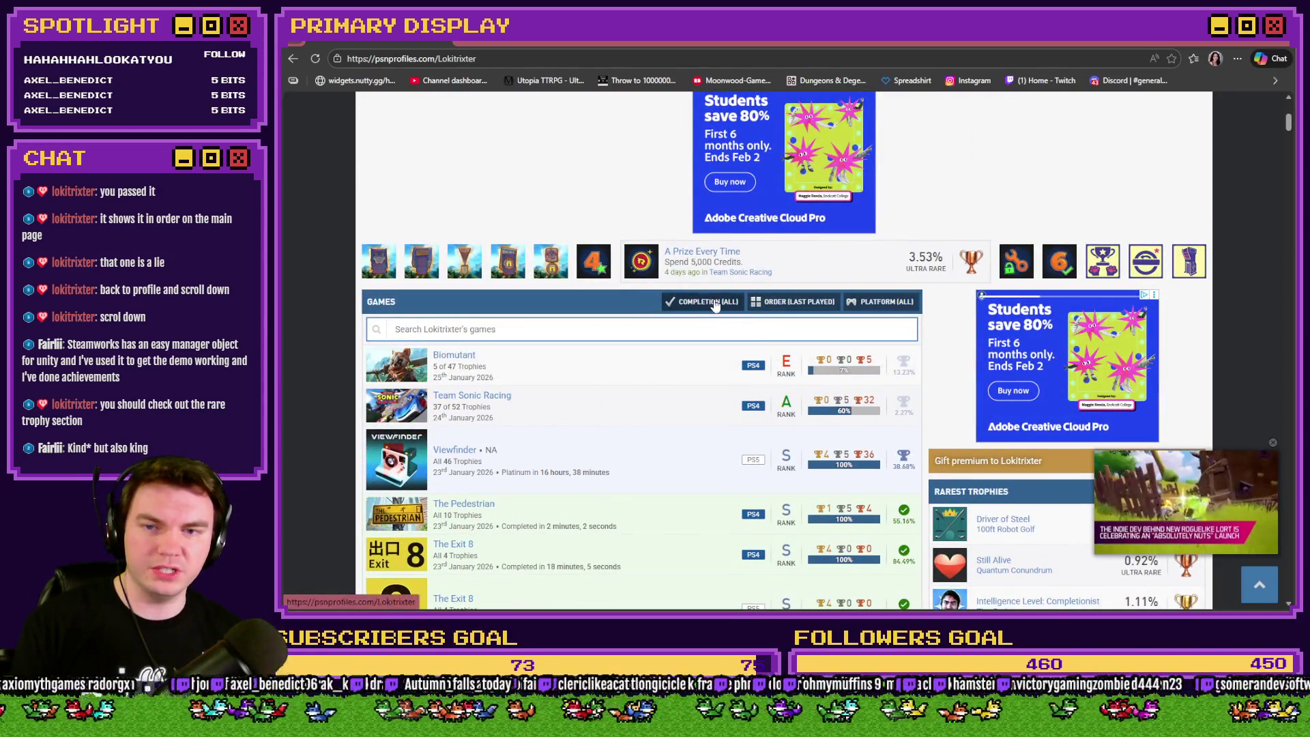
Review the games list sort options and clear the video ad over the rarest-trophies panel.
left_click(783, 303)
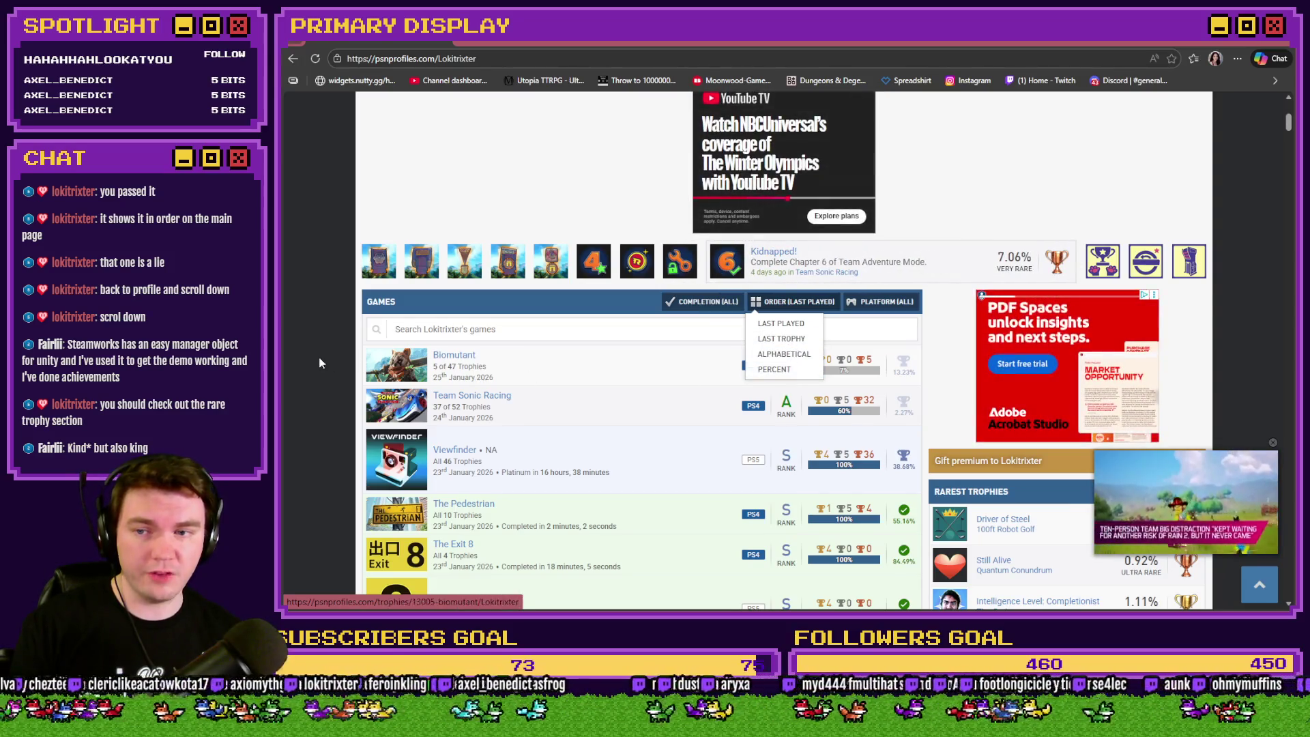
scroll(474, 363, "down", 2)
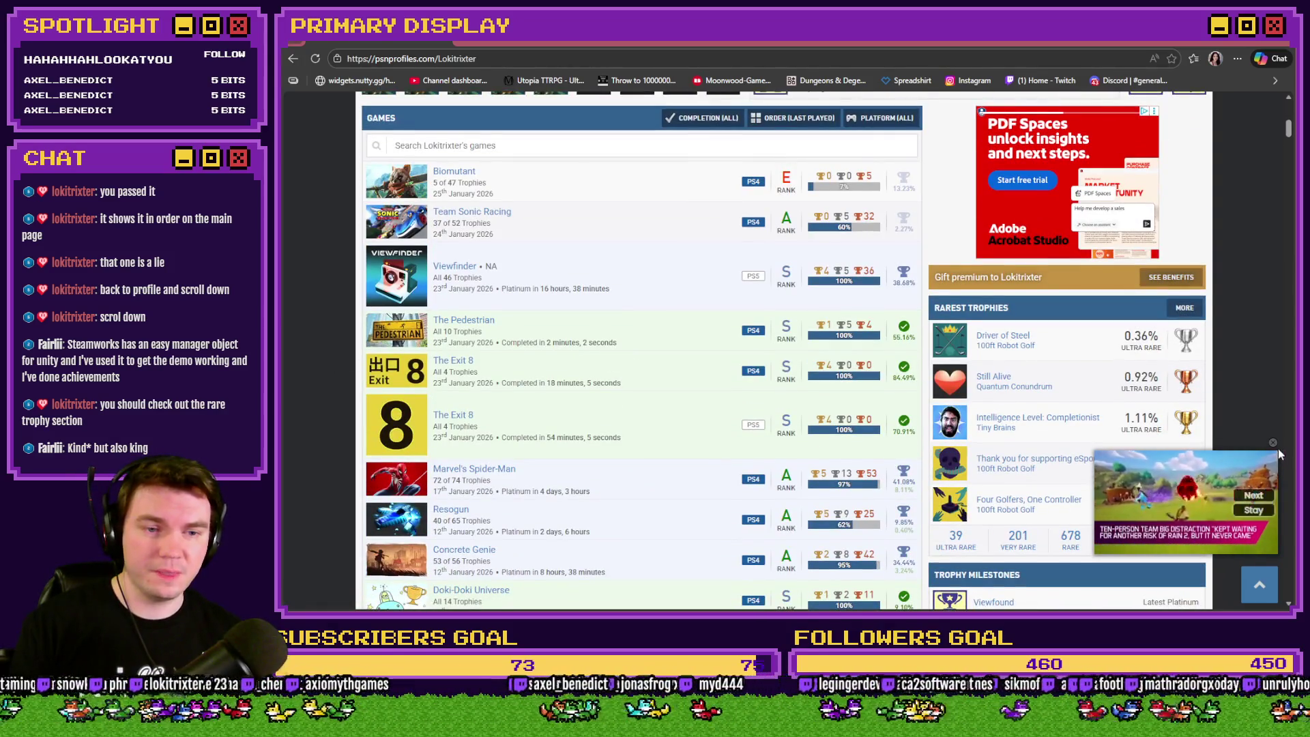
left_click(1274, 445)
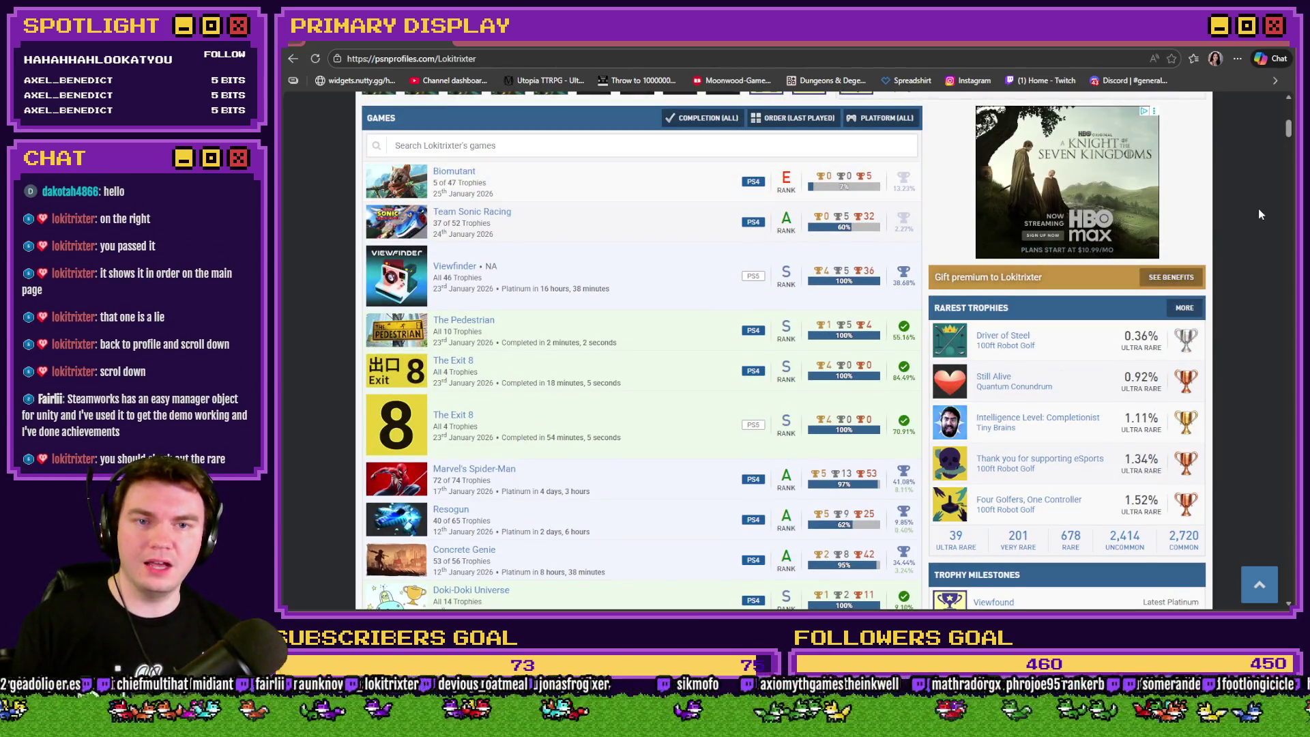
scroll(1254, 257, "up", 5)
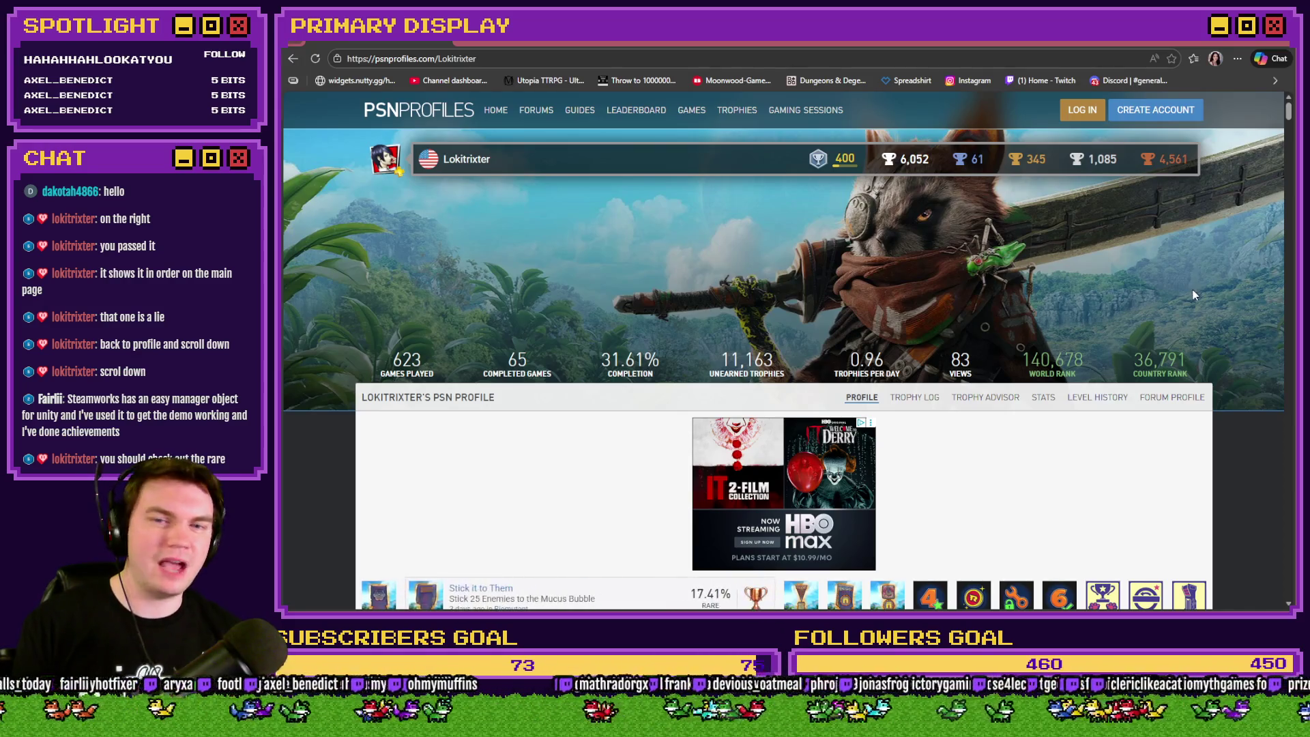
Change the Monster Blackjack condition's trailing semicolon to a closing parenthesis and confirm it.
key("alt+Tab")
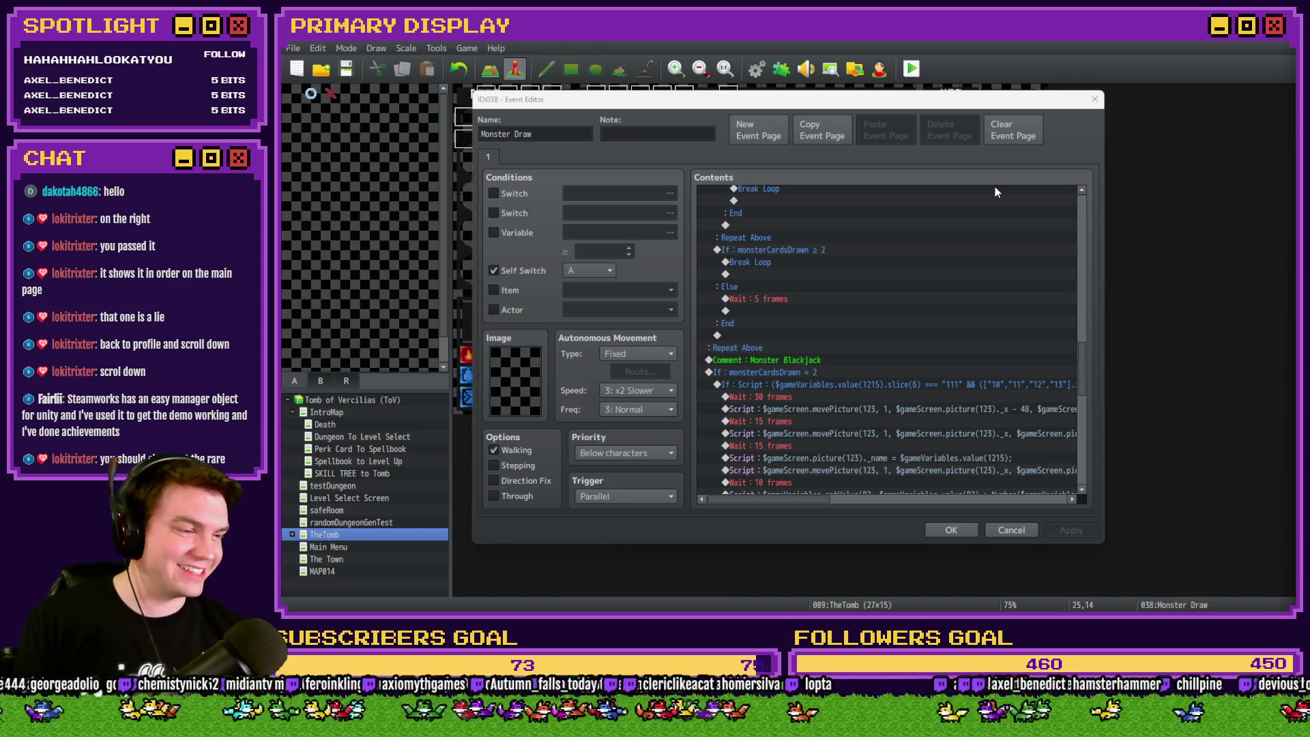
scroll(870, 275, "down", 1)
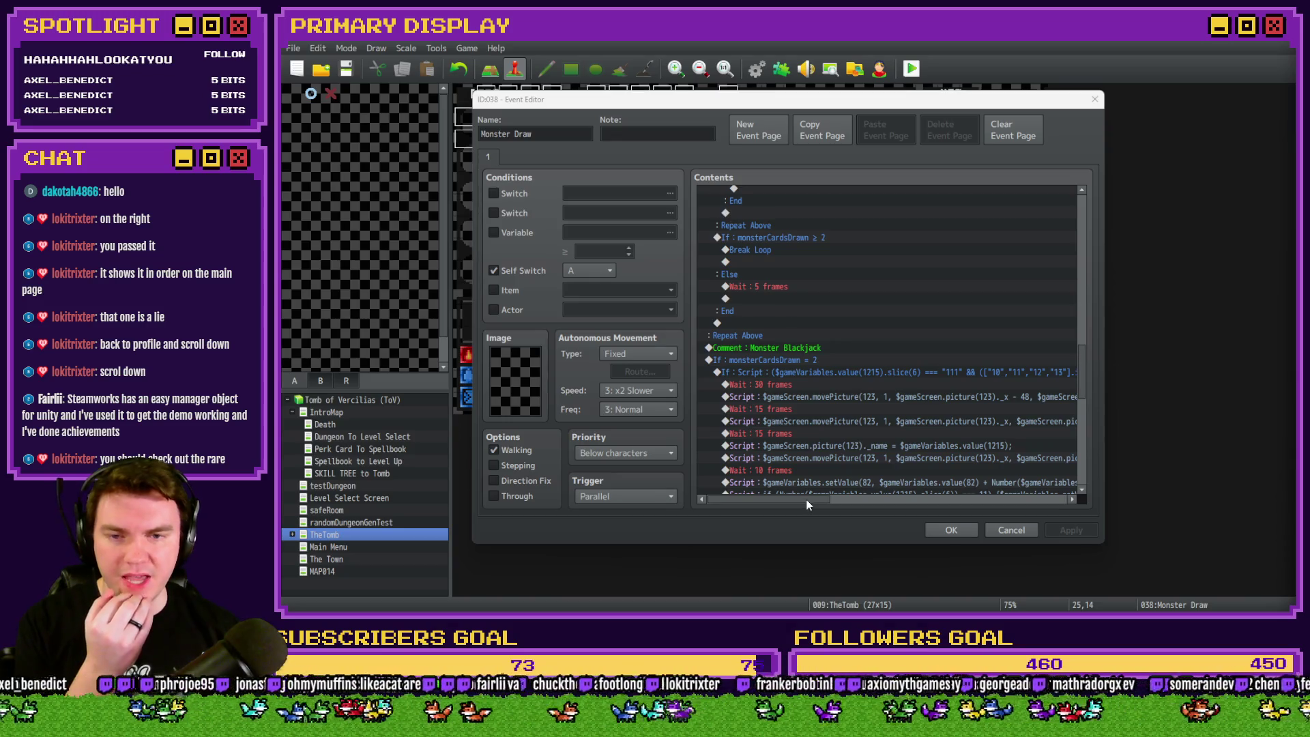
scroll(808, 501, "down", 2)
left_click(867, 320)
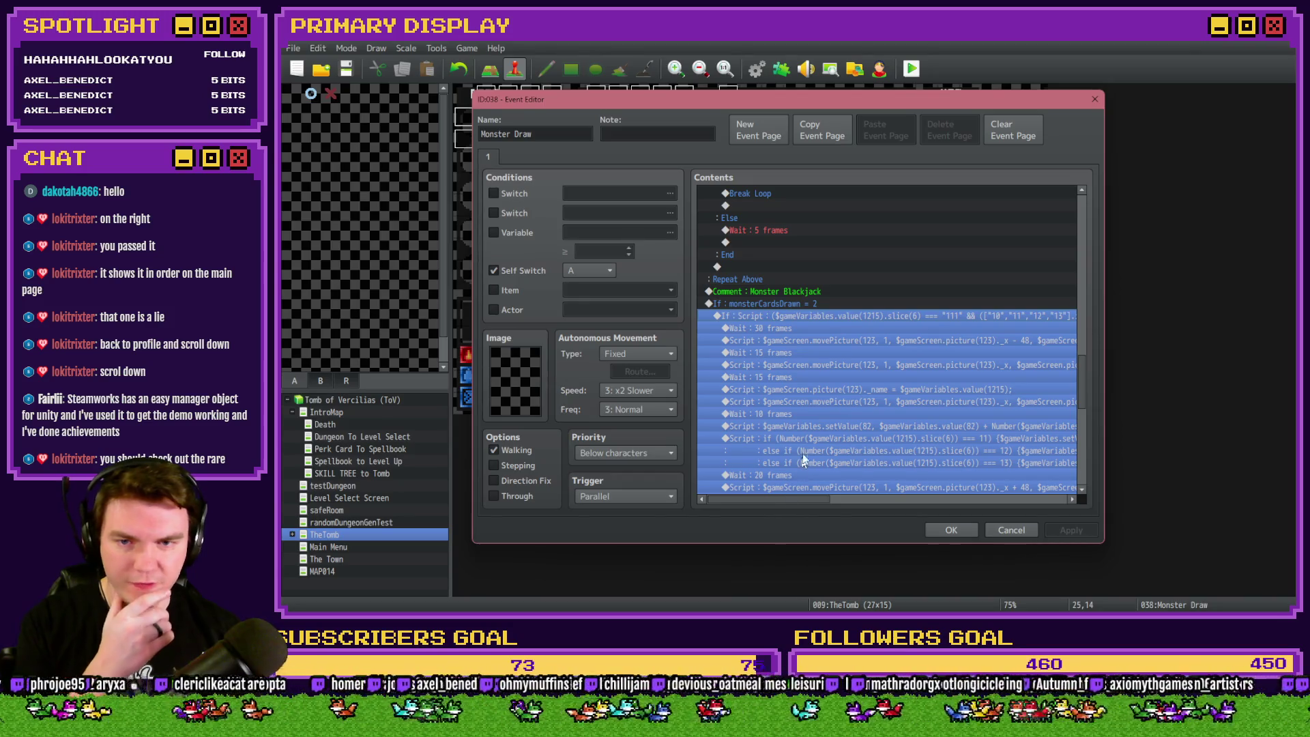
double_click(827, 317)
mouse_move(950, 407)
left_mouse_down()
mouse_move(1044, 407)
mouse_move(806, 397)
left_mouse_up()
left_click(867, 398)
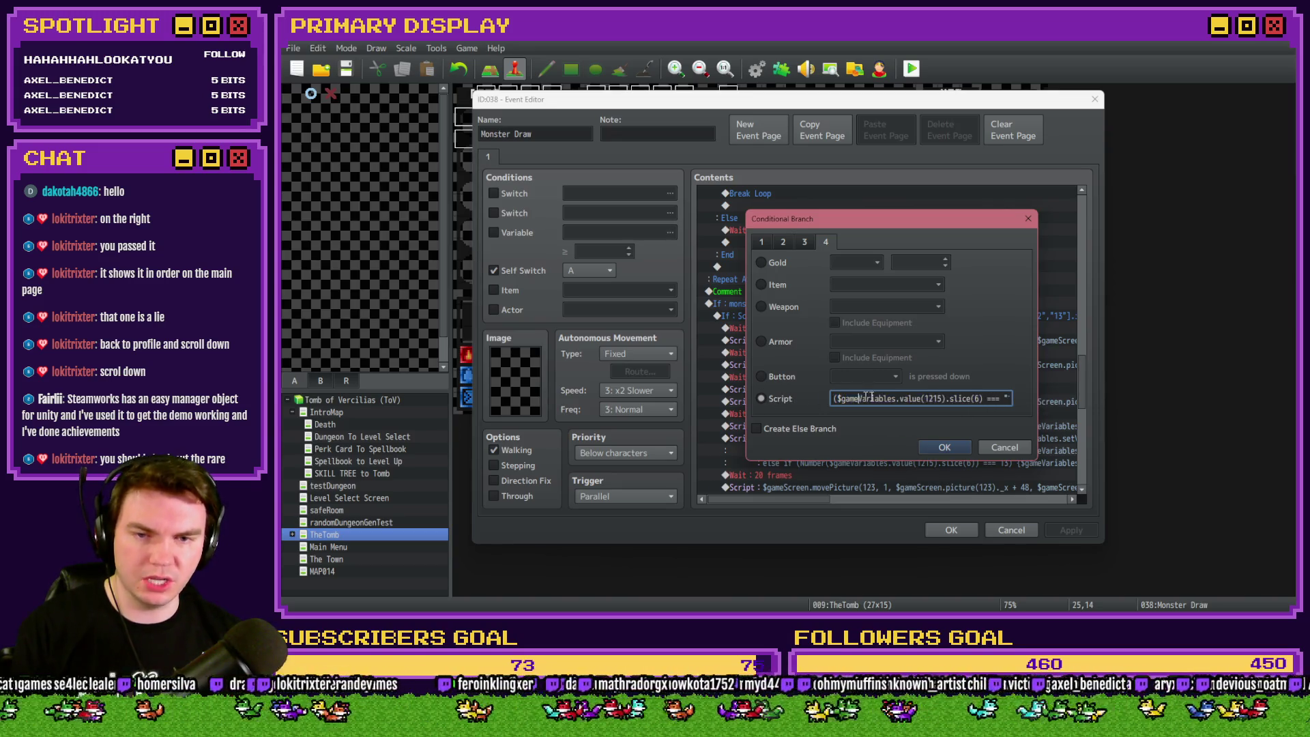
key("End")
key("BackSpace")
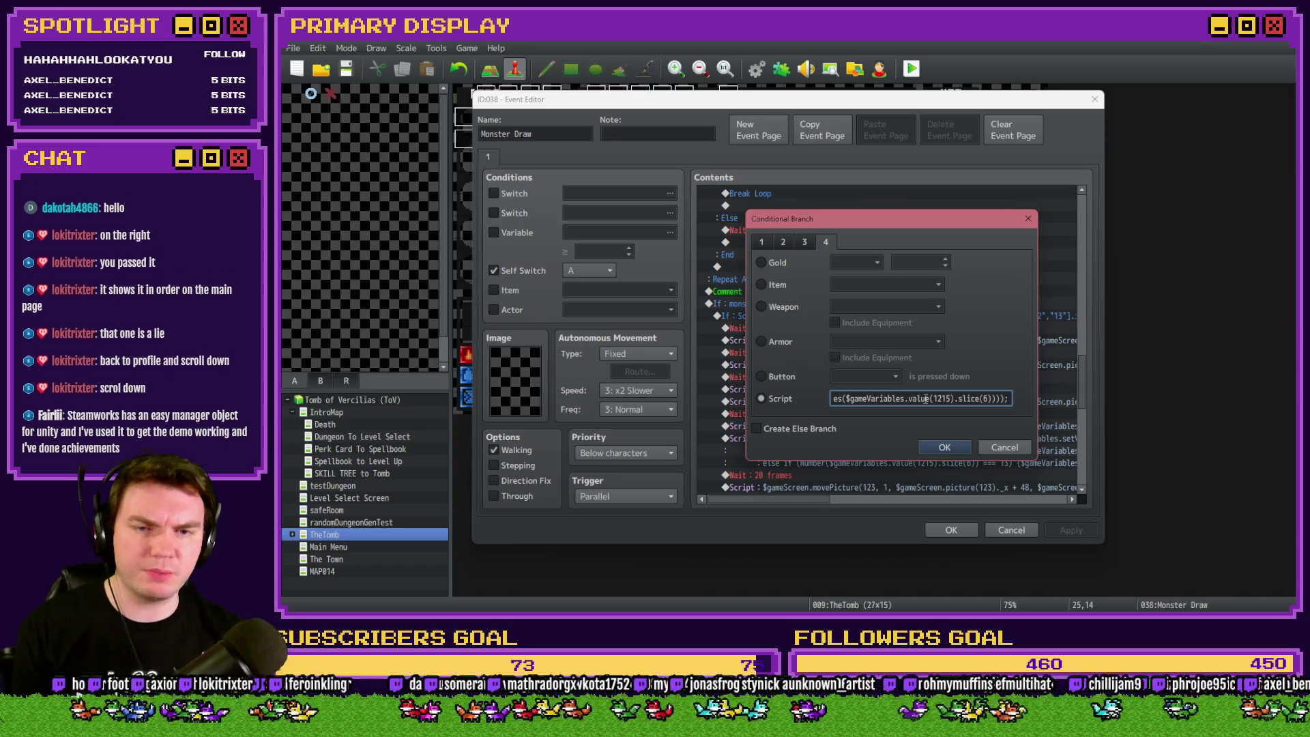
type(")")
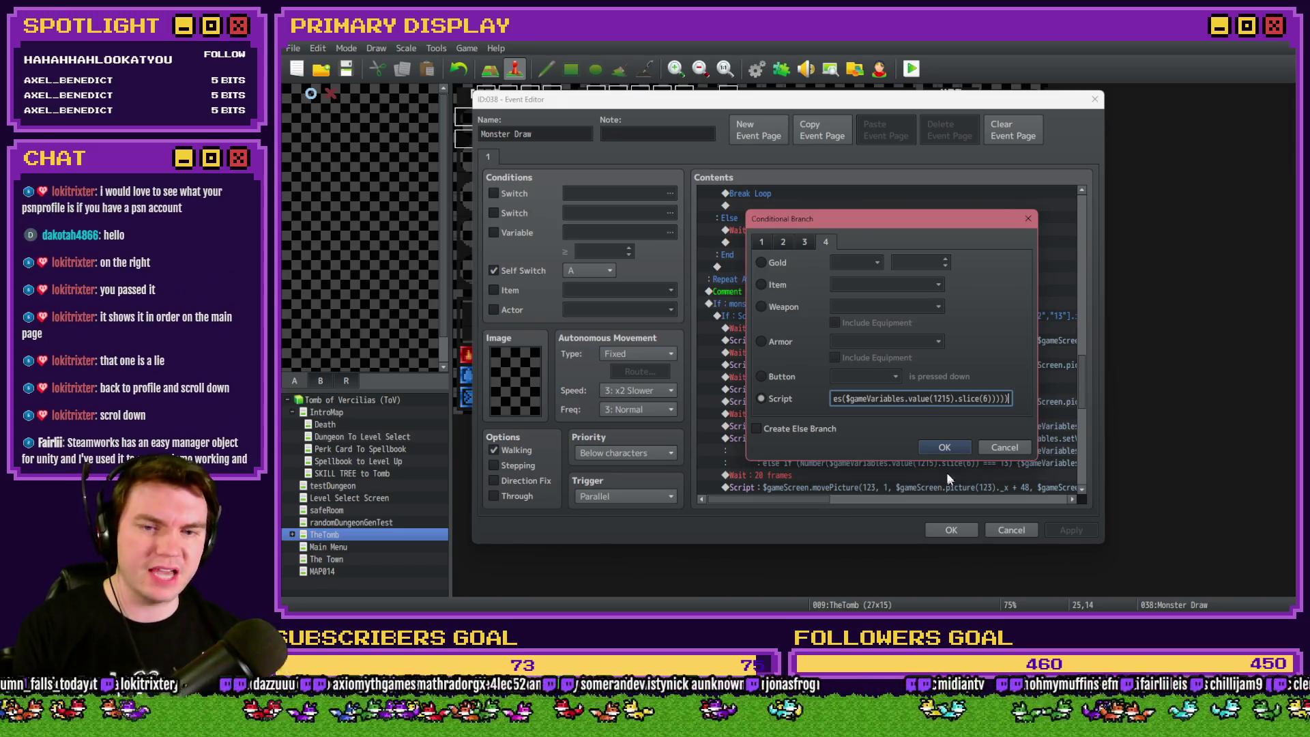
key("Return")
Close the Monster Draw event, save the project and launch a playtest.
key("Escape")
key("alt+F4")
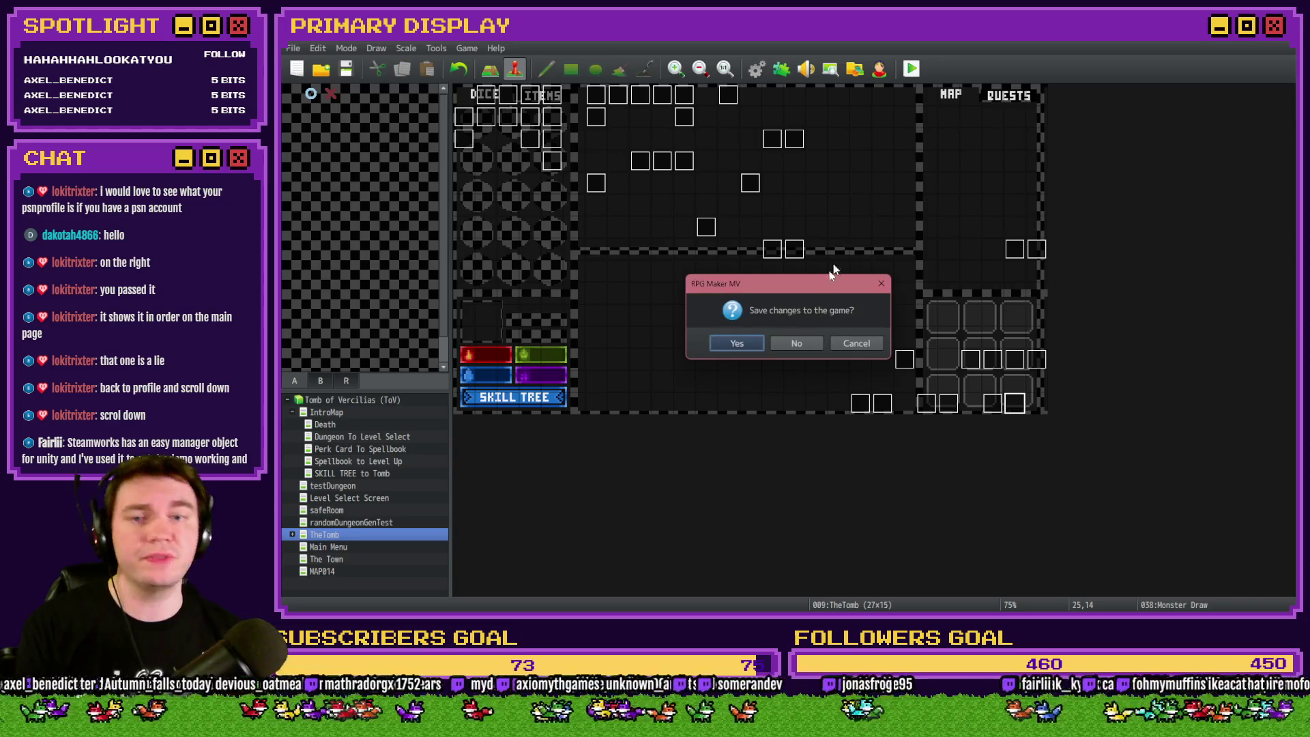
key("Return")
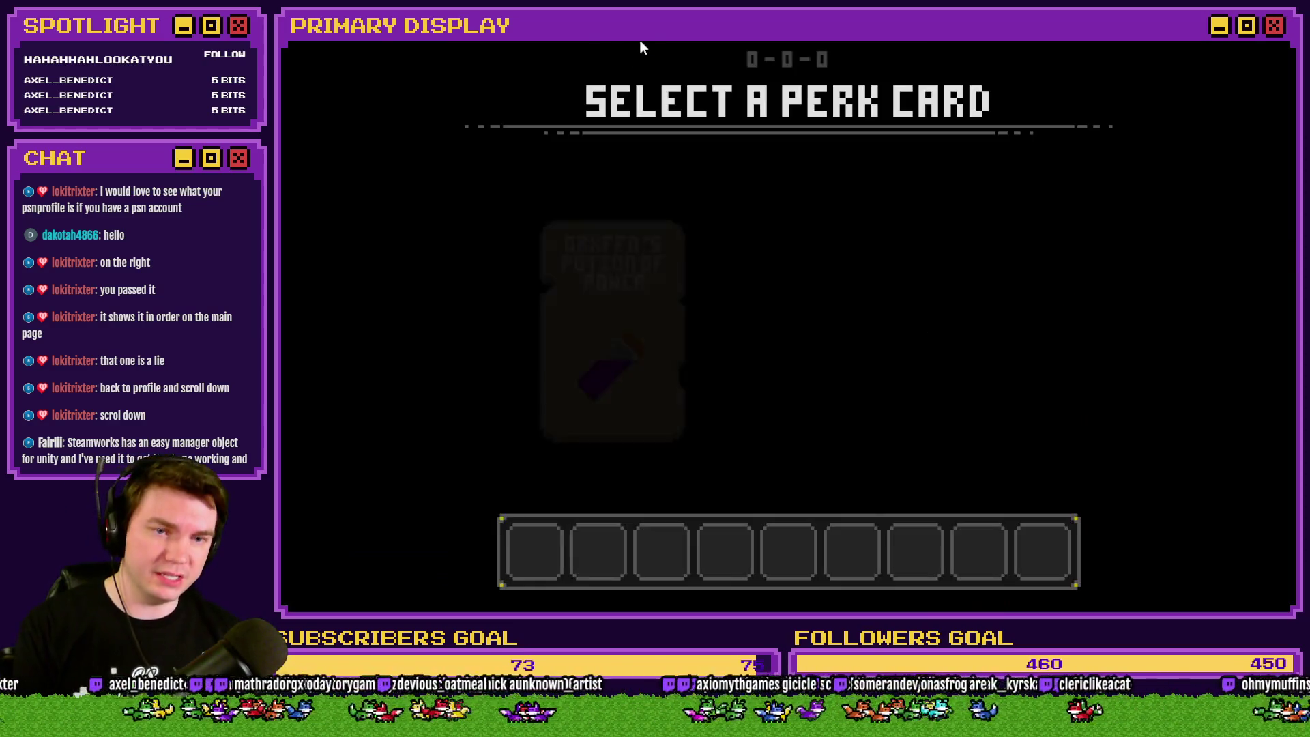
Pick a perk card, hit the Unexpected token ) error, and reopen the Monster Blackjack condition.
left_click(825, 253)
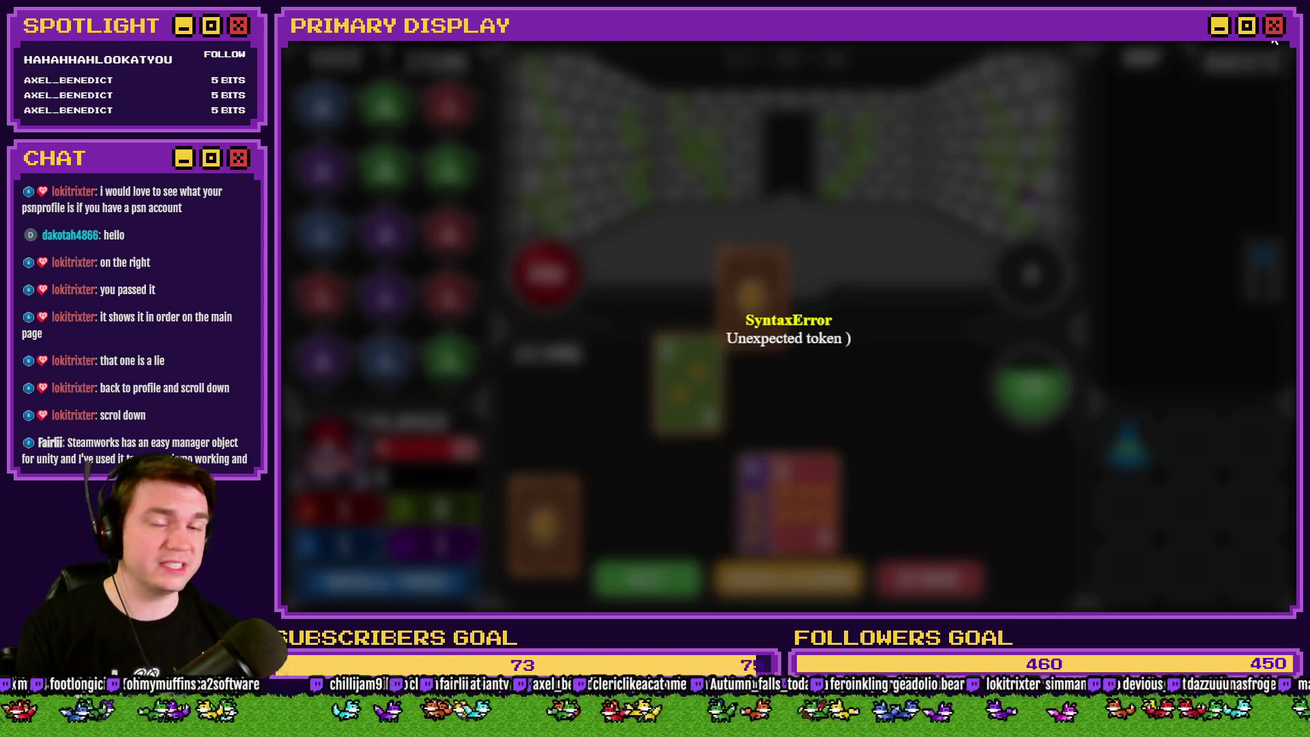
left_click(1273, 41)
double_click(1004, 401)
scroll(863, 303, "down", 5)
scroll(868, 301, "down", 5)
scroll(871, 304, "down", 5)
scroll(874, 305, "down", 3)
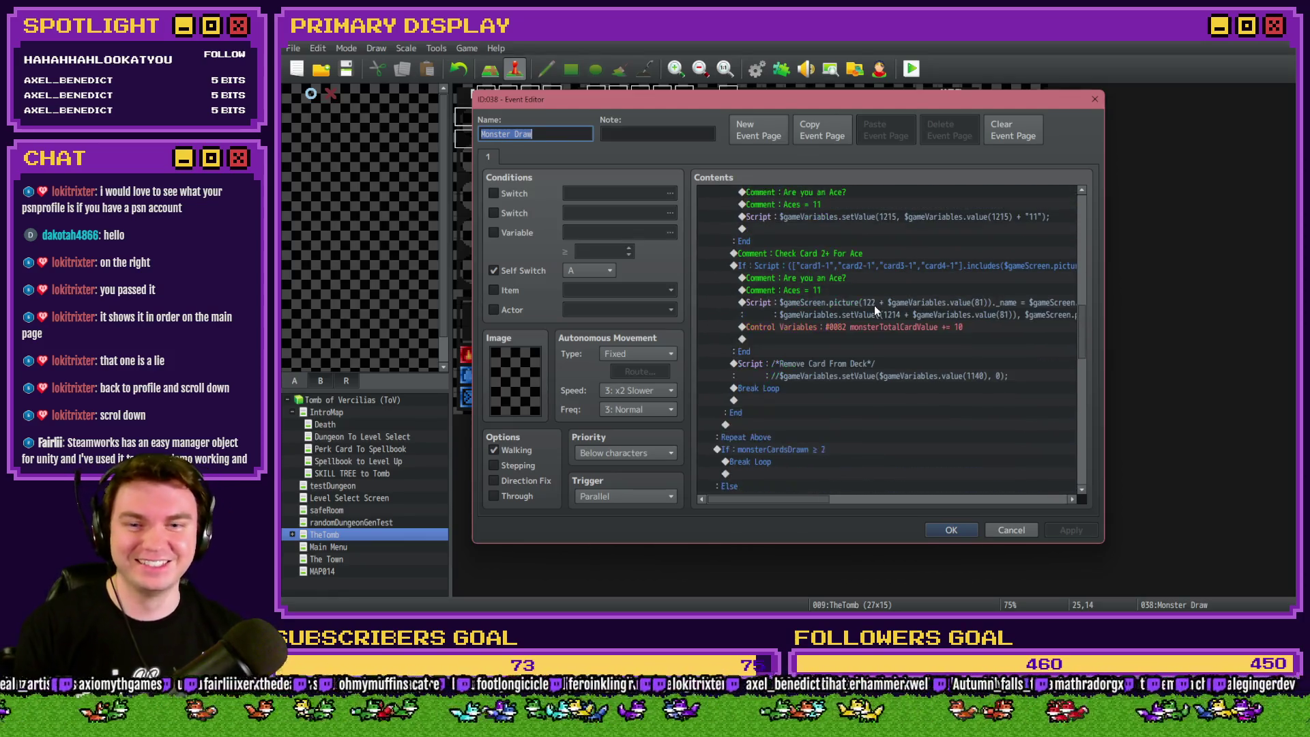
scroll(878, 306, "down", 3)
scroll(883, 327, "down", 3)
double_click(888, 347)
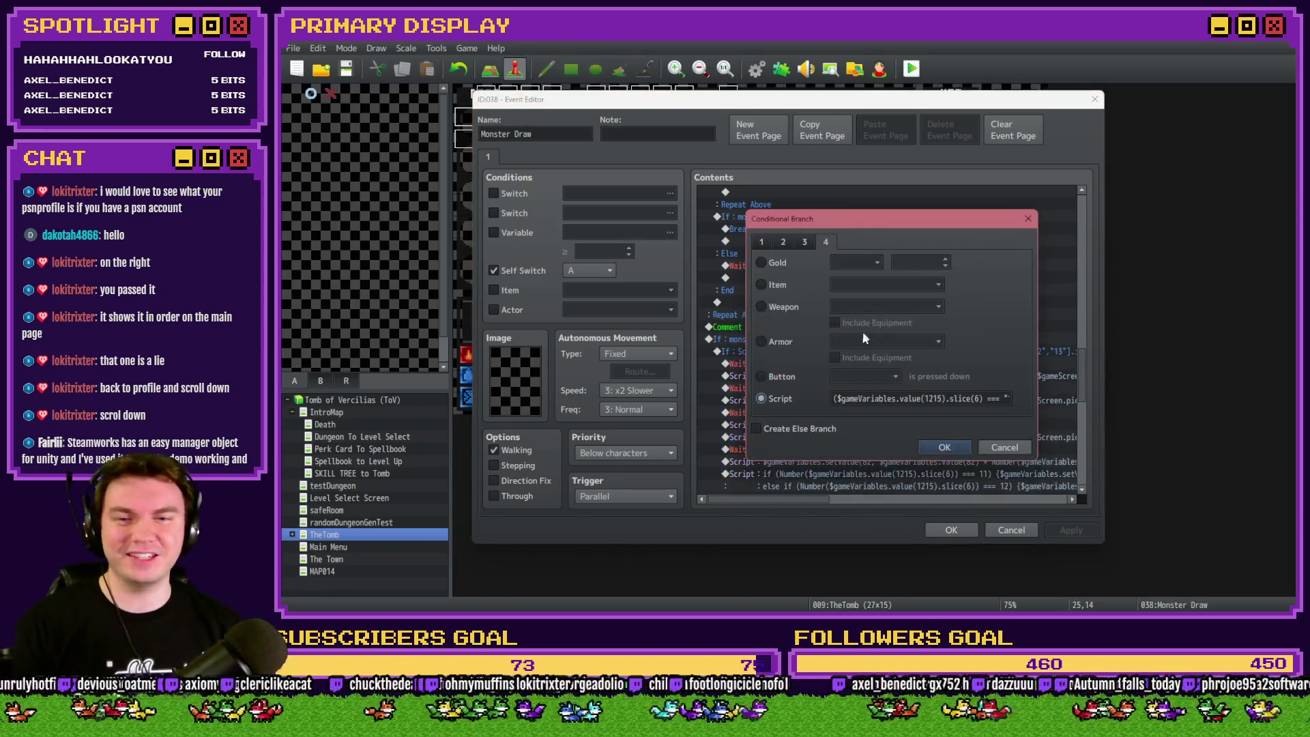
Wrap the existing 1215/1216 clause of the condition script in parentheses.
left_click(838, 399)
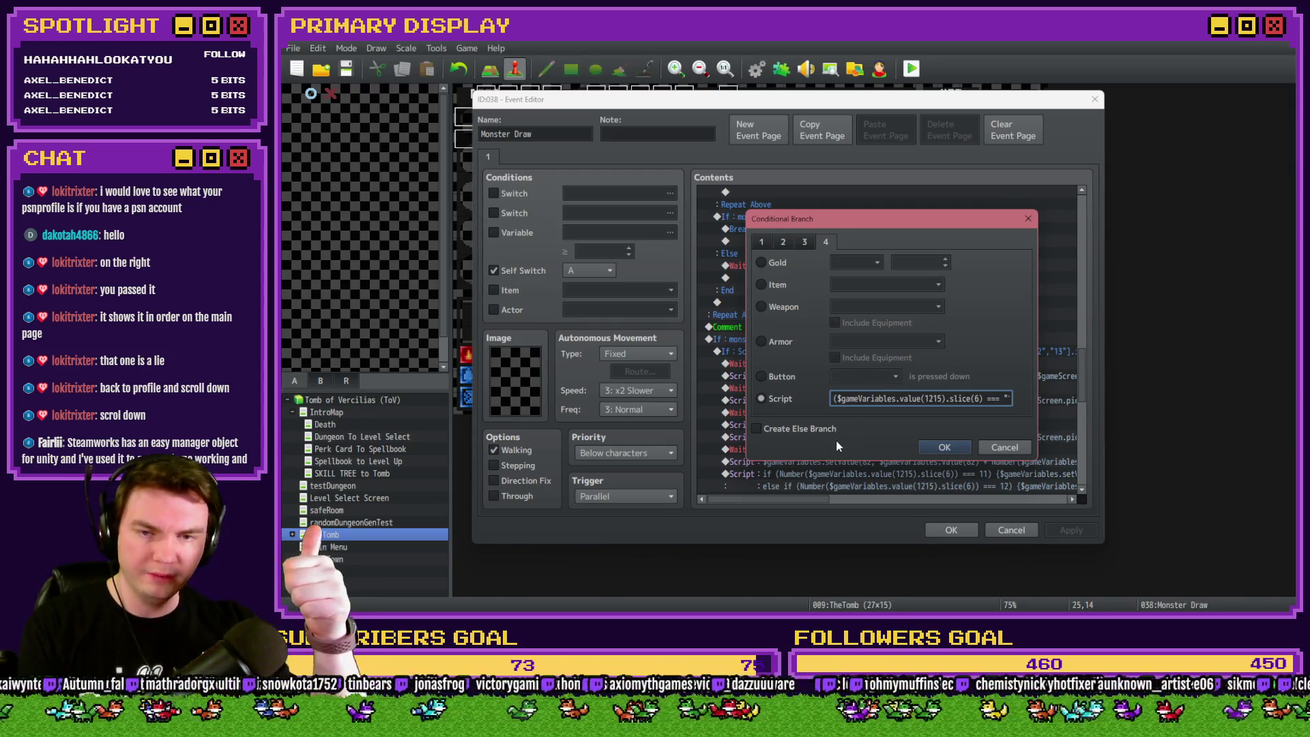
key("End")
type("&& ([\"10\",\"")
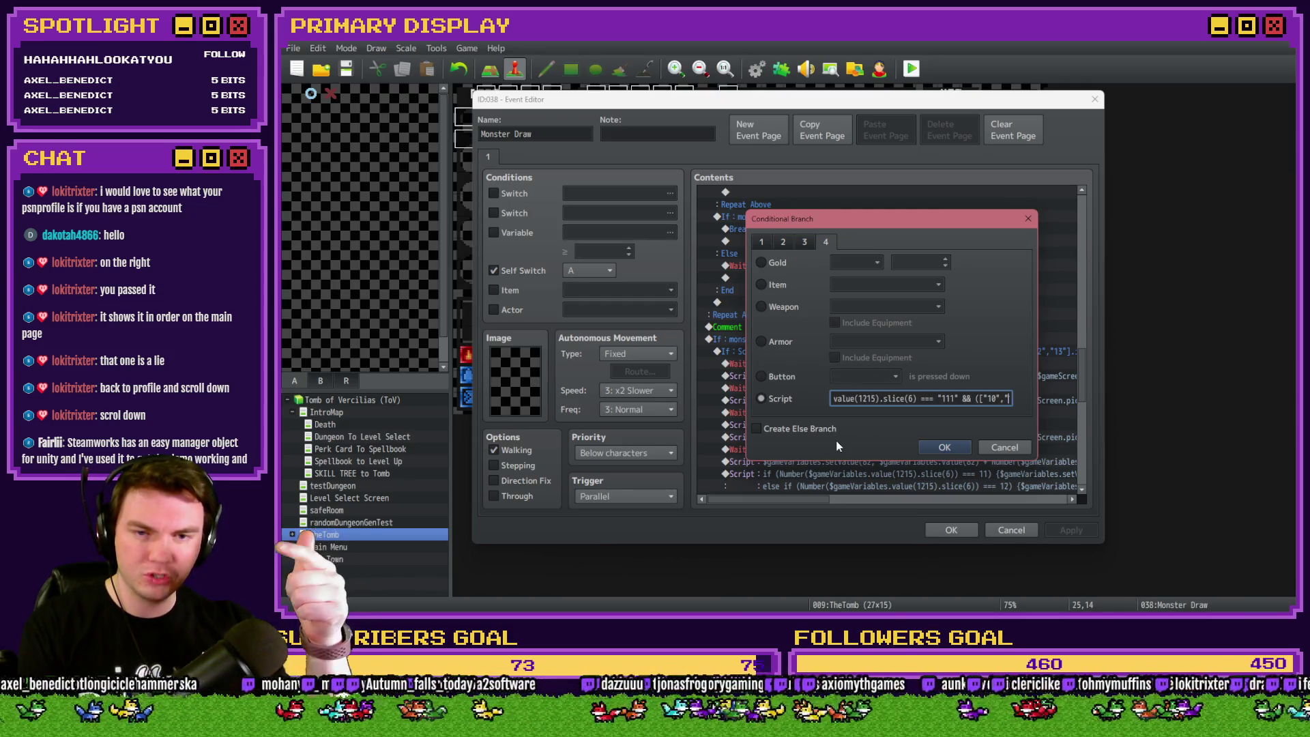
type("11\",\"12\",\"13\"].includes(")
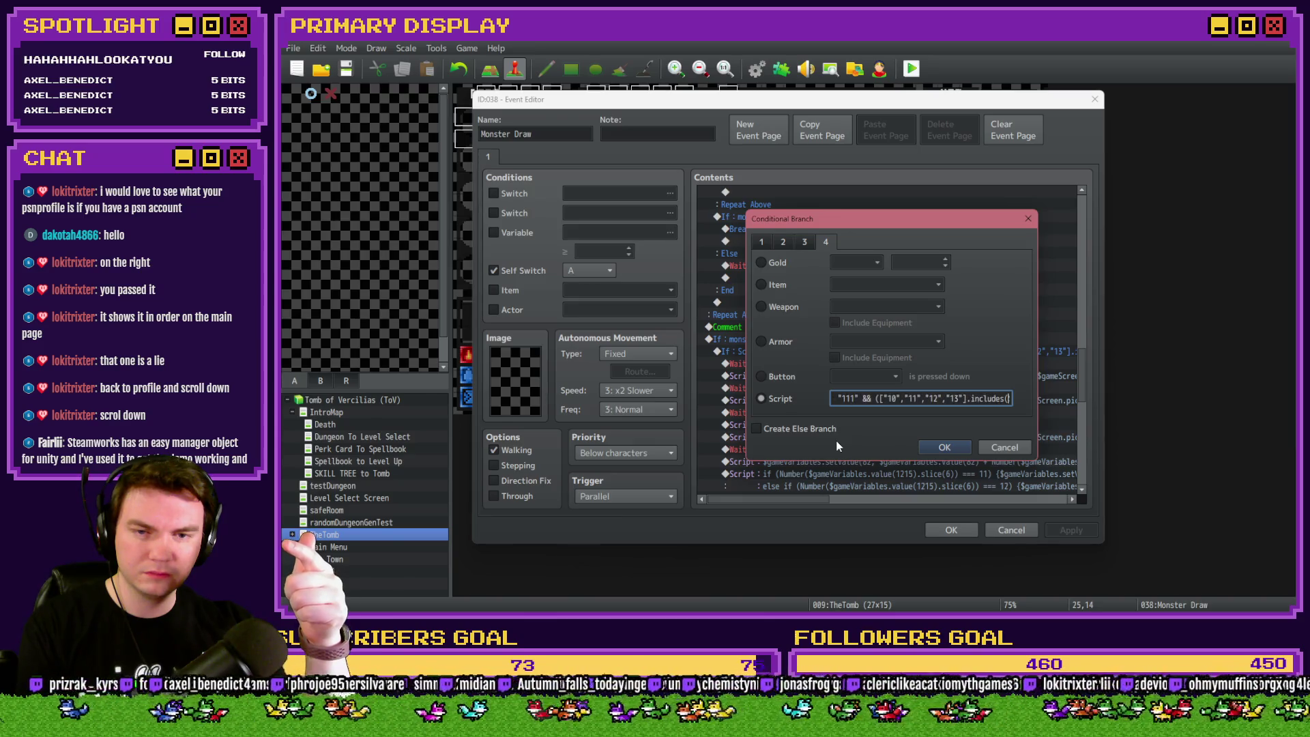
type("$gameVariables.value(1216).")
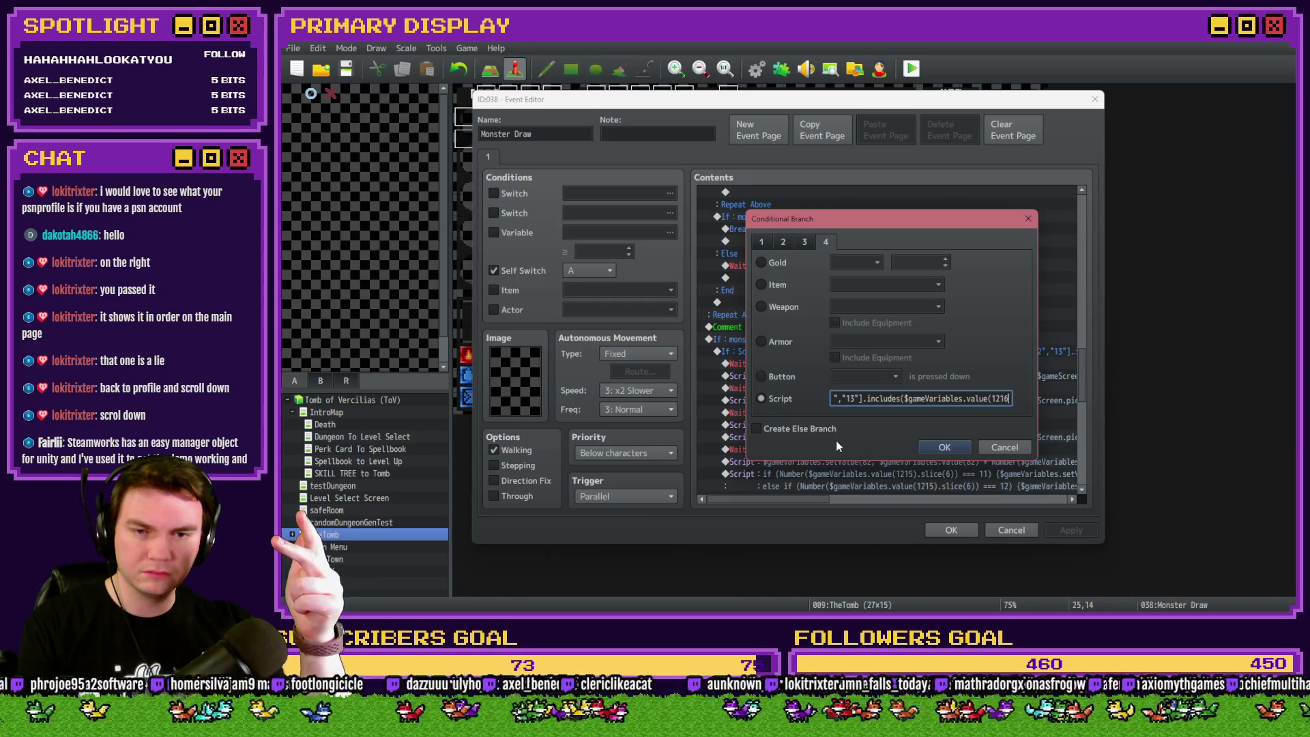
type("slice(6)))")
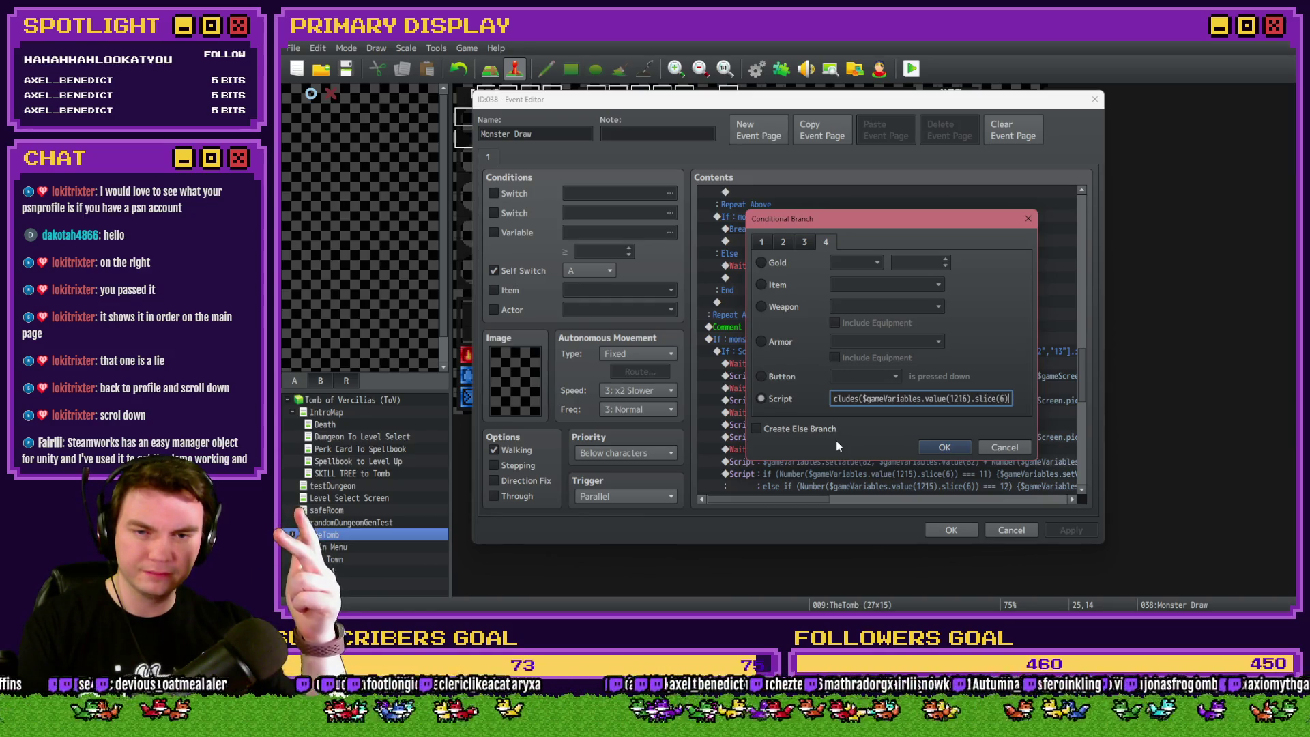
key("Left")
key("Left")
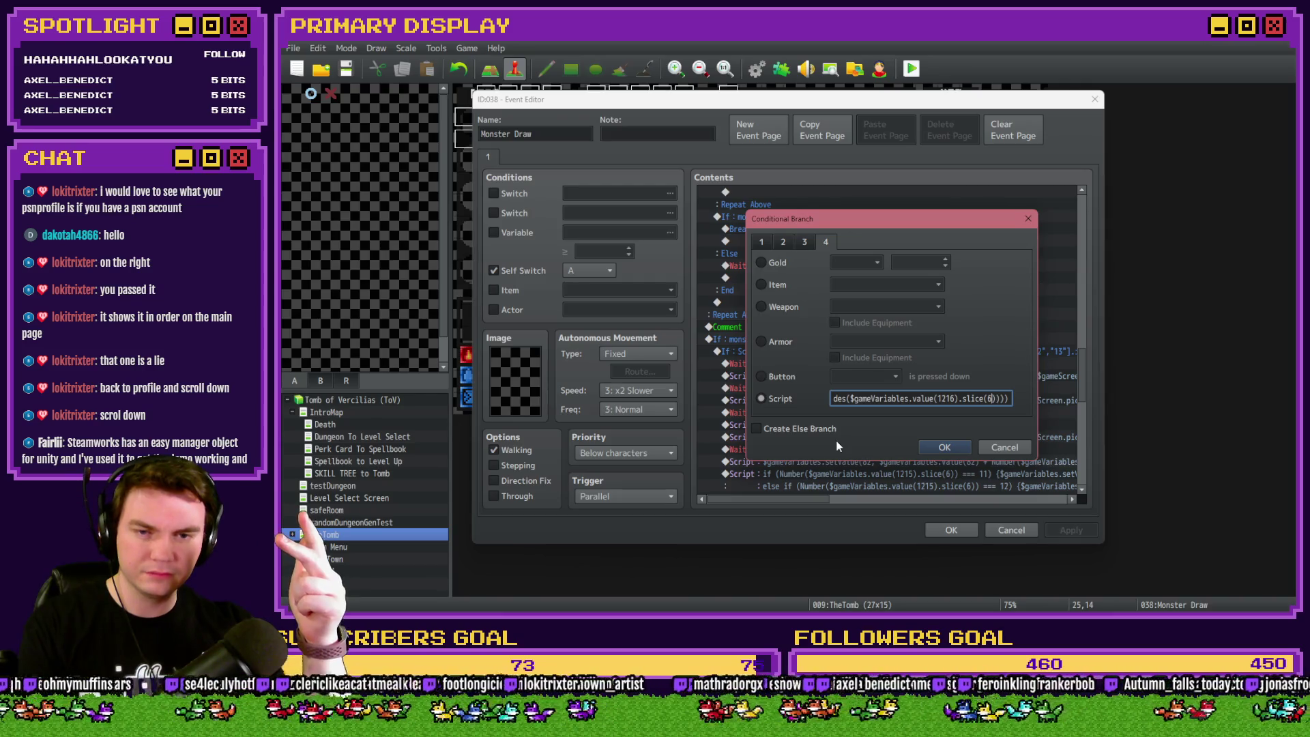
type(") || $ga")
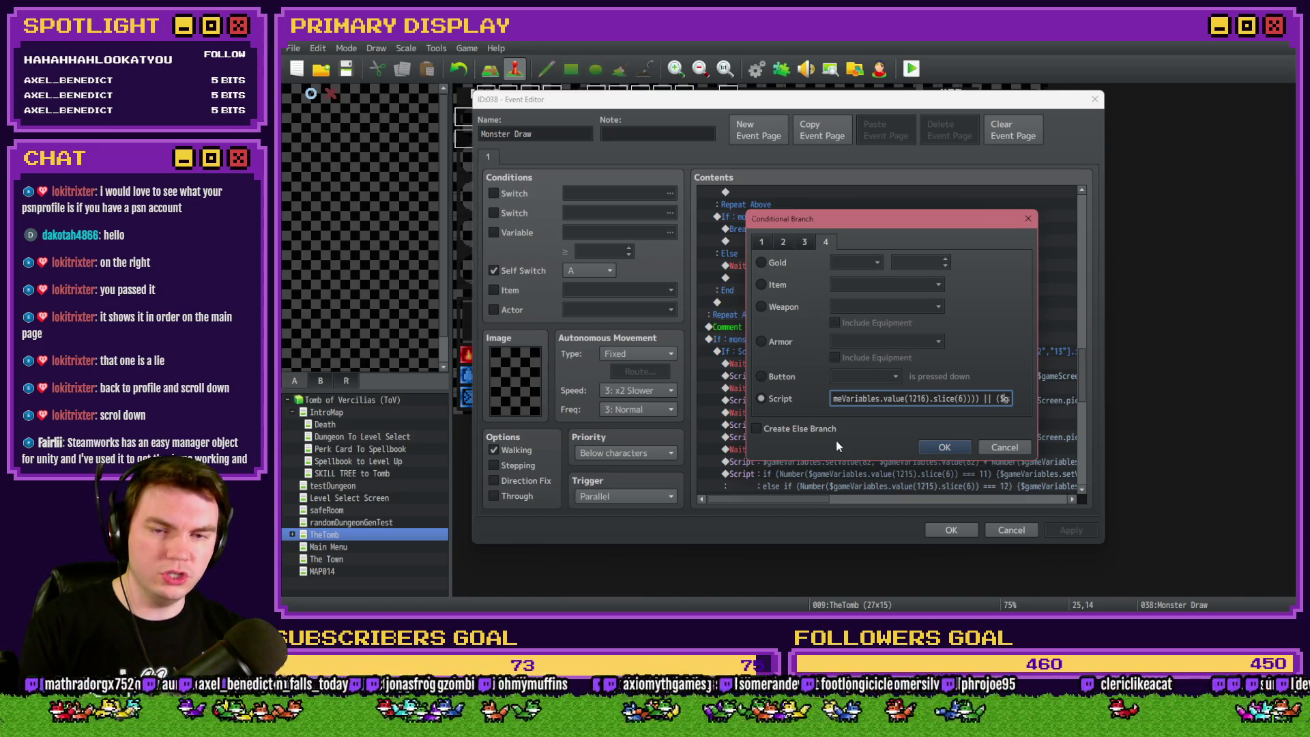
type("meVariables.value(1216).slice(6) === \"1")
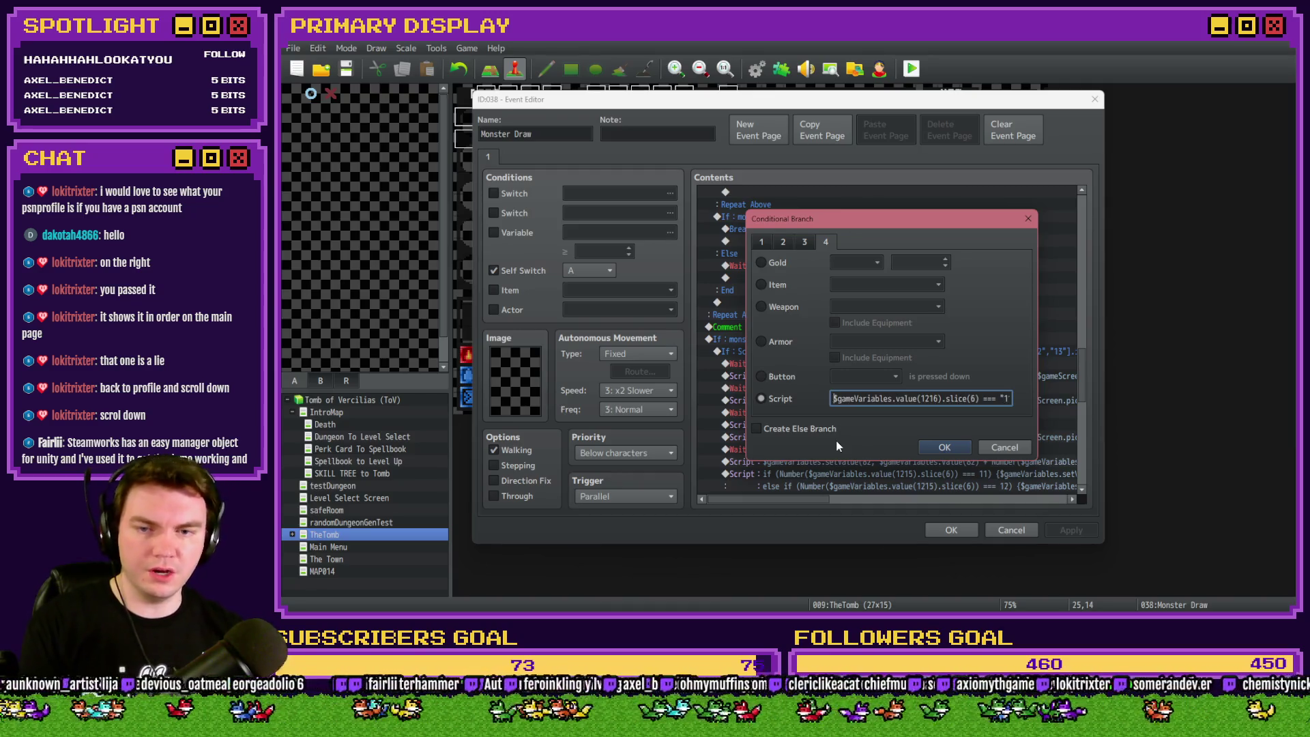
key("Home")
type("(")
key("ctrl+Right")
key("ctrl+Right")
key("ctrl+Right")
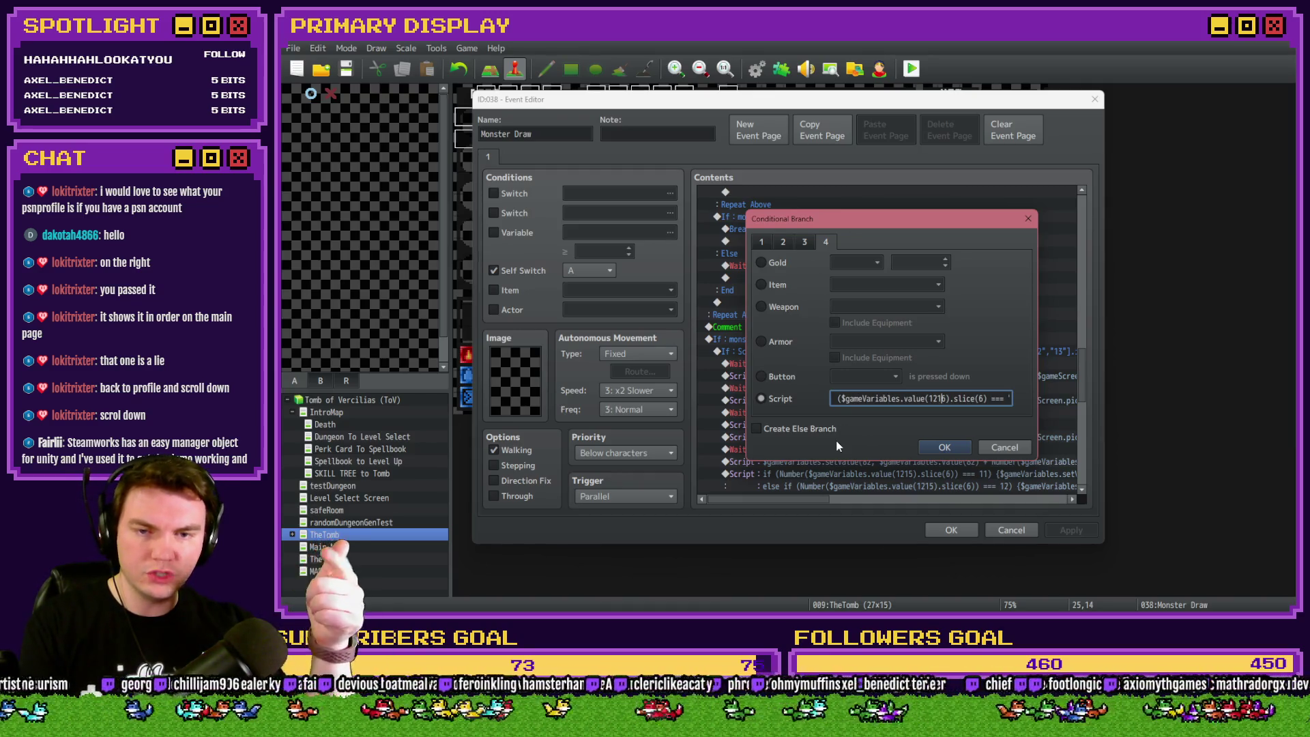
Append an || clause with variables 1216 and 1215 swapped and confirm the condition.
key("End")
type("11")
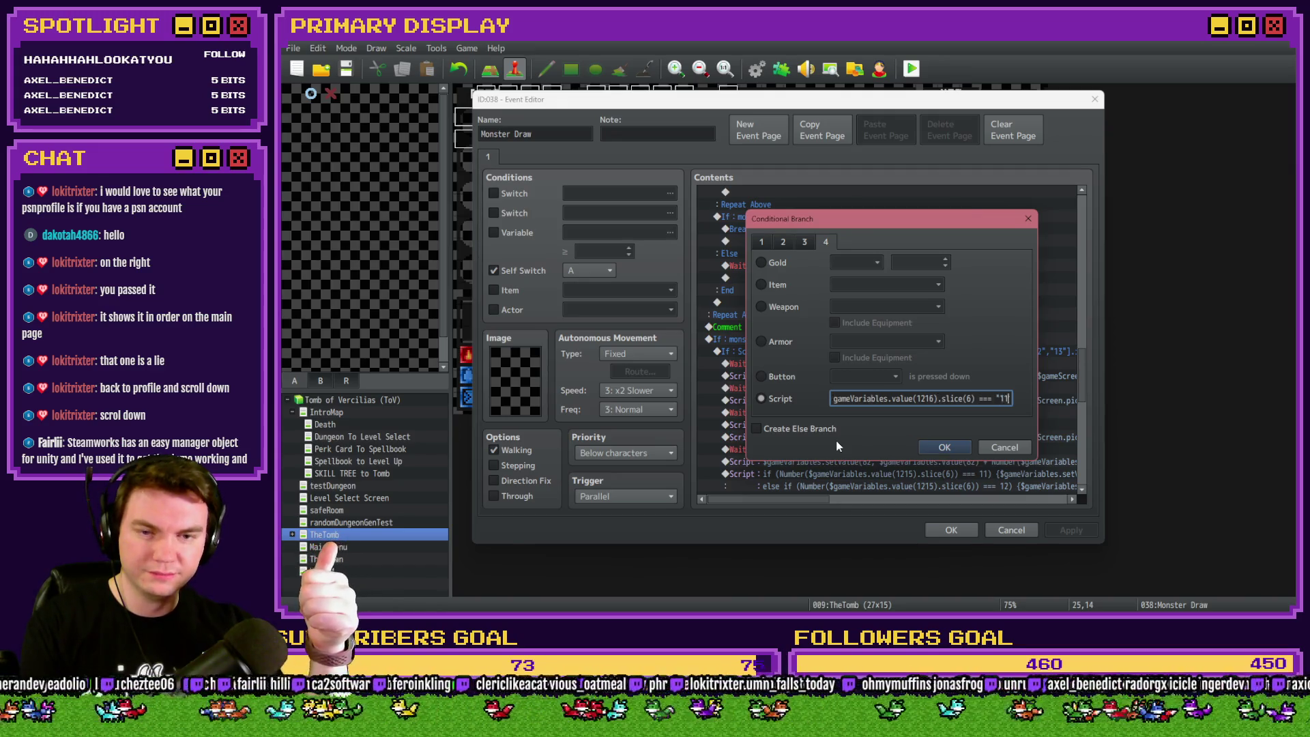
type("\" && ([\"10\",\"11")
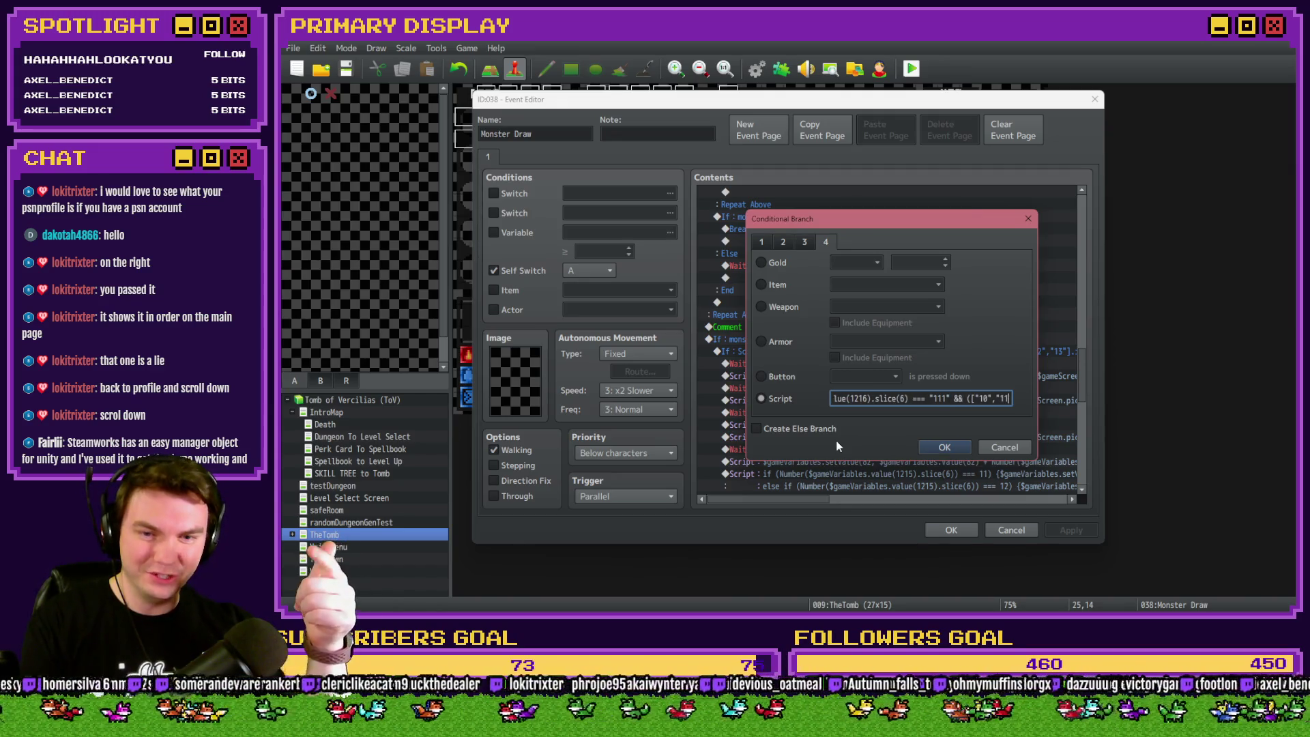
type("\",\"12\",\"13\"].includes($g")
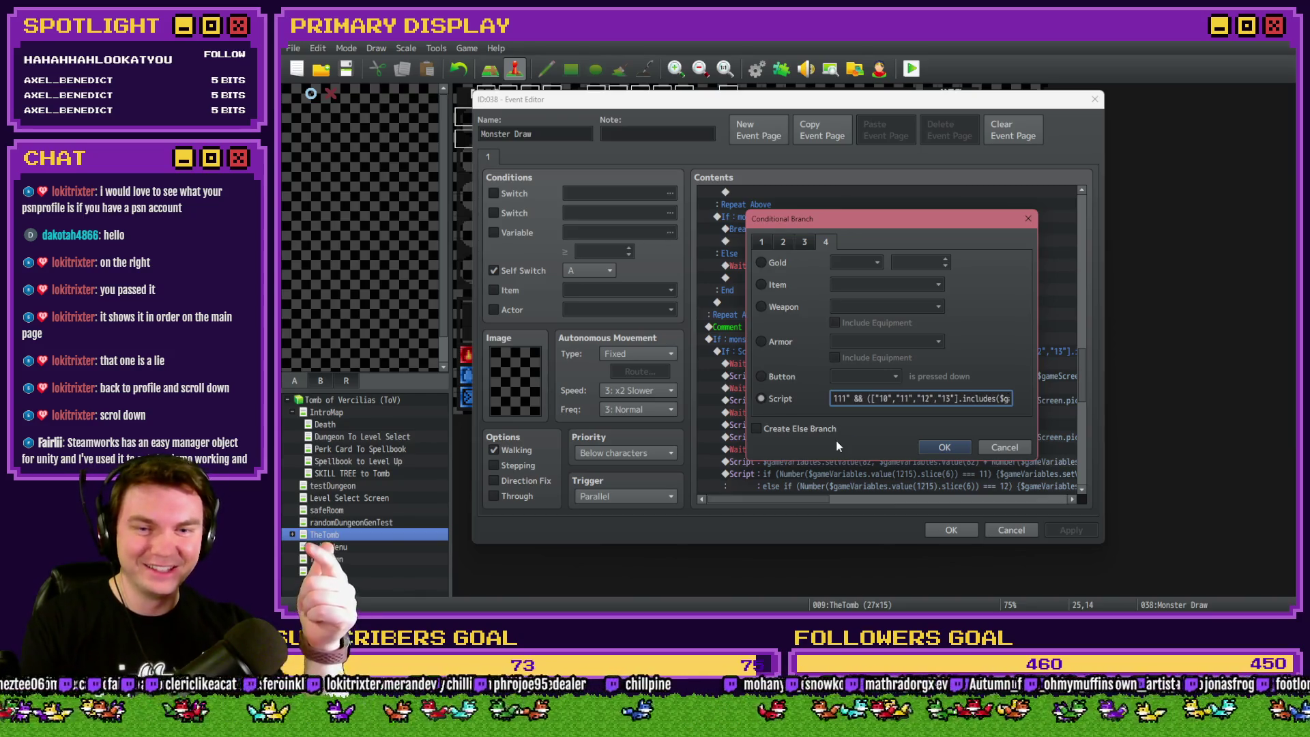
type("ameVariables.va")
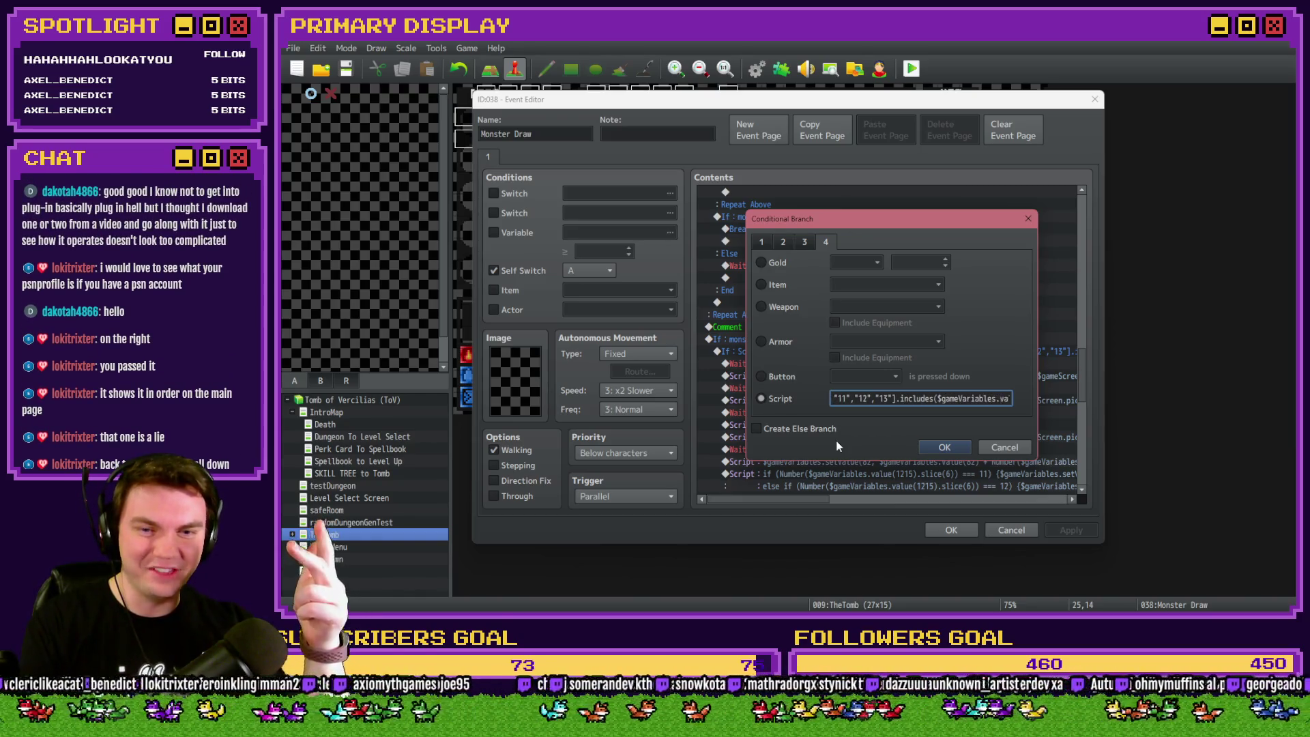
type("lue(1215).")
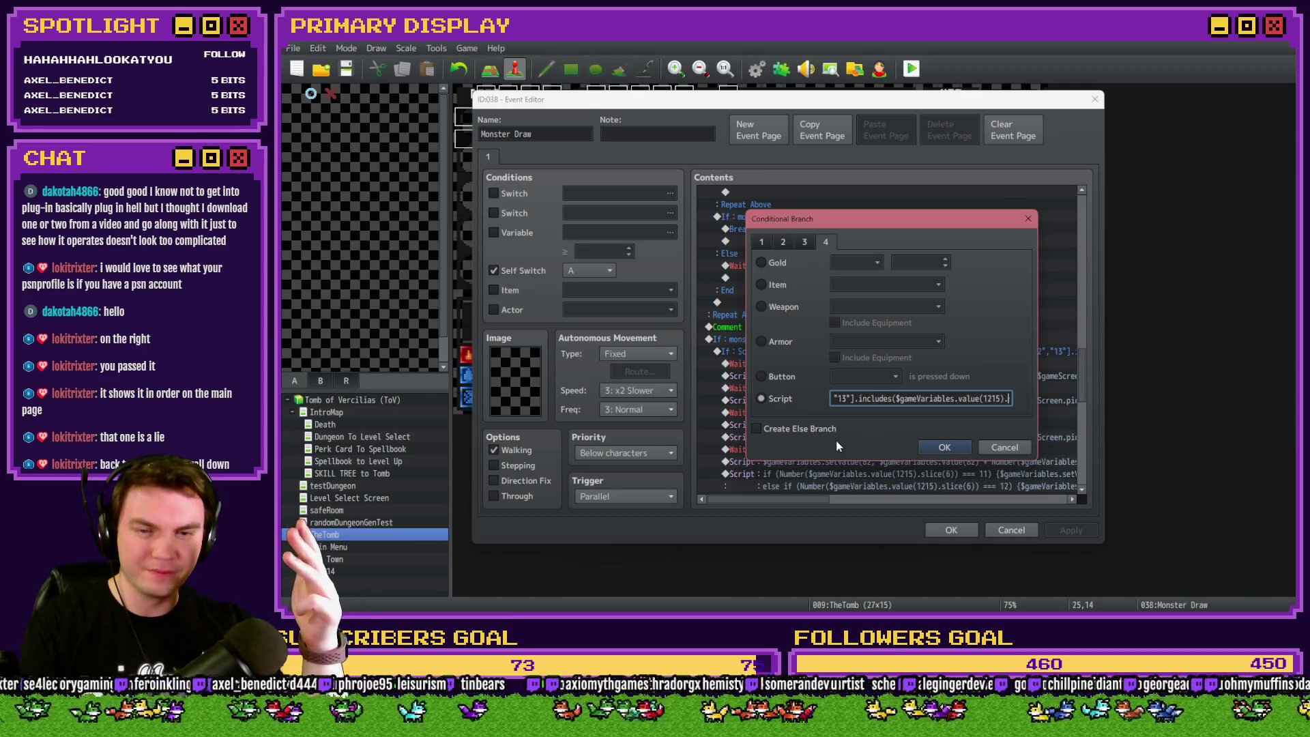
type("slice(6)")
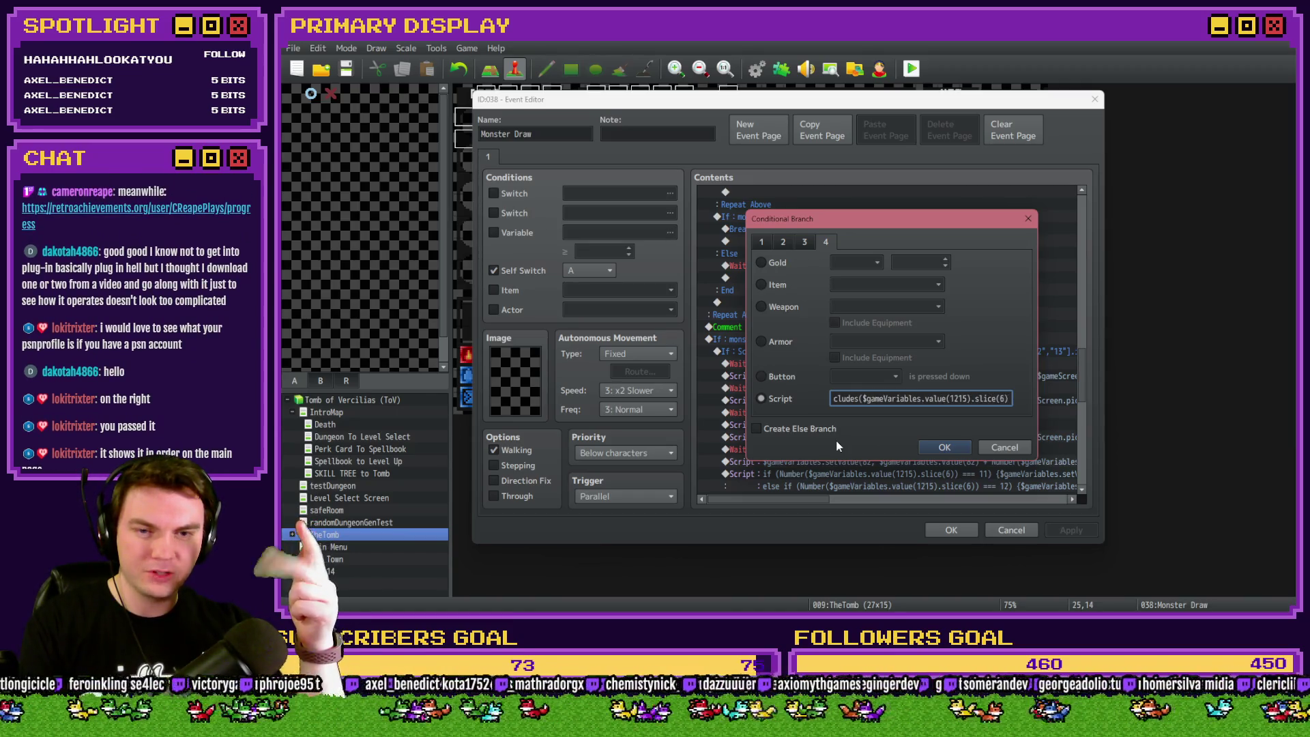
type(")")
key("Left")
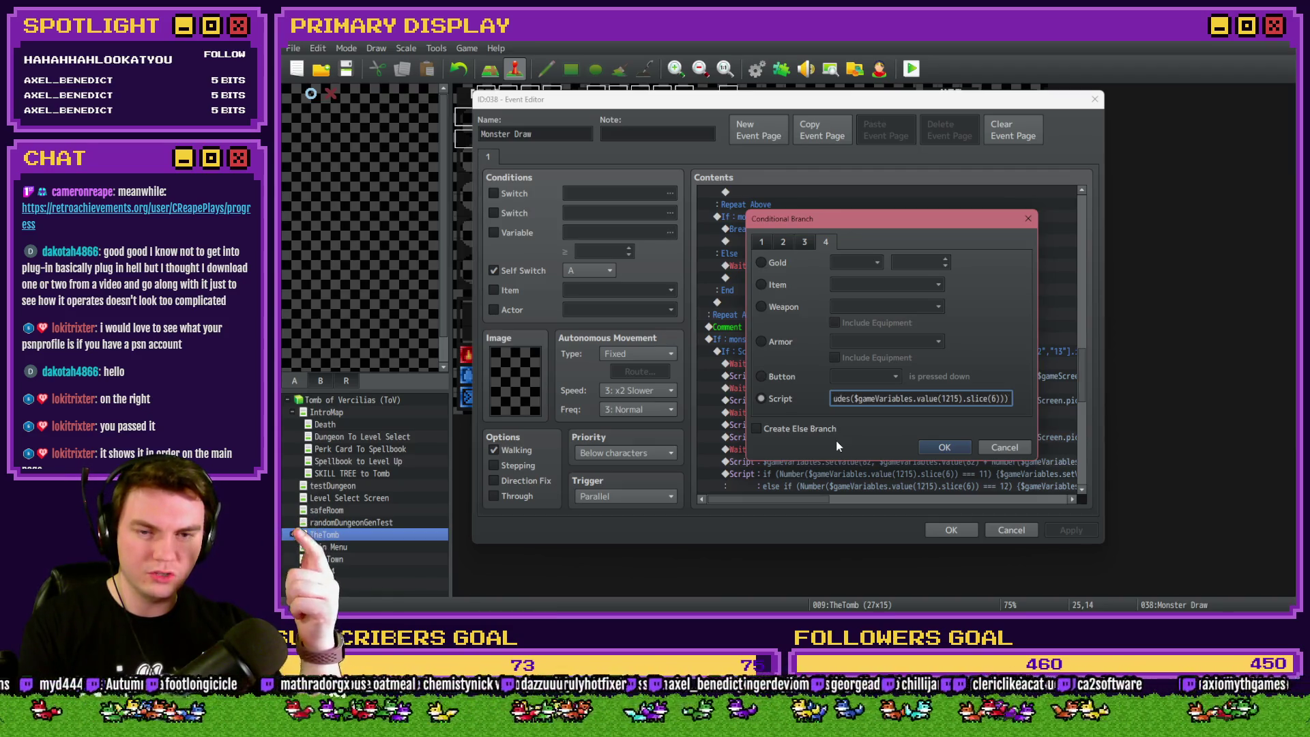
key("End")
type("));")
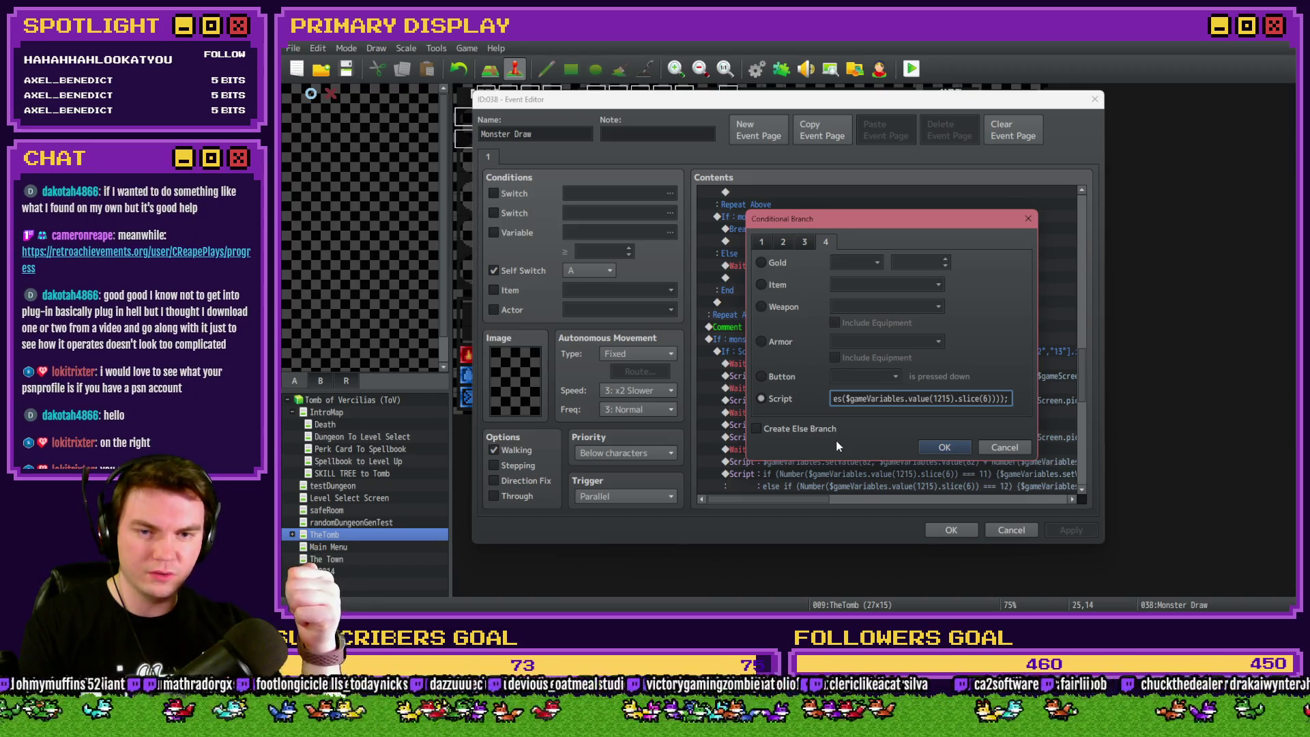
left_click(934, 454)
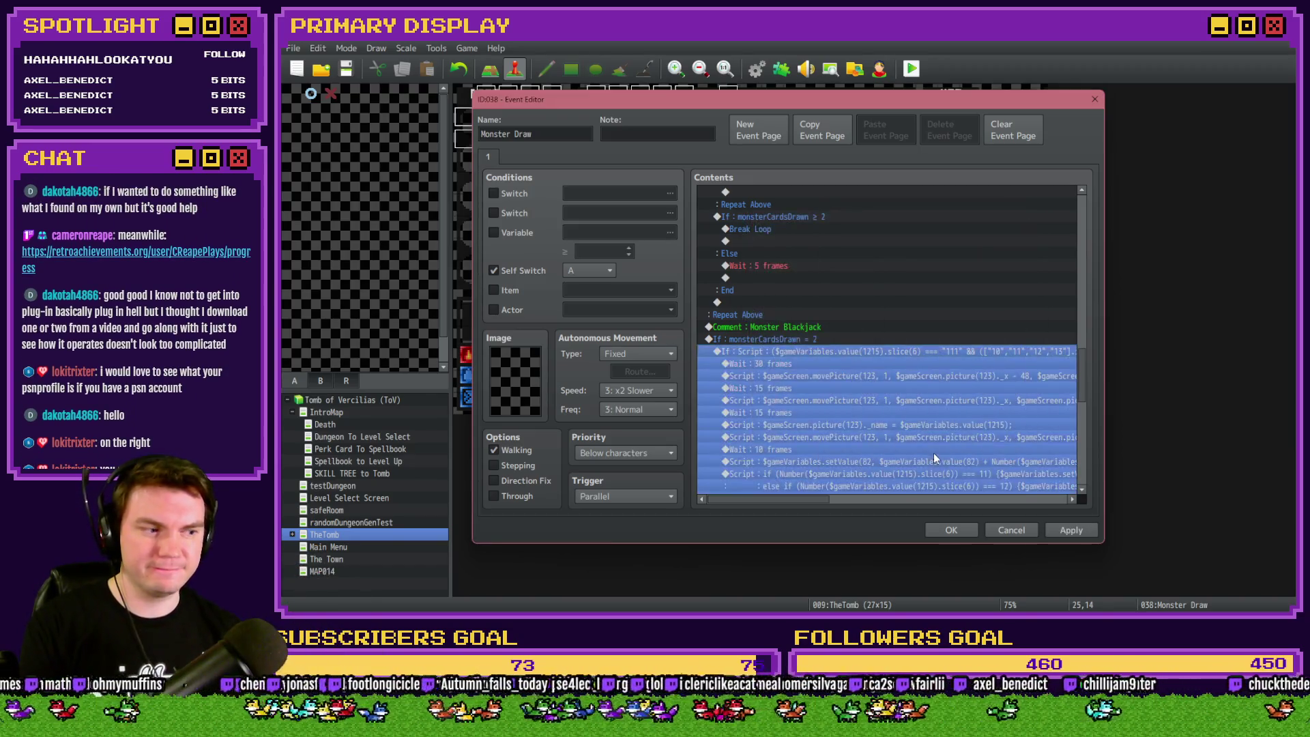
Save the Monster Draw event, playtest through a perk card into the skull blackjack fight, then quit.
left_click(951, 530)
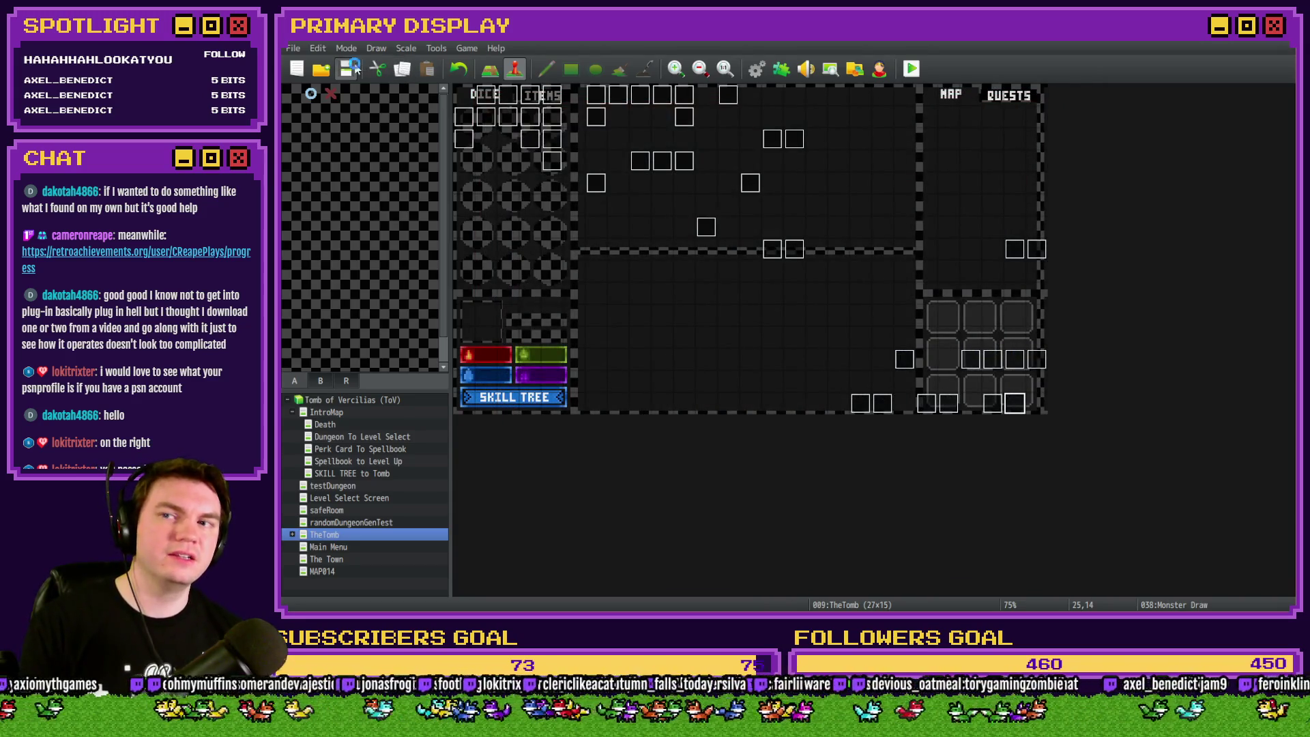
left_click(911, 69)
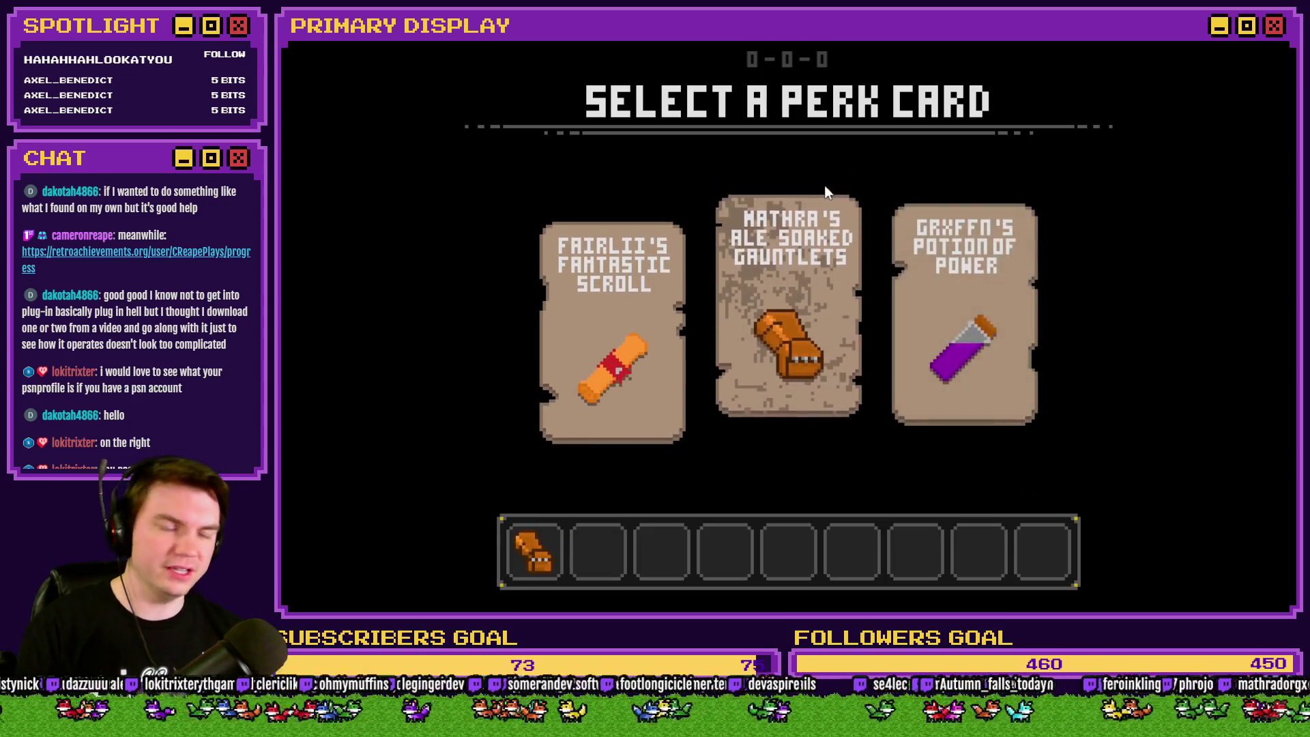
left_click(825, 195)
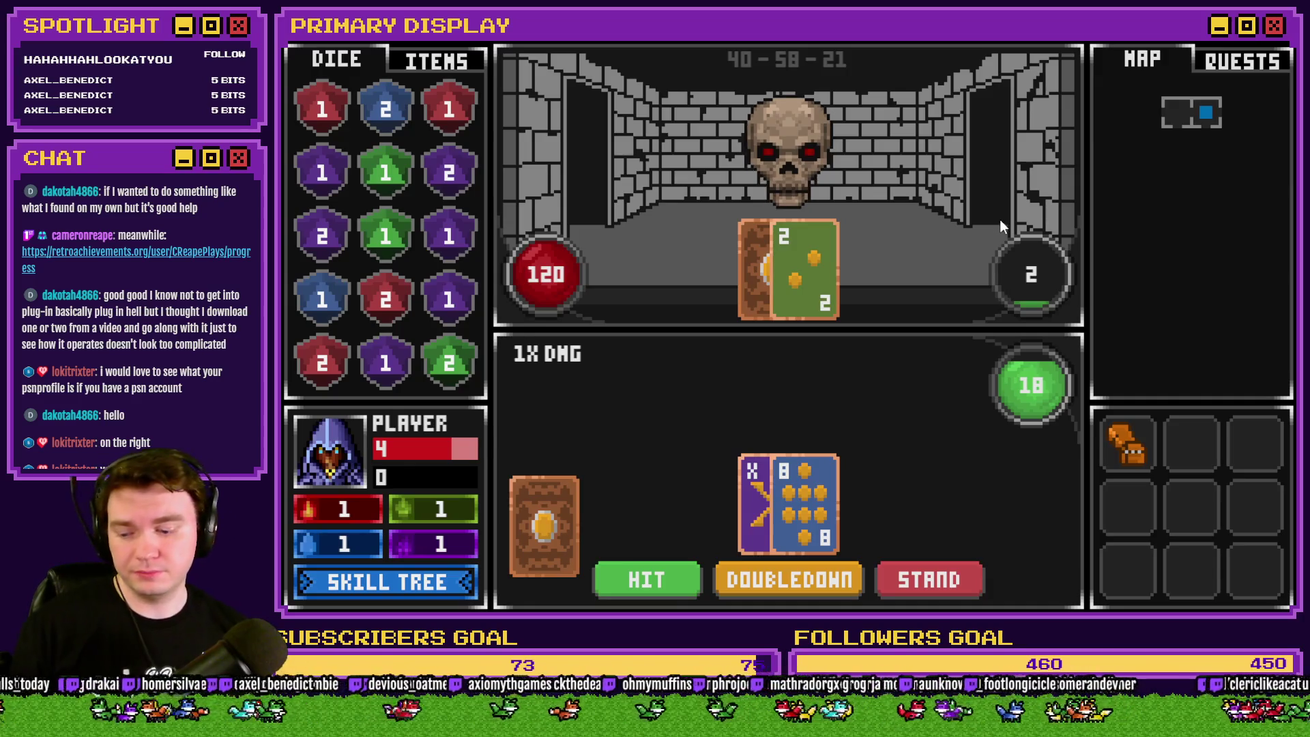
key("Escape")
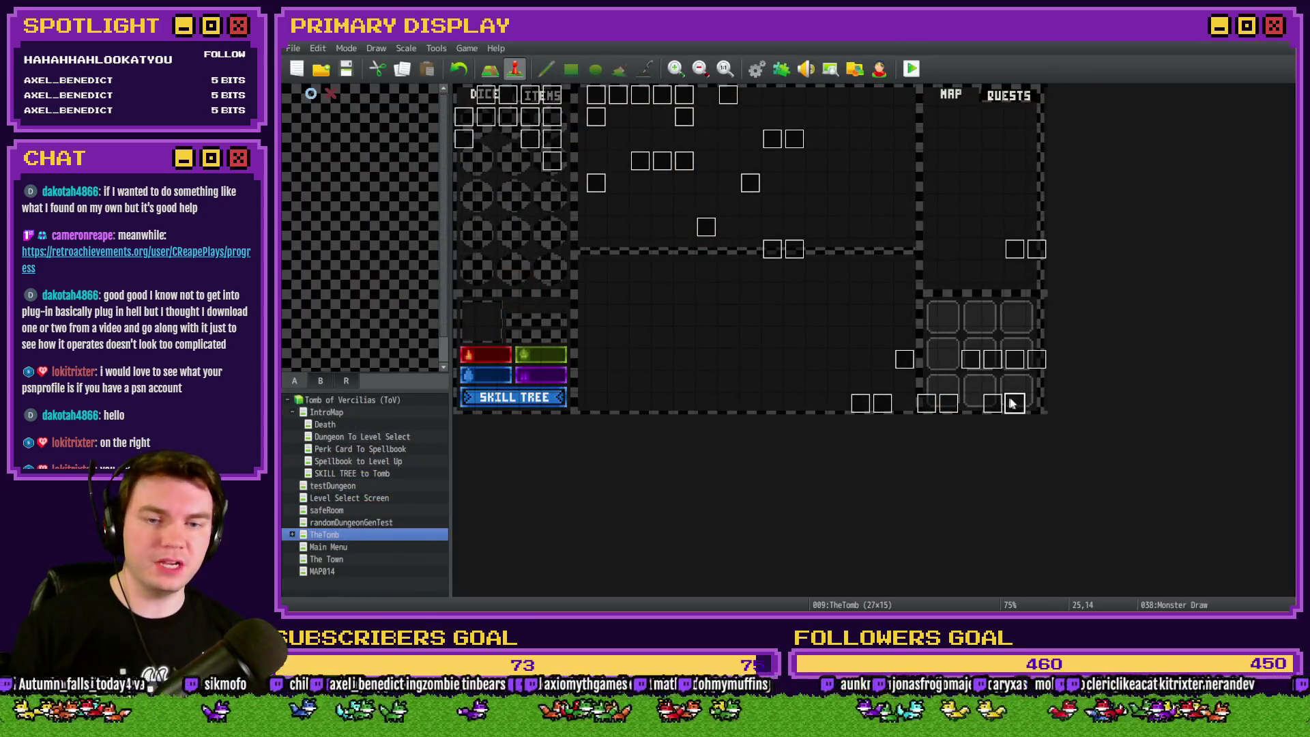
Set the Monster Draw event's cardToDraw constant to 1153 and save the event.
double_click(1011, 403)
left_click(923, 316)
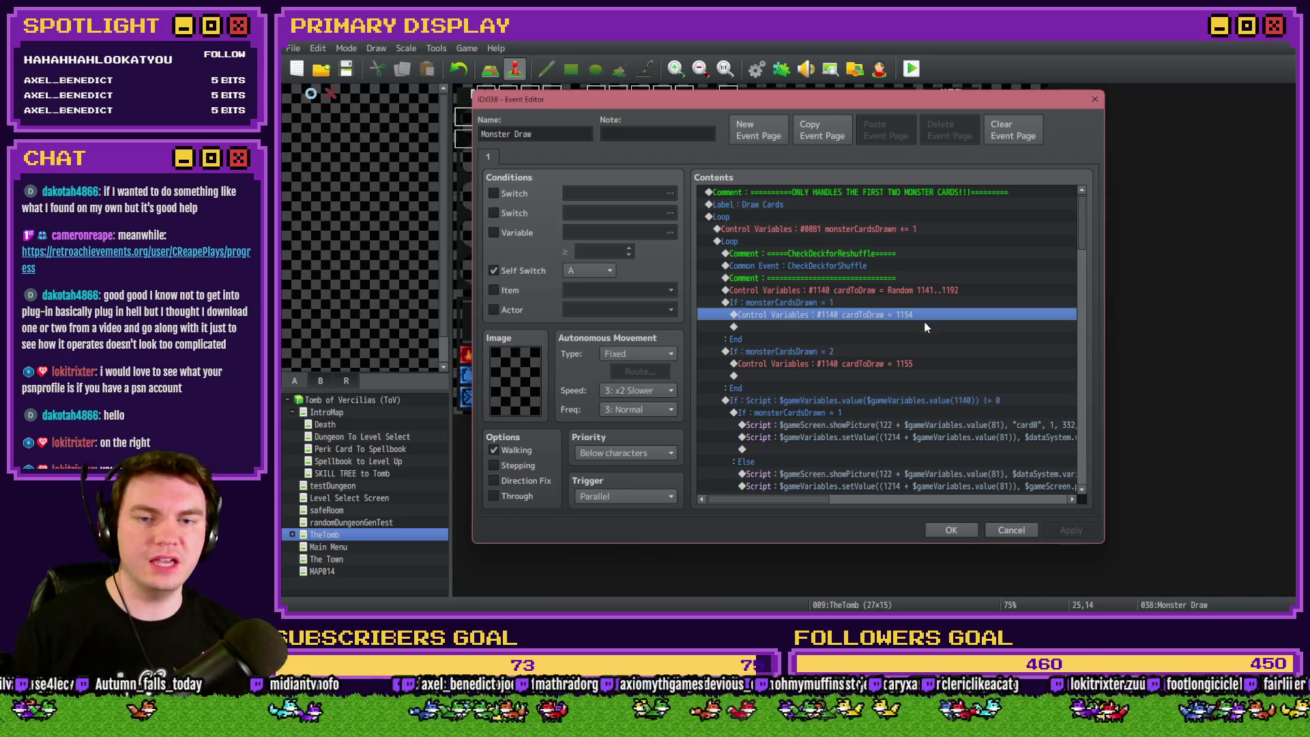
double_click(916, 364)
left_click(910, 251)
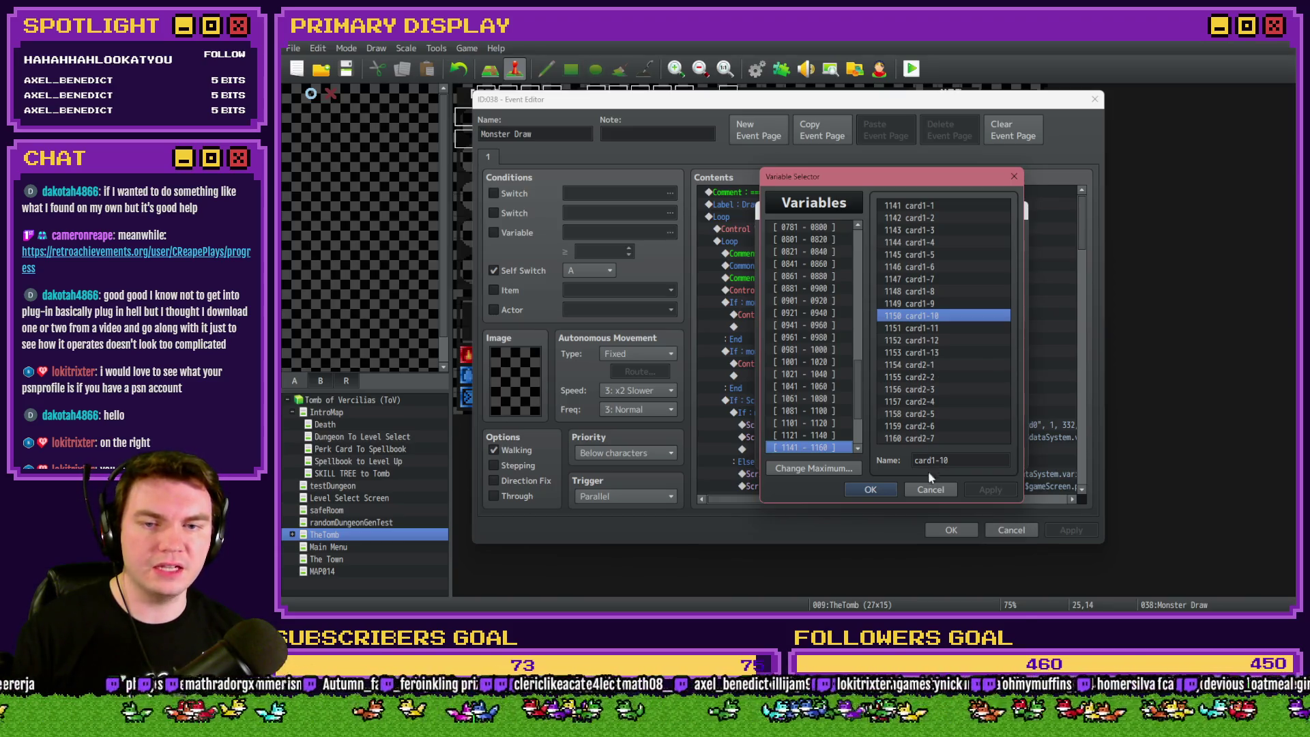
left_click(931, 490)
double_click(871, 351)
type("1153")
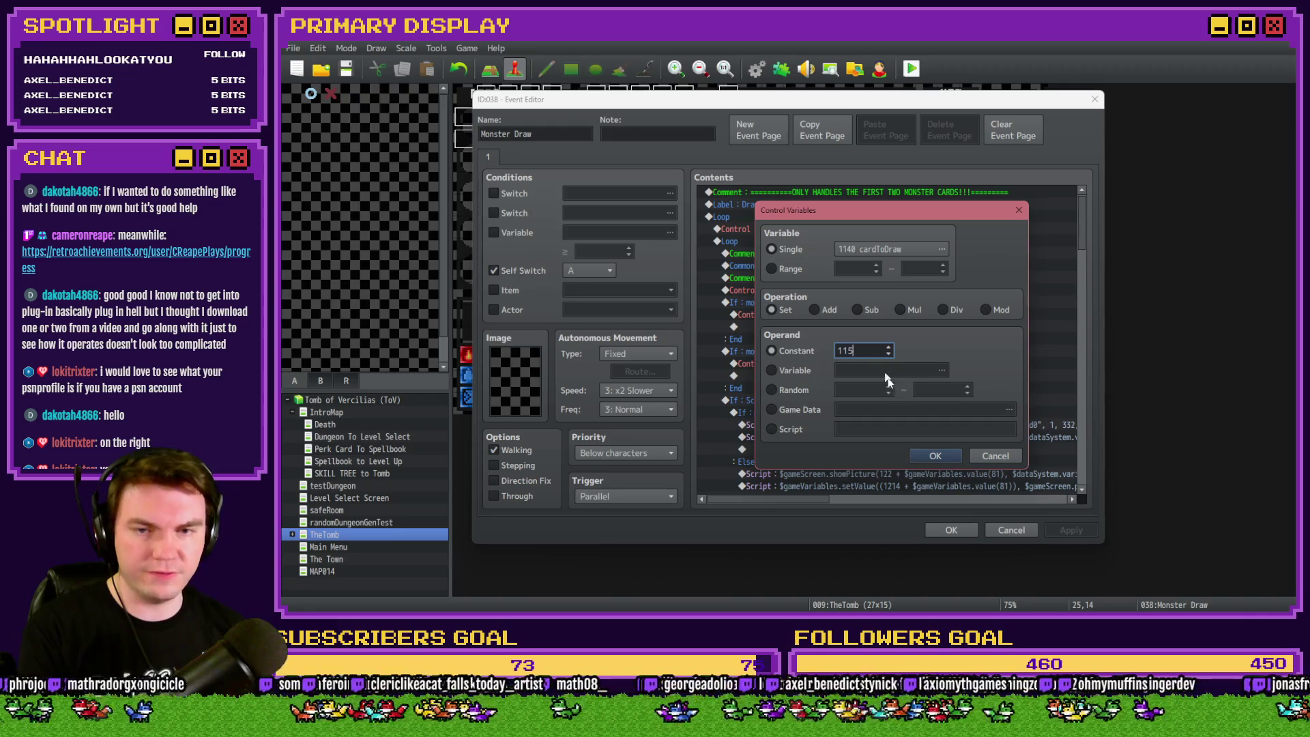
left_click(935, 456)
key("Up")
key("Up")
key("Up")
left_click(941, 531)
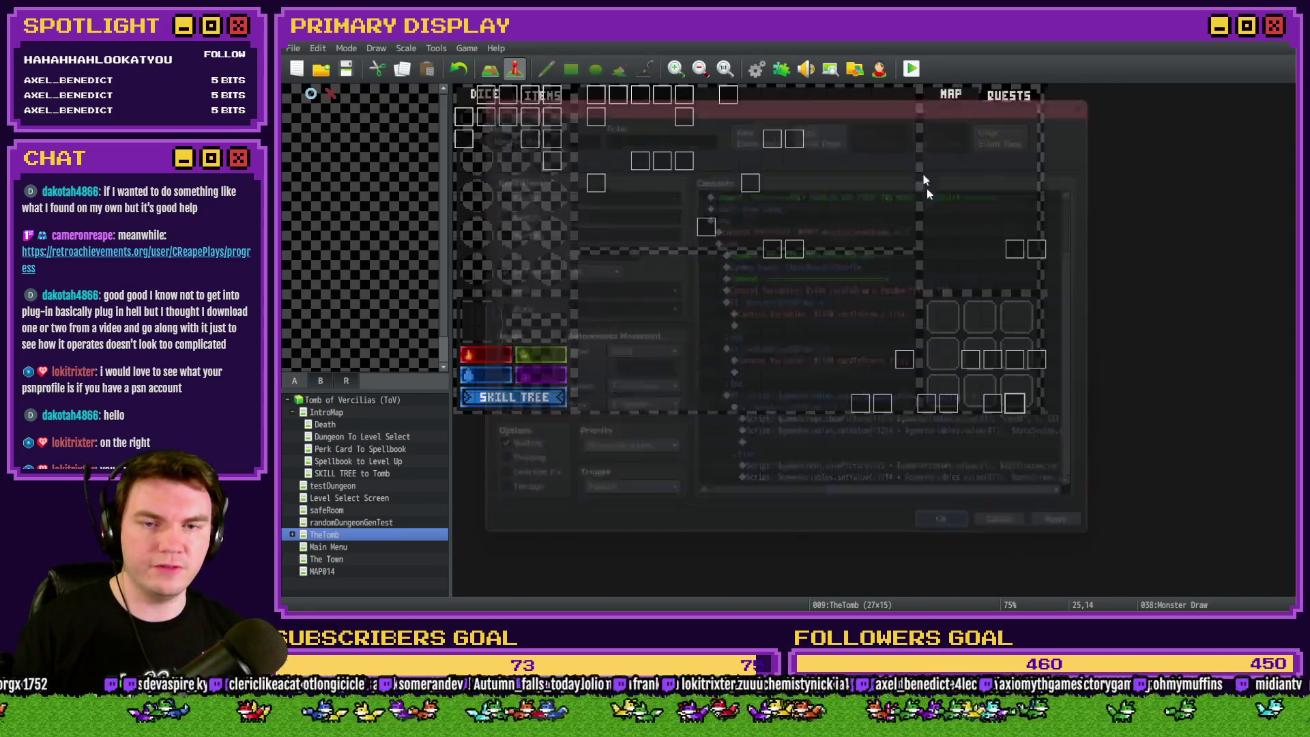
Playtest with the wizard hat perk, open the door into the blackjack fight, then close the game.
left_click(767, 336)
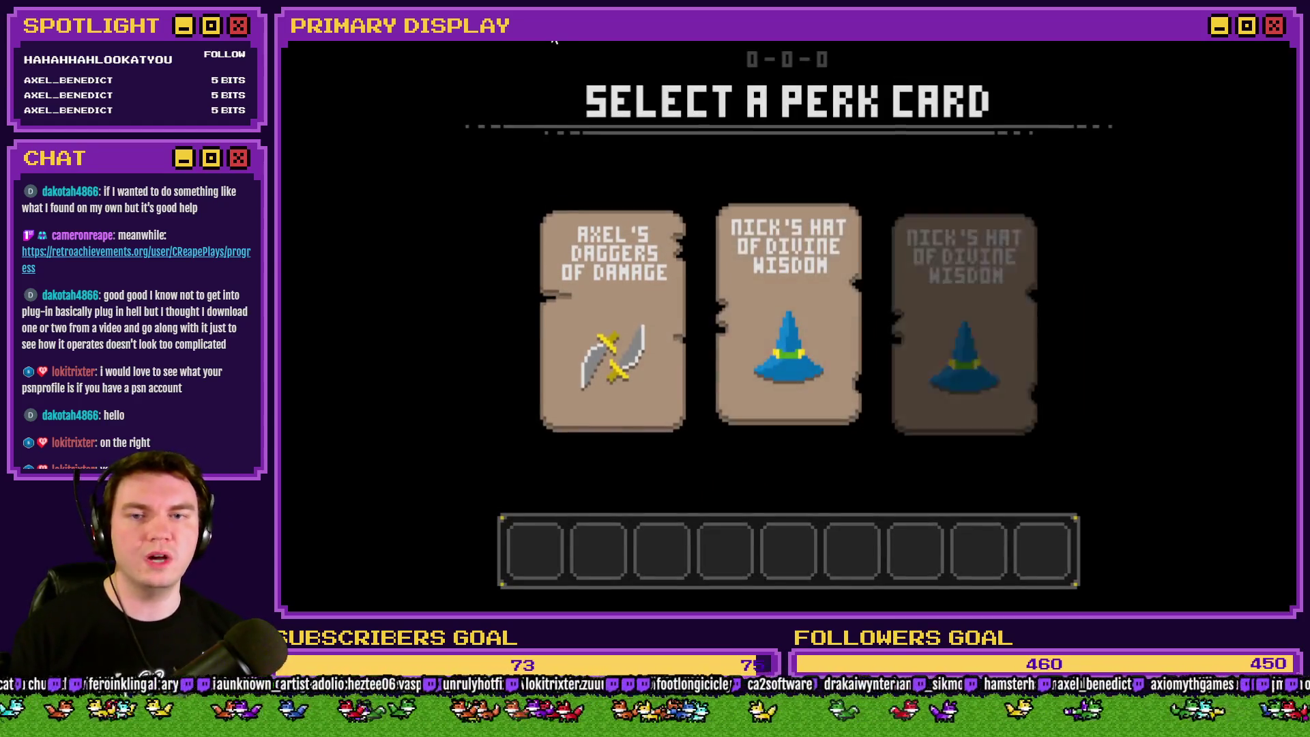
left_click(753, 209)
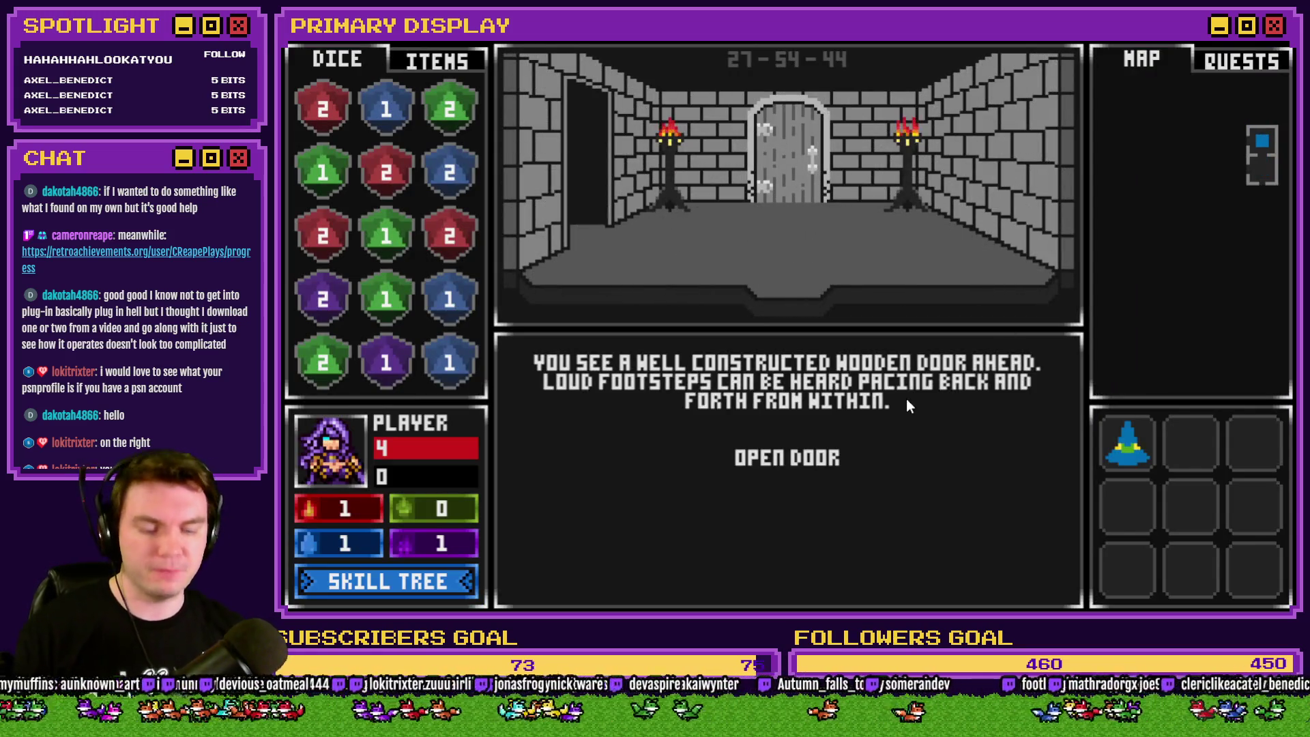
left_click(906, 398)
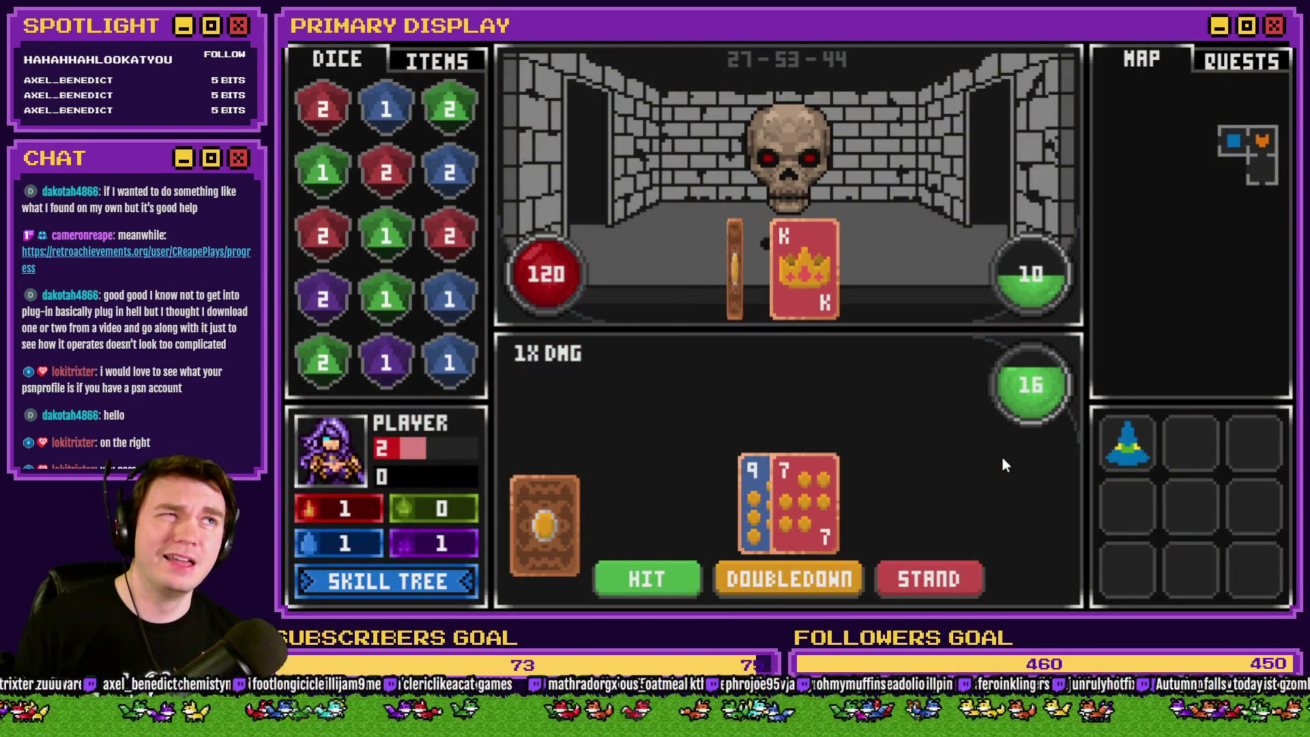
left_click(1265, 41)
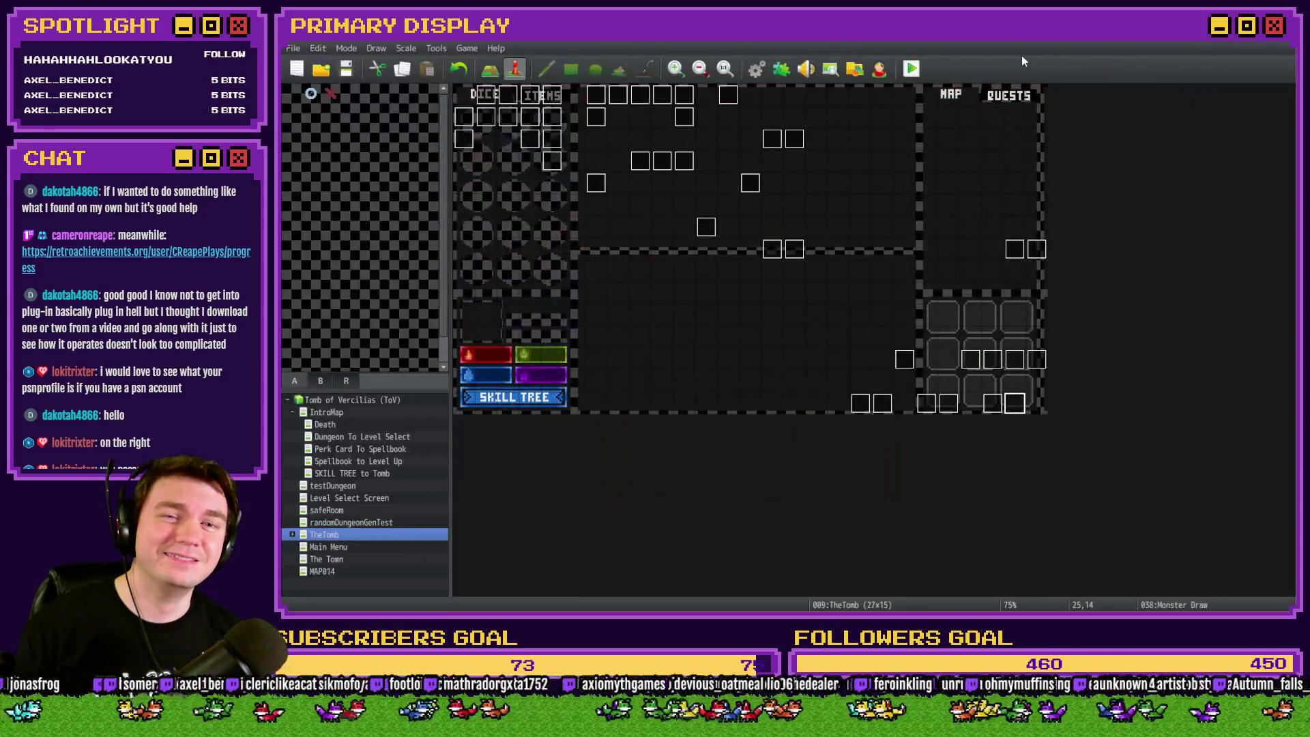
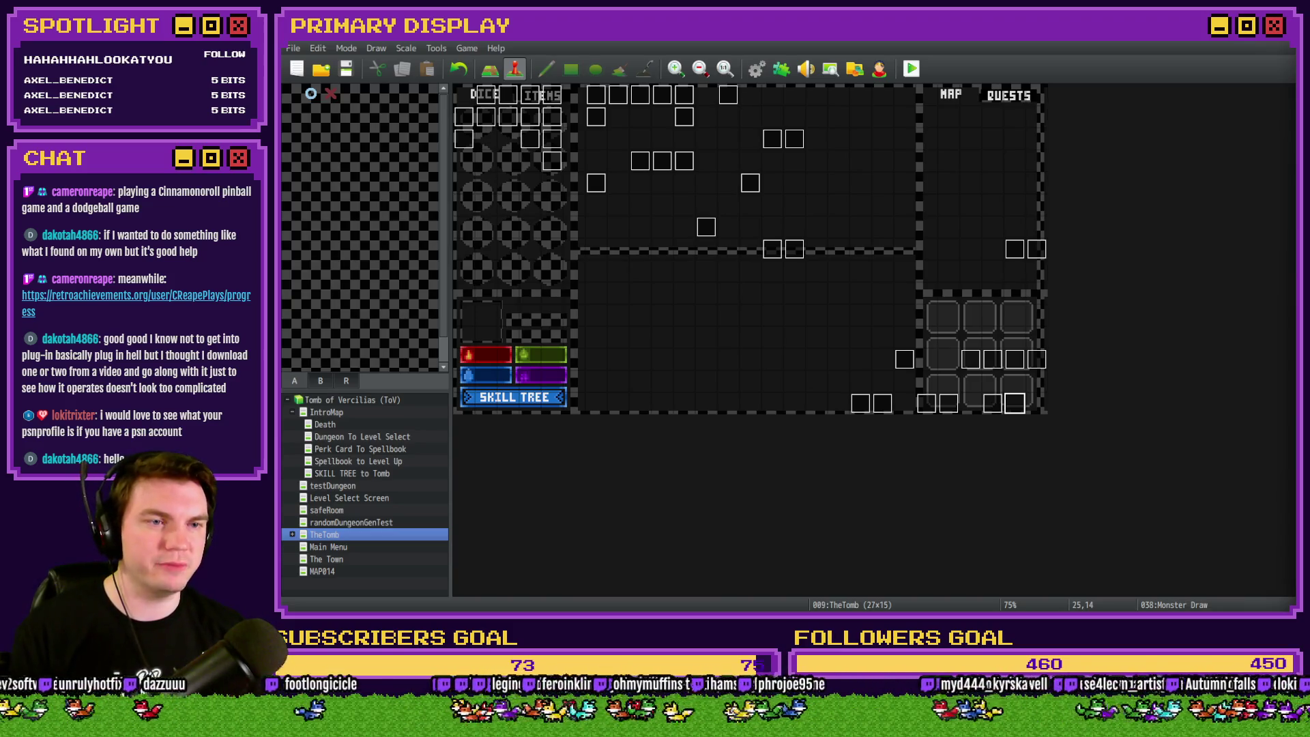
Glance at the RetroAchievements and Trello tabs, return to the editor and open the Monster Draw event.
key("alt+Tab")
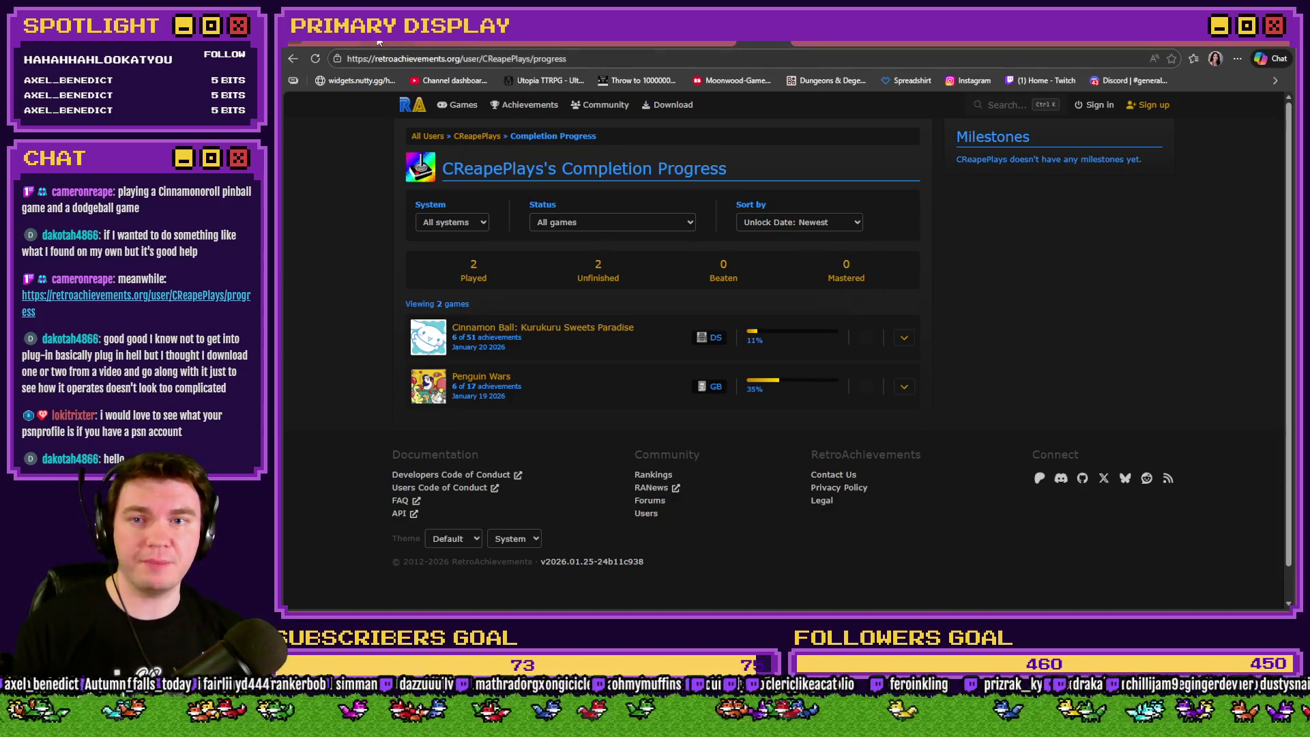
key("ctrl+Tab")
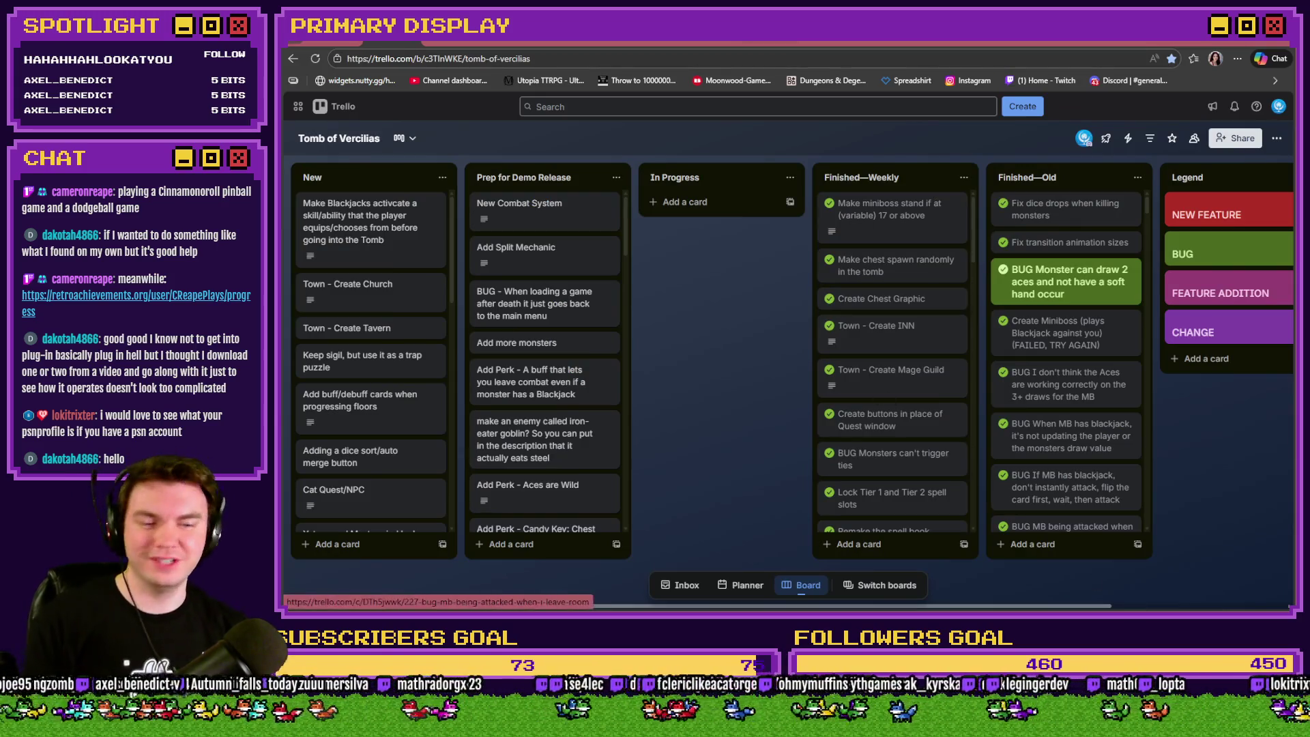
key("alt+Tab")
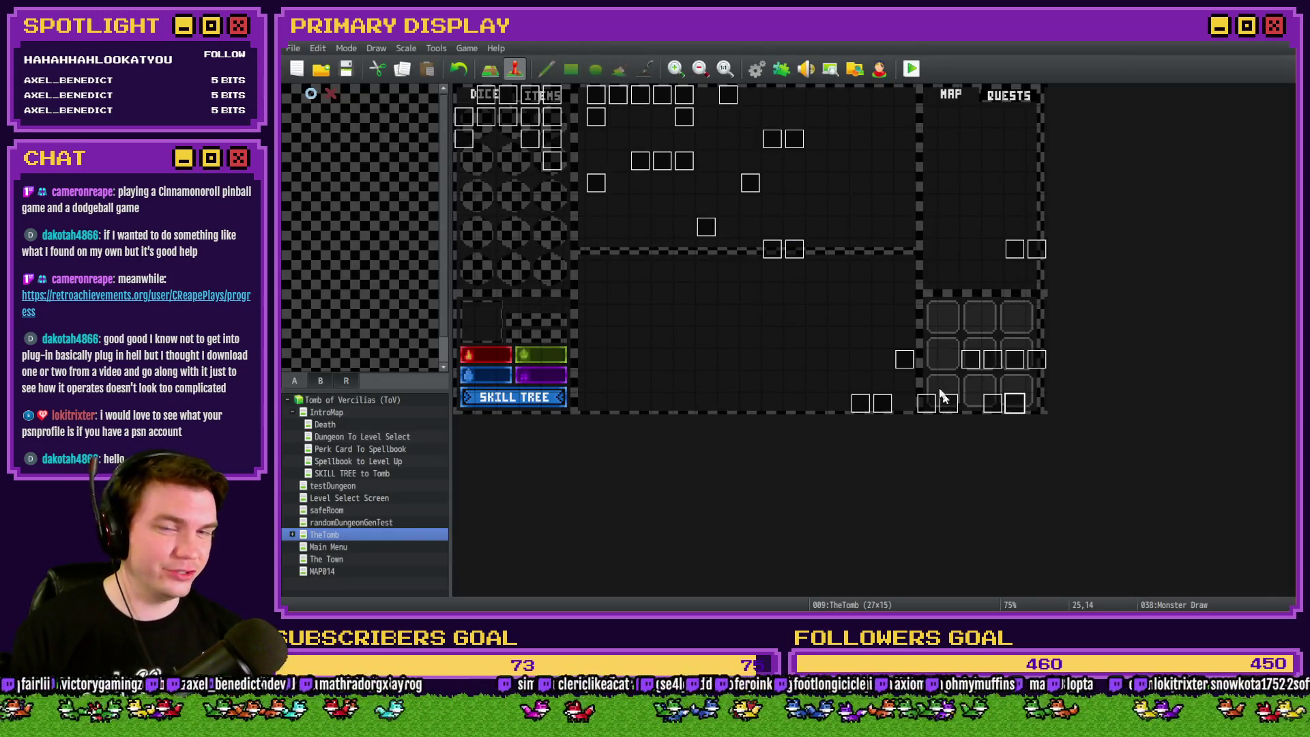
double_click(1014, 404)
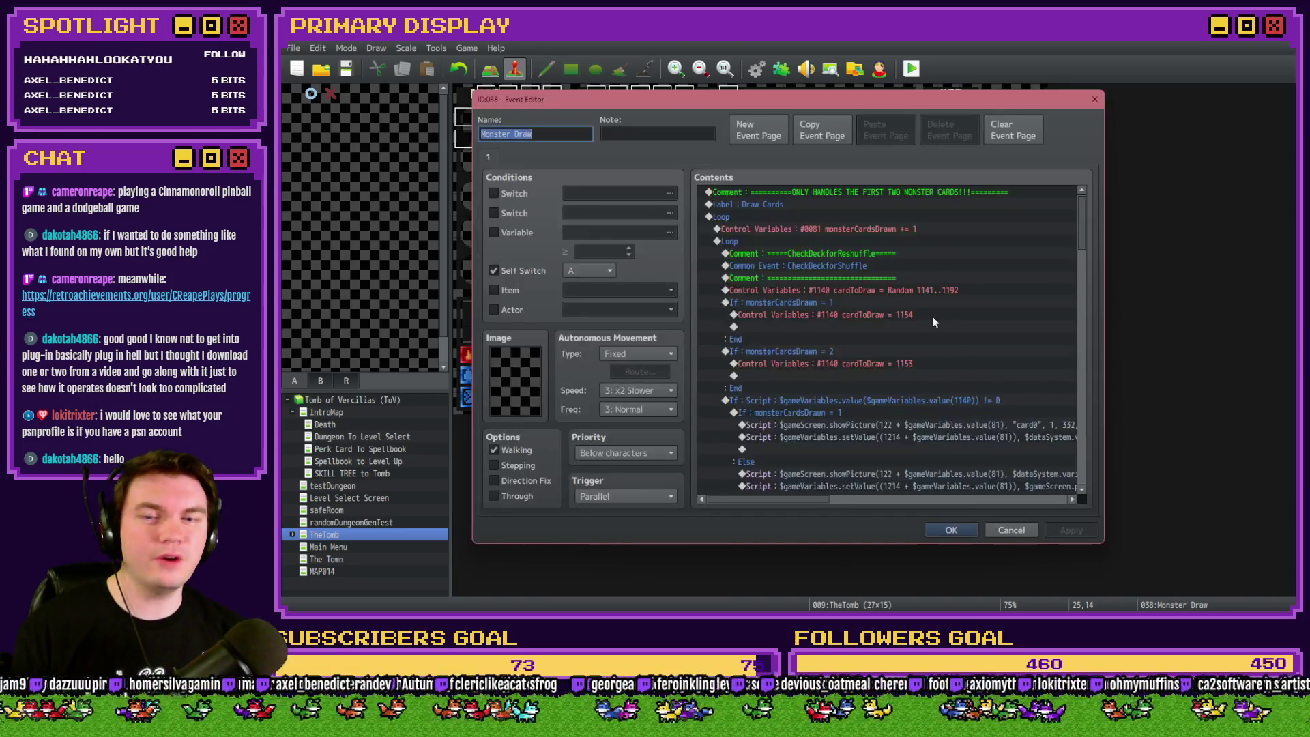
scroll(1097, 296, "down", 5)
scroll(1098, 296, "down", 3)
scroll(1101, 344, "down", 3)
scroll(1101, 369, "down", 3)
scroll(1103, 383, "down", 3)
scroll(1101, 389, "down", 2)
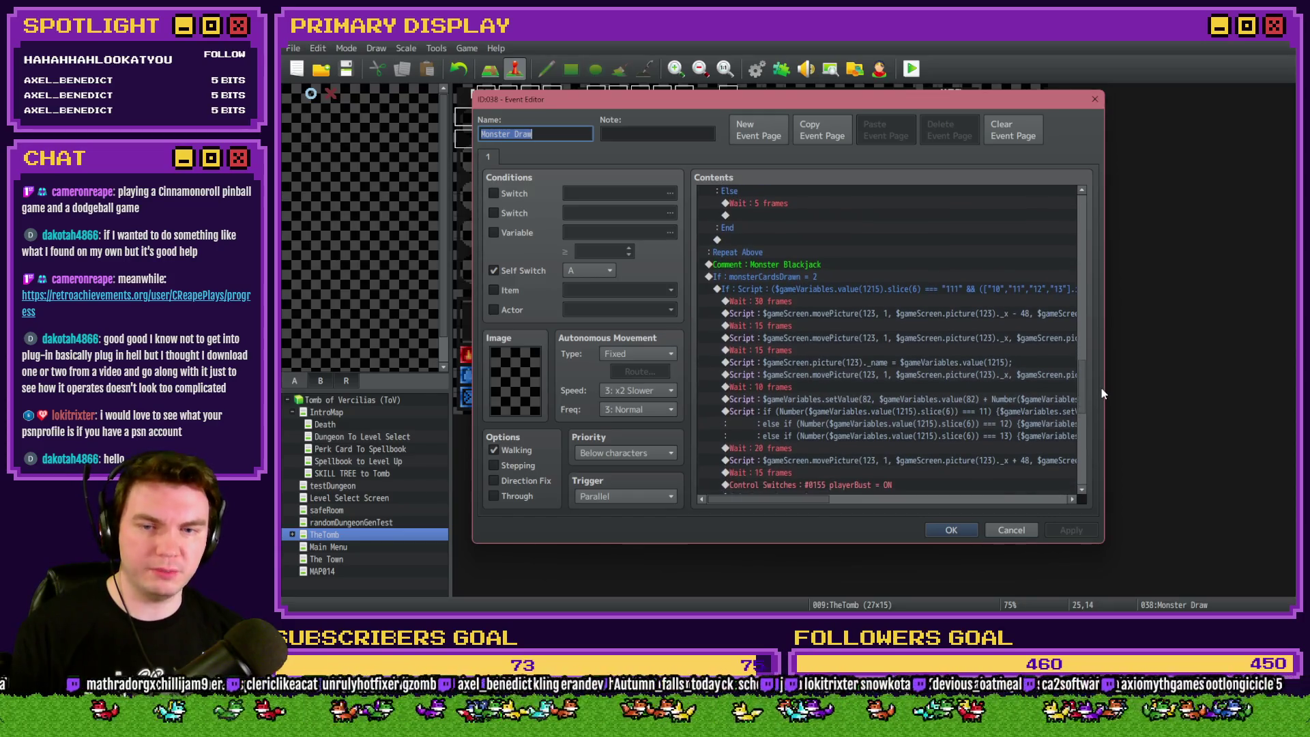
scroll(1101, 390, "down", 1)
scroll(1101, 393, "down", 2)
scroll(1100, 400, "down", 2)
scroll(1095, 409, "down", 1)
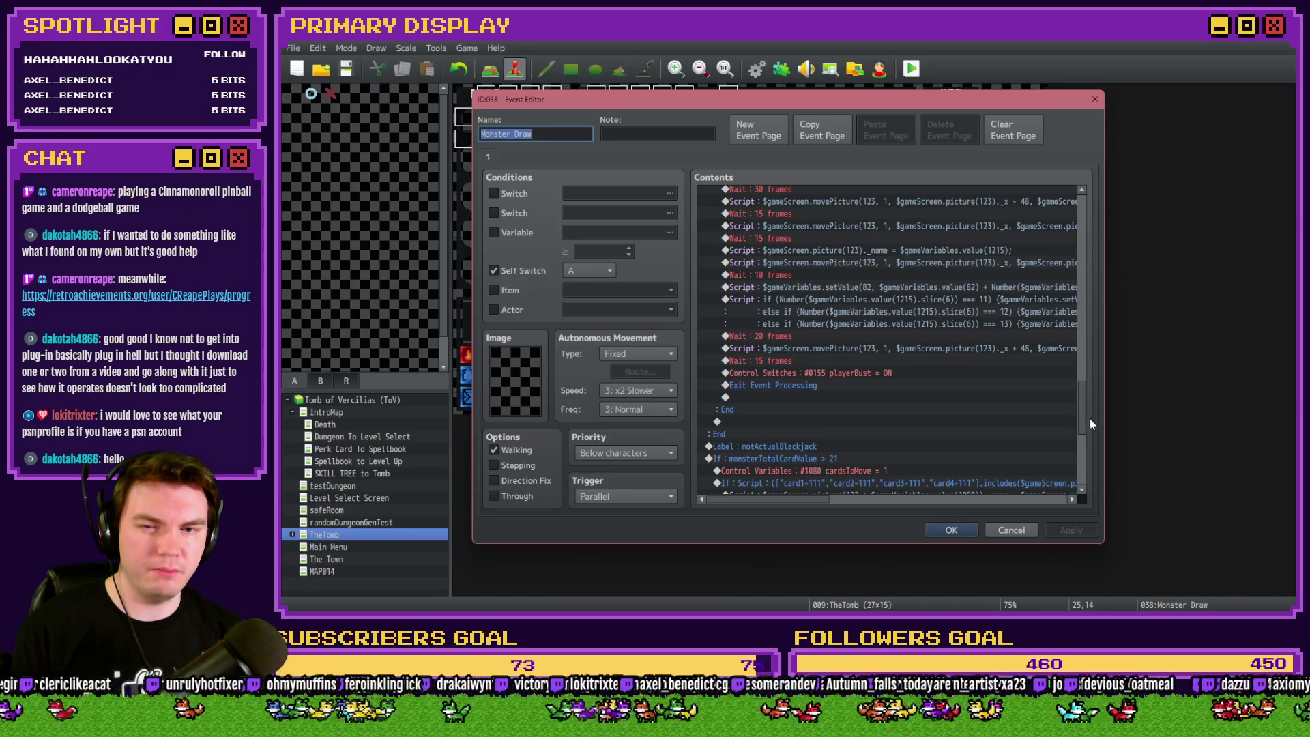
Paste a copy of Control Self Switch A = OFF above Exit Event Processing in the blackjack branch and confirm with OK.
left_click(787, 386)
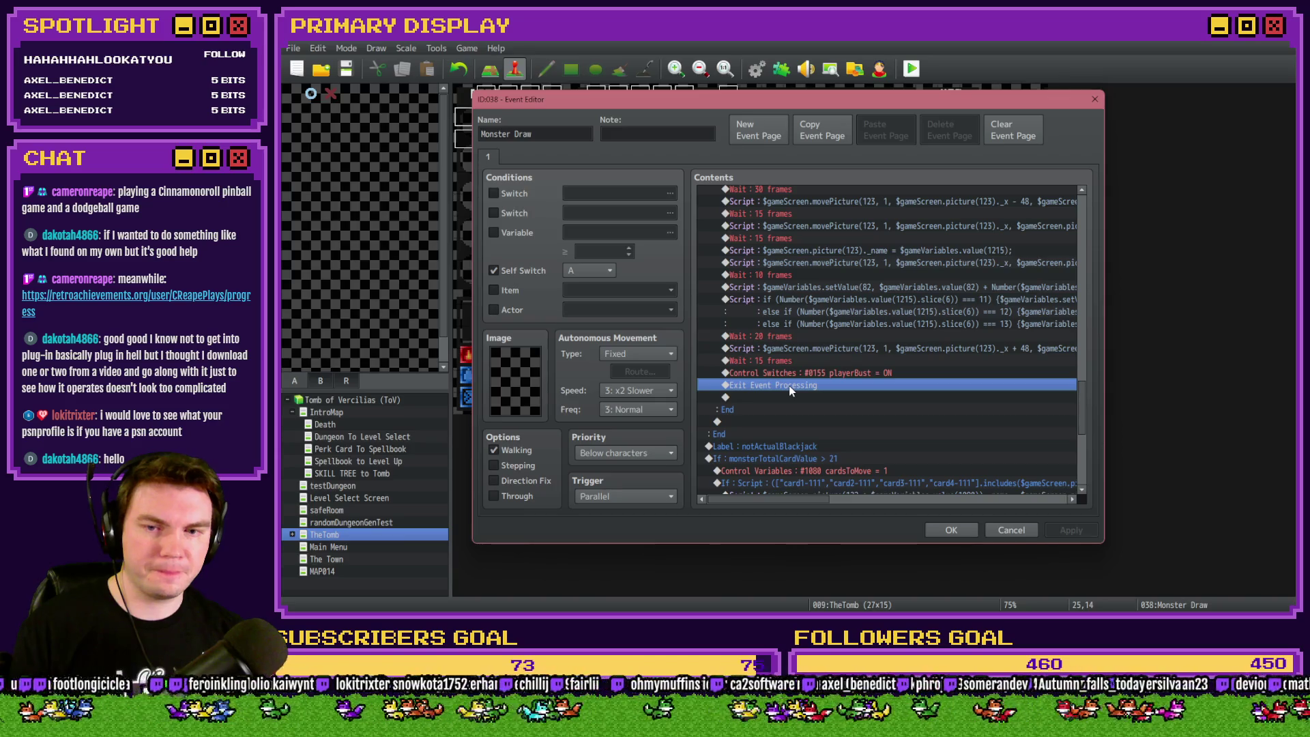
scroll(1077, 404, "down", 5)
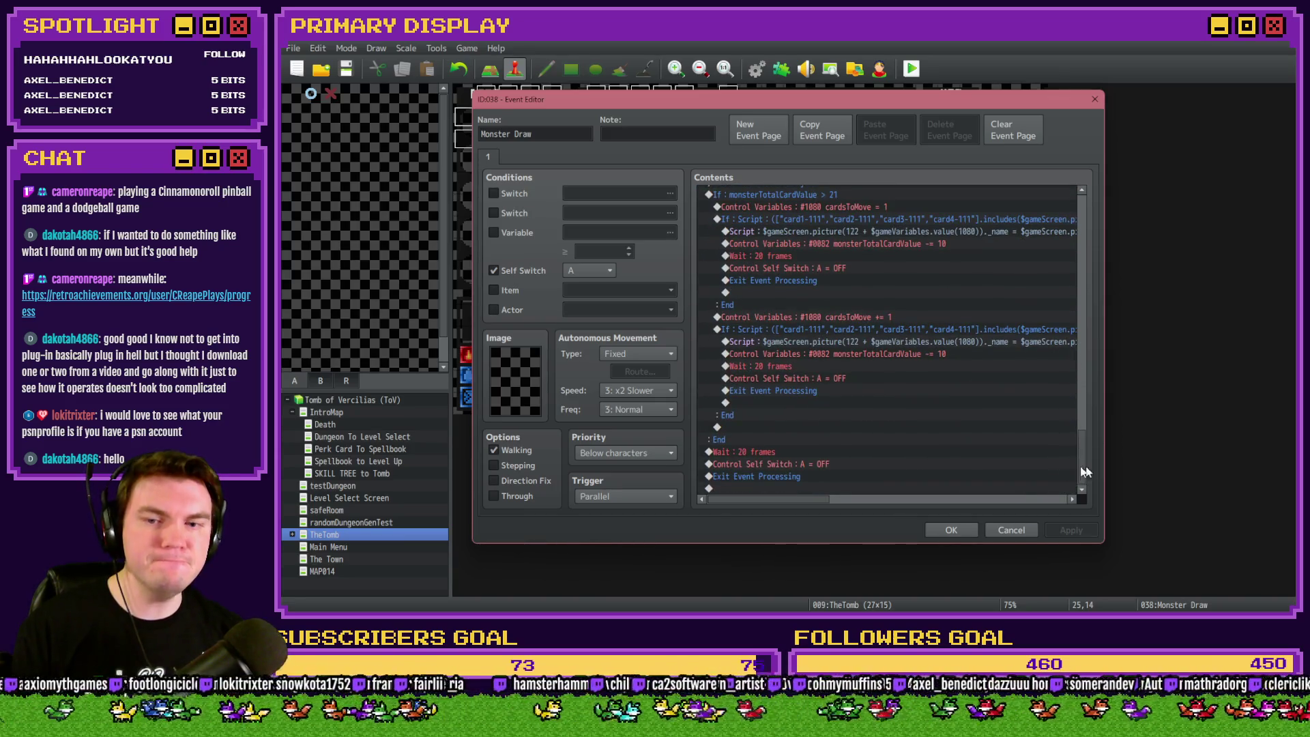
left_click(882, 466)
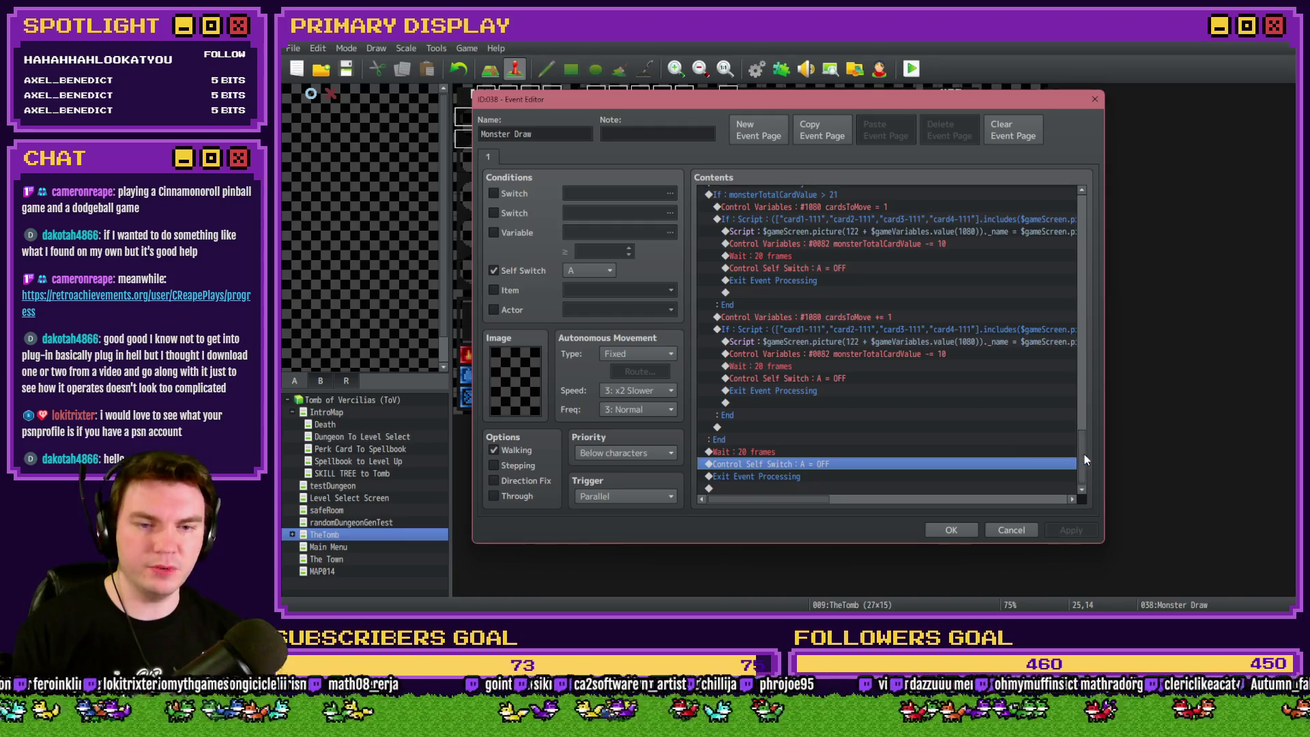
scroll(1083, 404, "up", 4)
scroll(1084, 402, "up", 3)
left_click(859, 378)
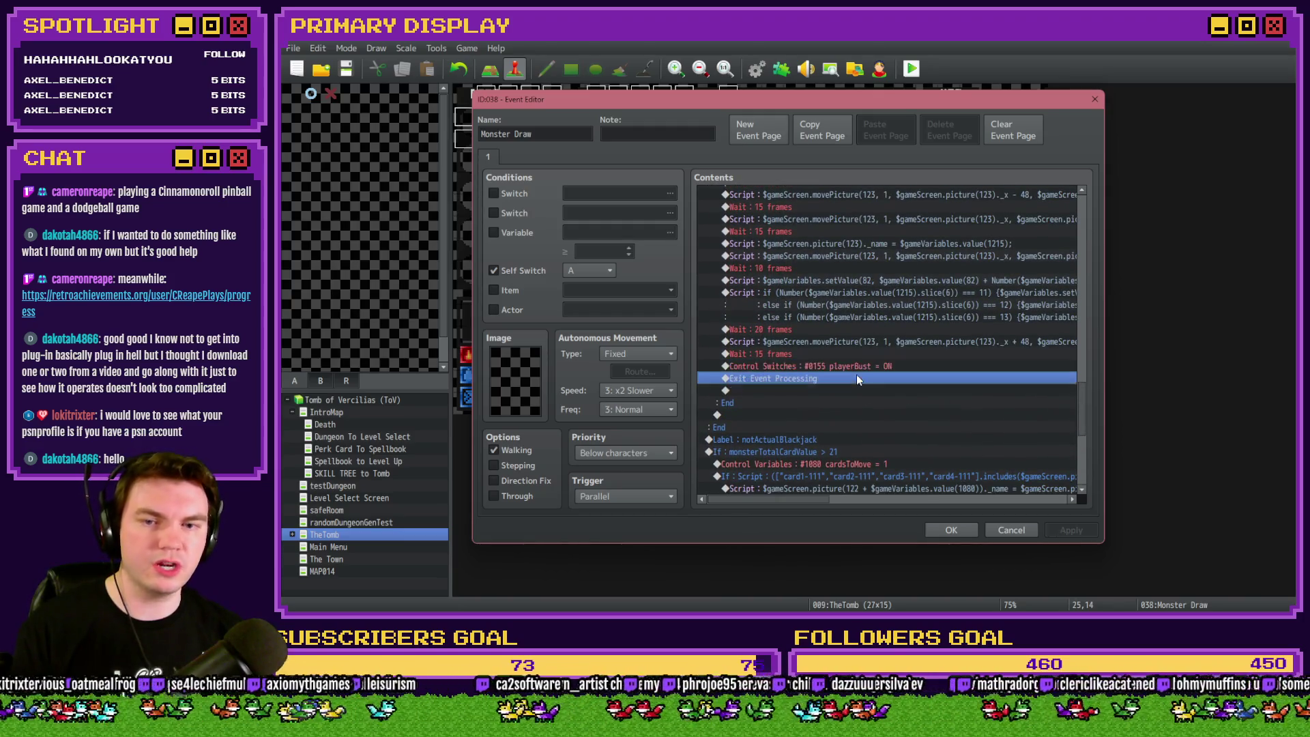
key("ctrl+v")
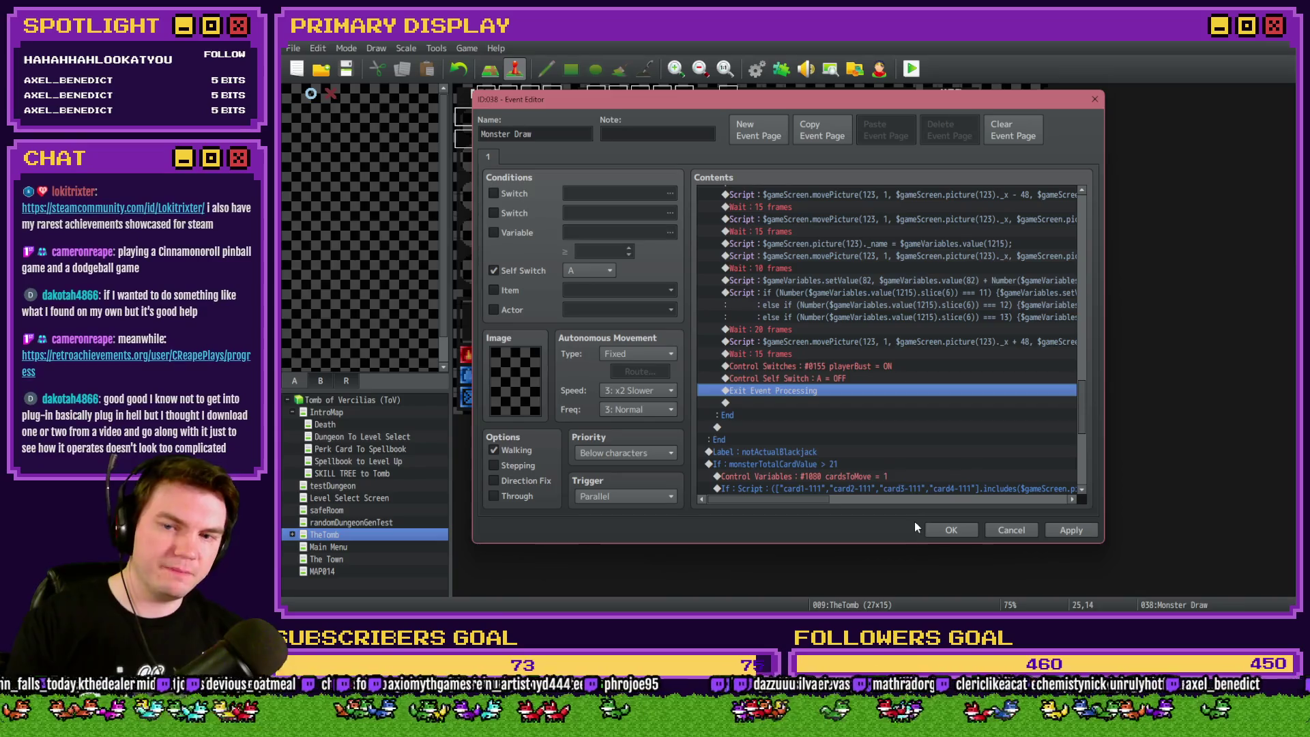
left_click(952, 531)
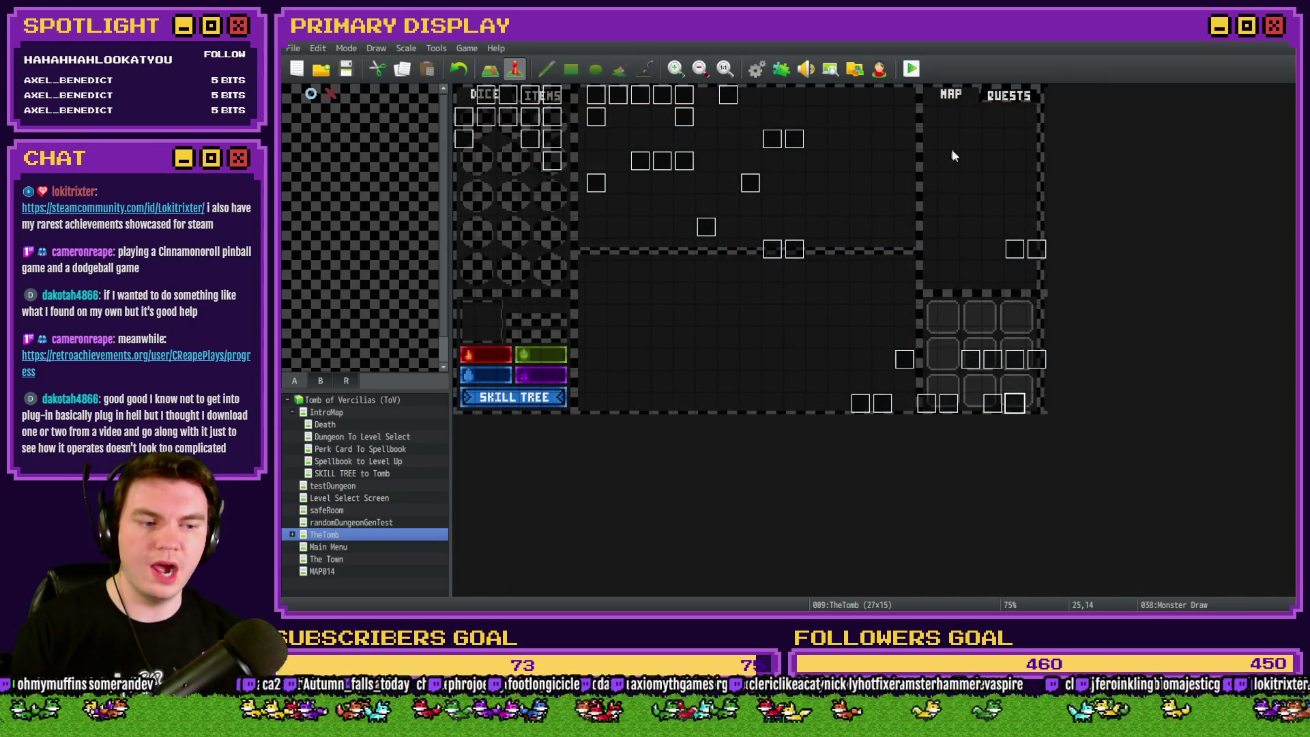
Run a playtest, choose the gauntlets perk card, watch the monster draw, then quit the game.
key("ctrl+r")
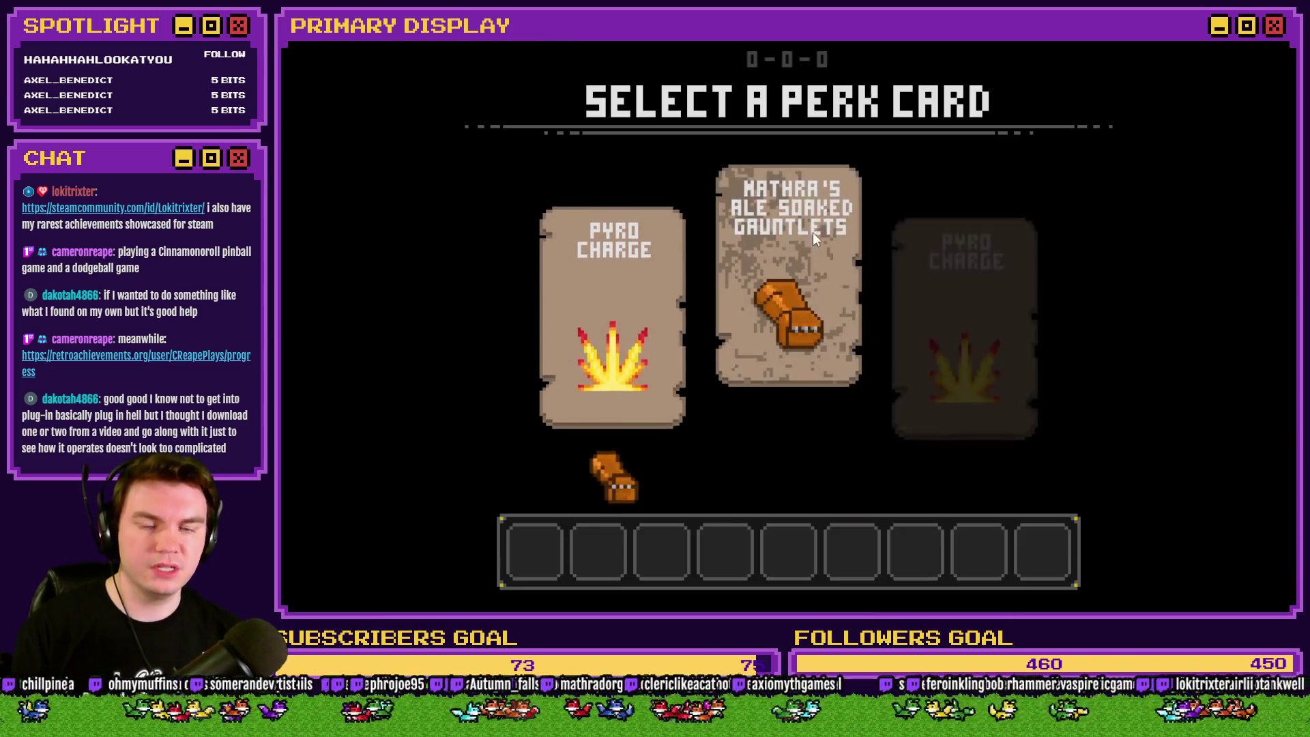
left_click(813, 203)
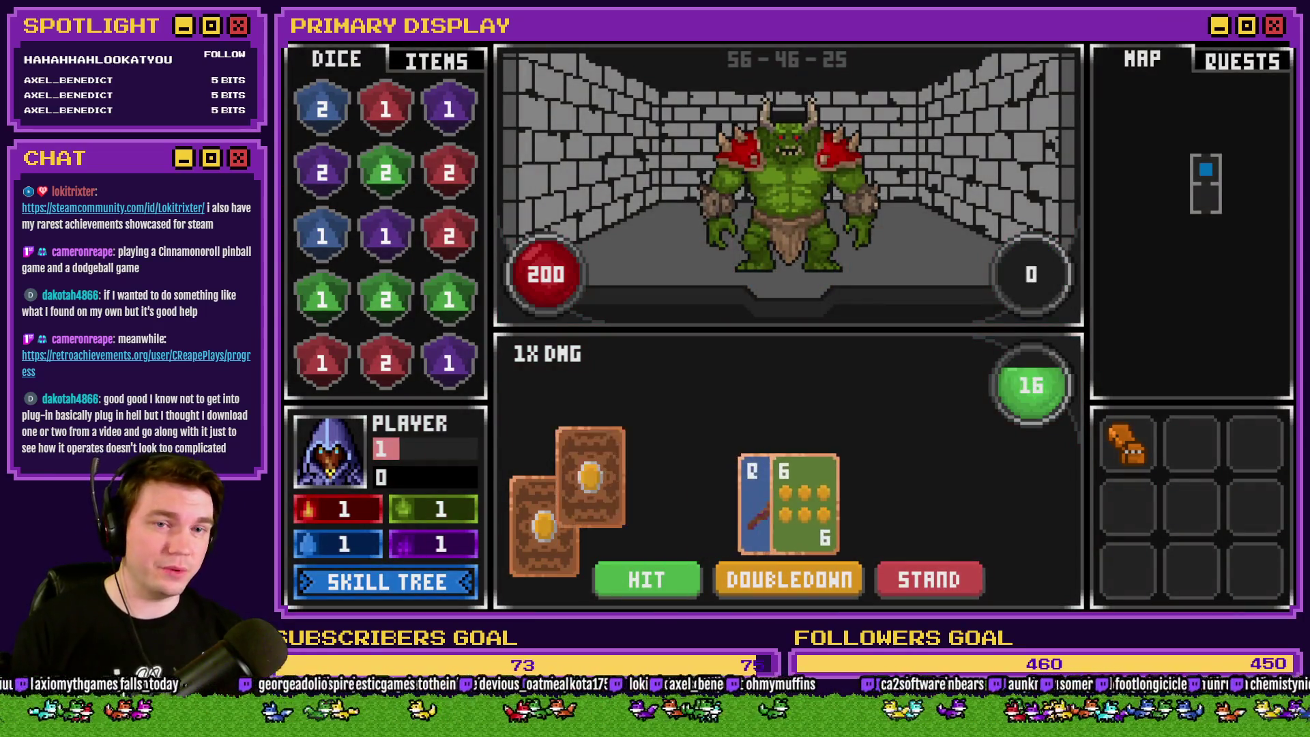
key("alt+F4")
Reopen Monster Draw, scroll to the three-line card-value script for 11, 12 and 13 and read it.
double_click(1009, 402)
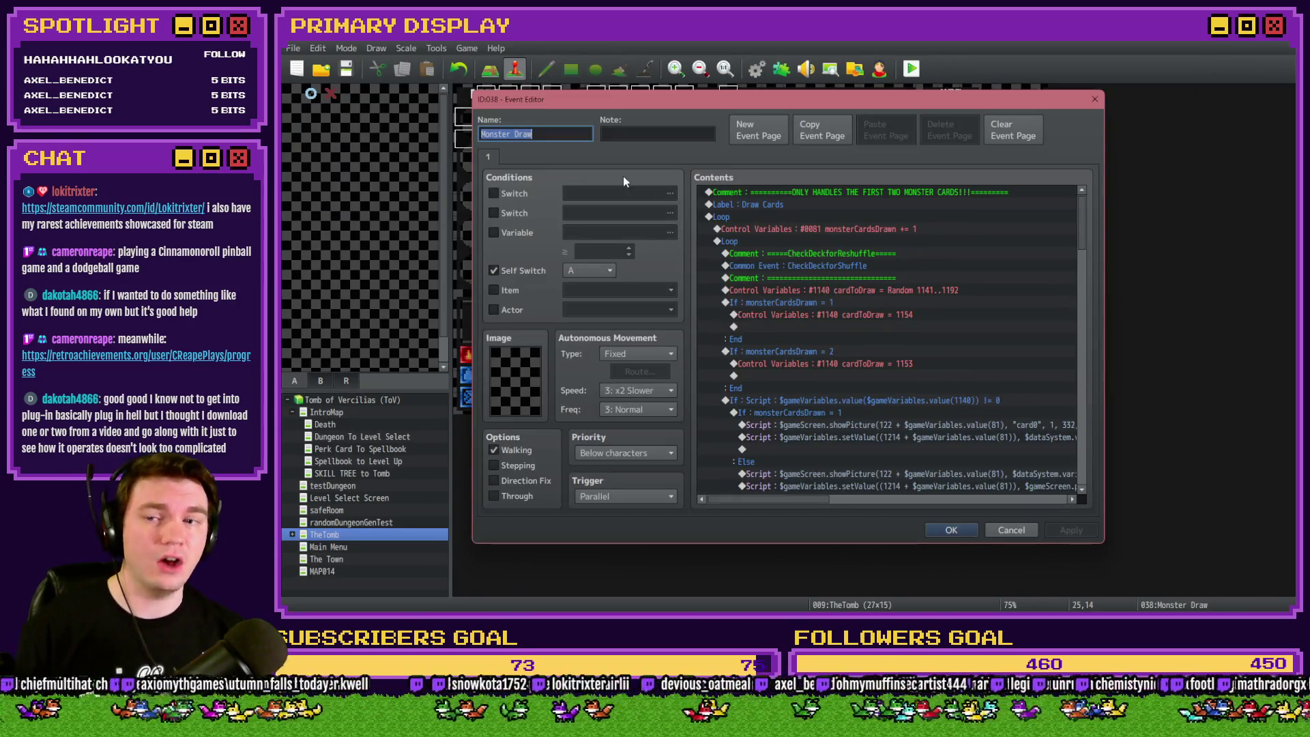
mouse_move(1083, 216)
left_mouse_down()
mouse_move(1098, 404)
mouse_move(1097, 391)
left_mouse_up()
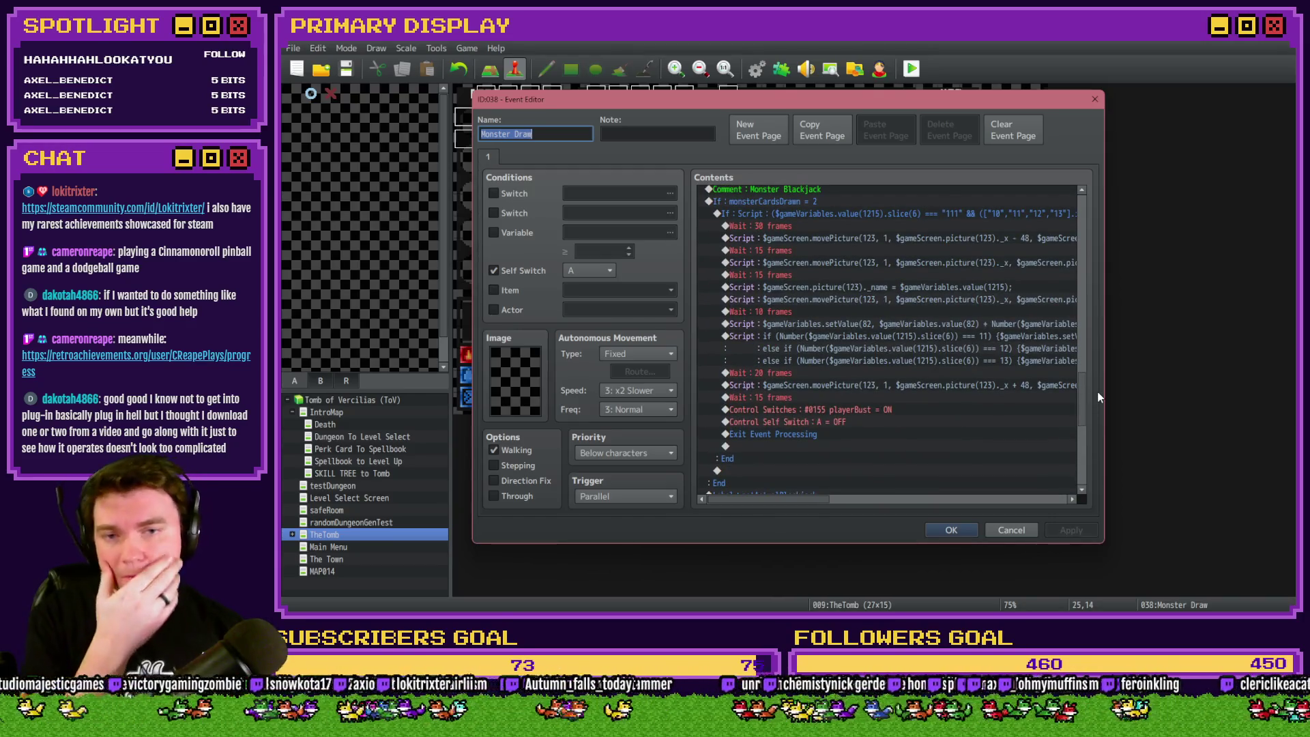
left_click_drag(1097, 391, 1096, 399)
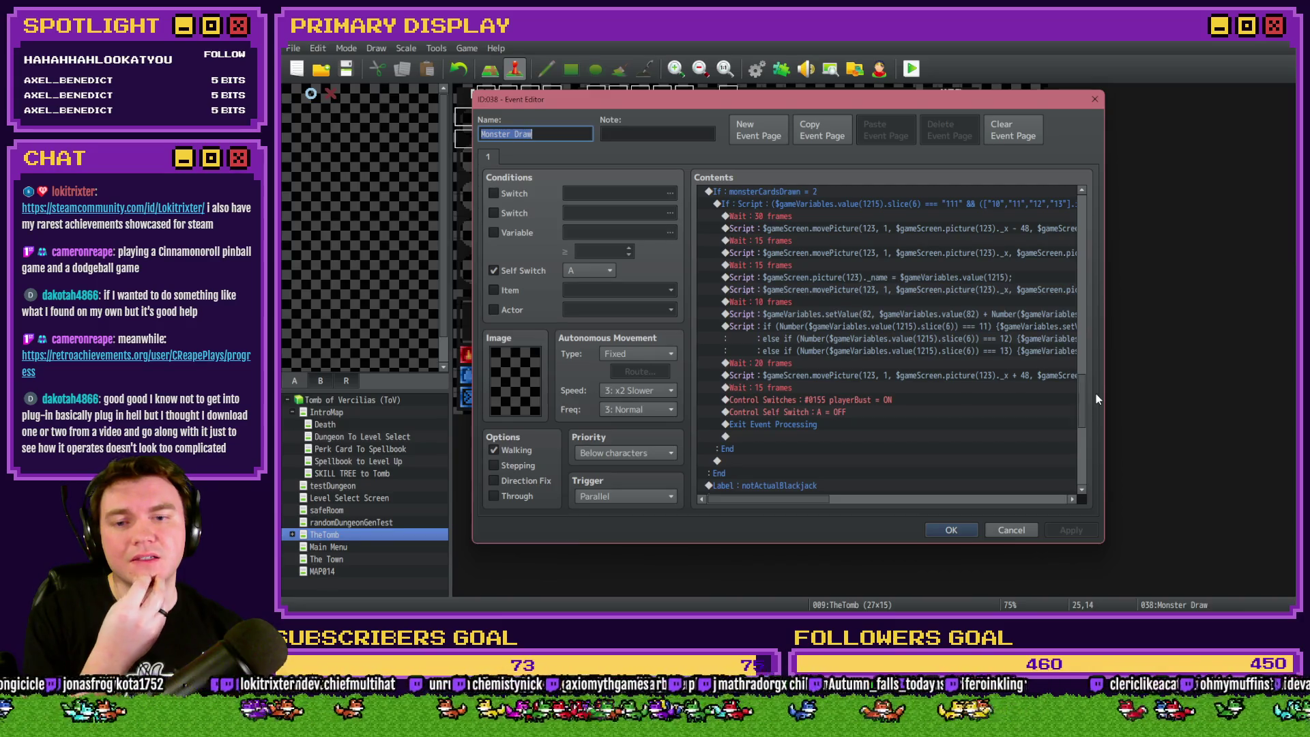
left_click(833, 331)
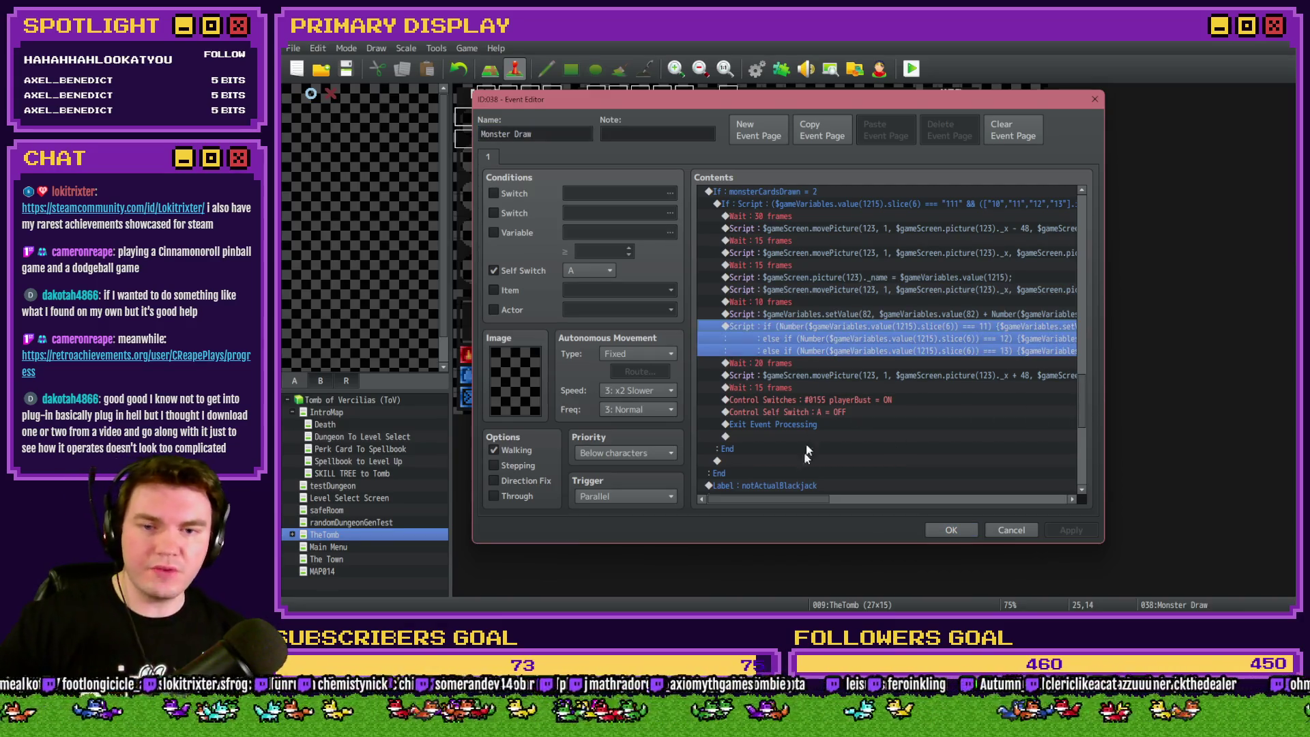
mouse_move(801, 503)
left_mouse_down()
mouse_move(878, 501)
mouse_move(811, 496)
left_mouse_up()
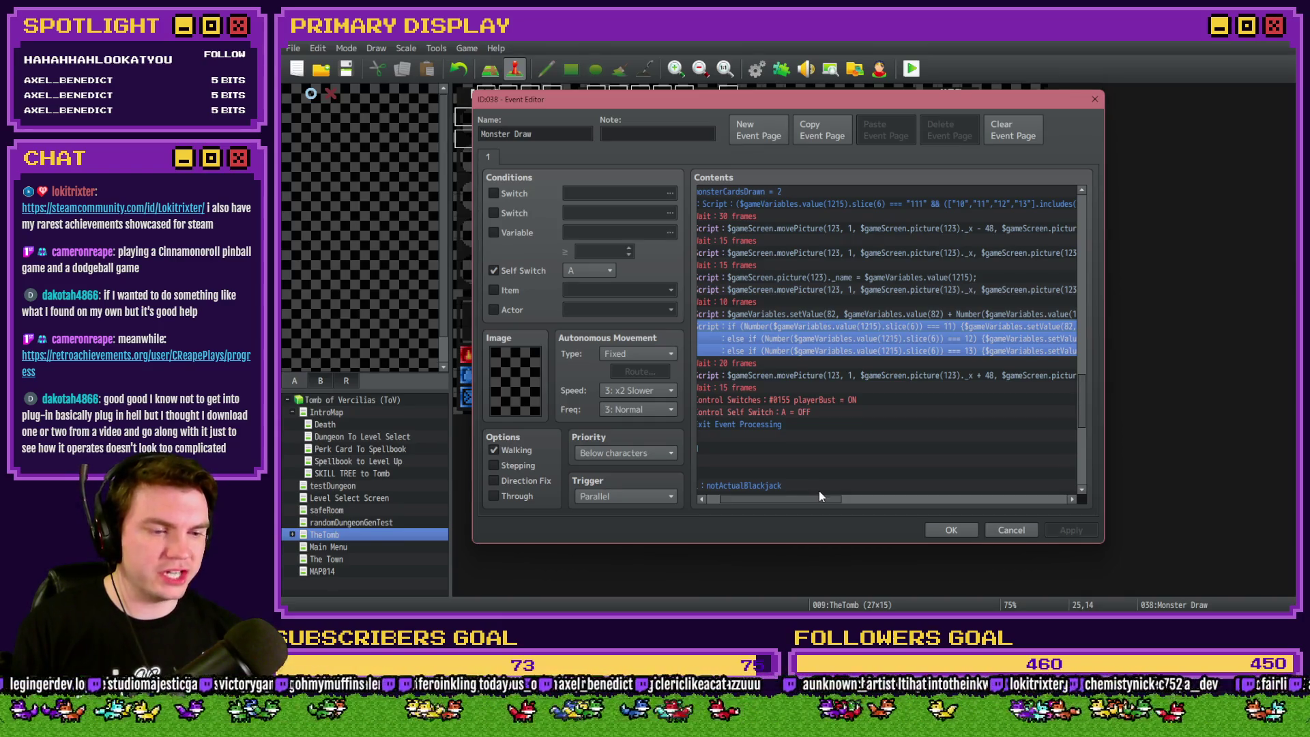
key("alt+Tab")
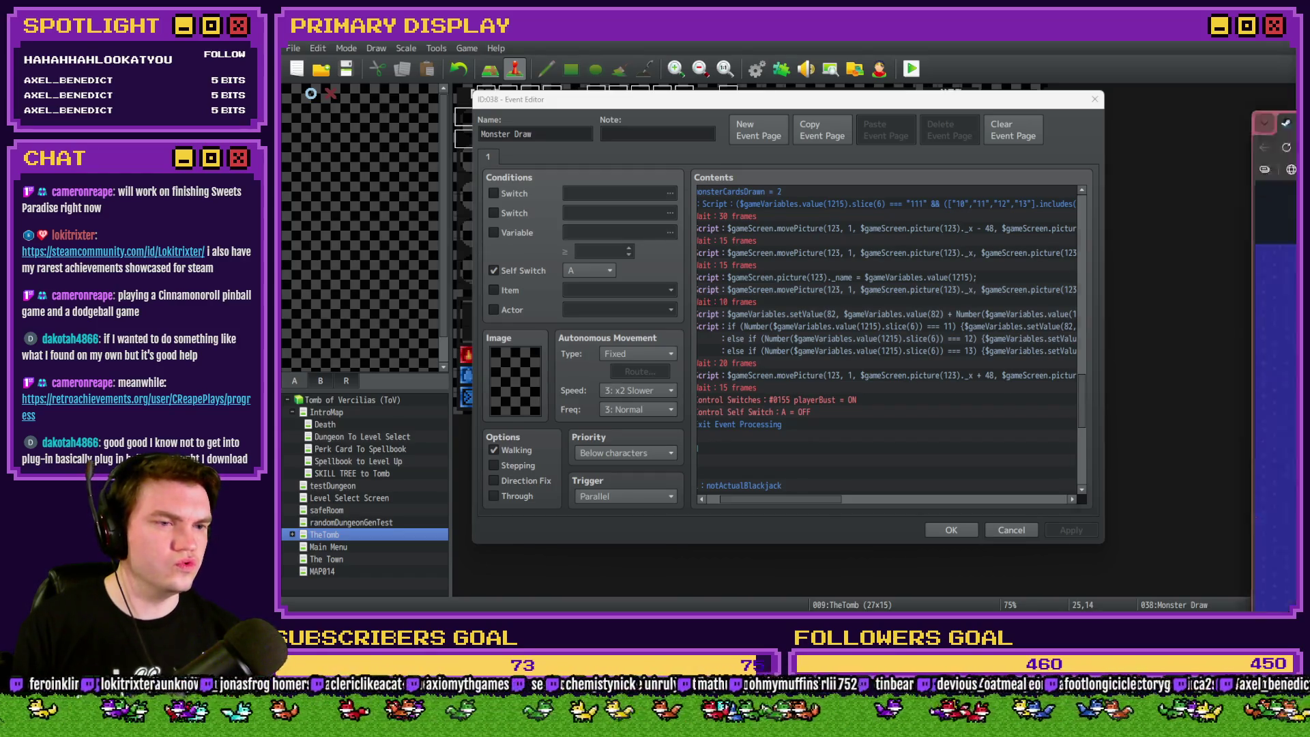
Browse the Steam profile and its Cloudpunk achievements, then return to the Monster Draw event editor.
key("alt+Tab")
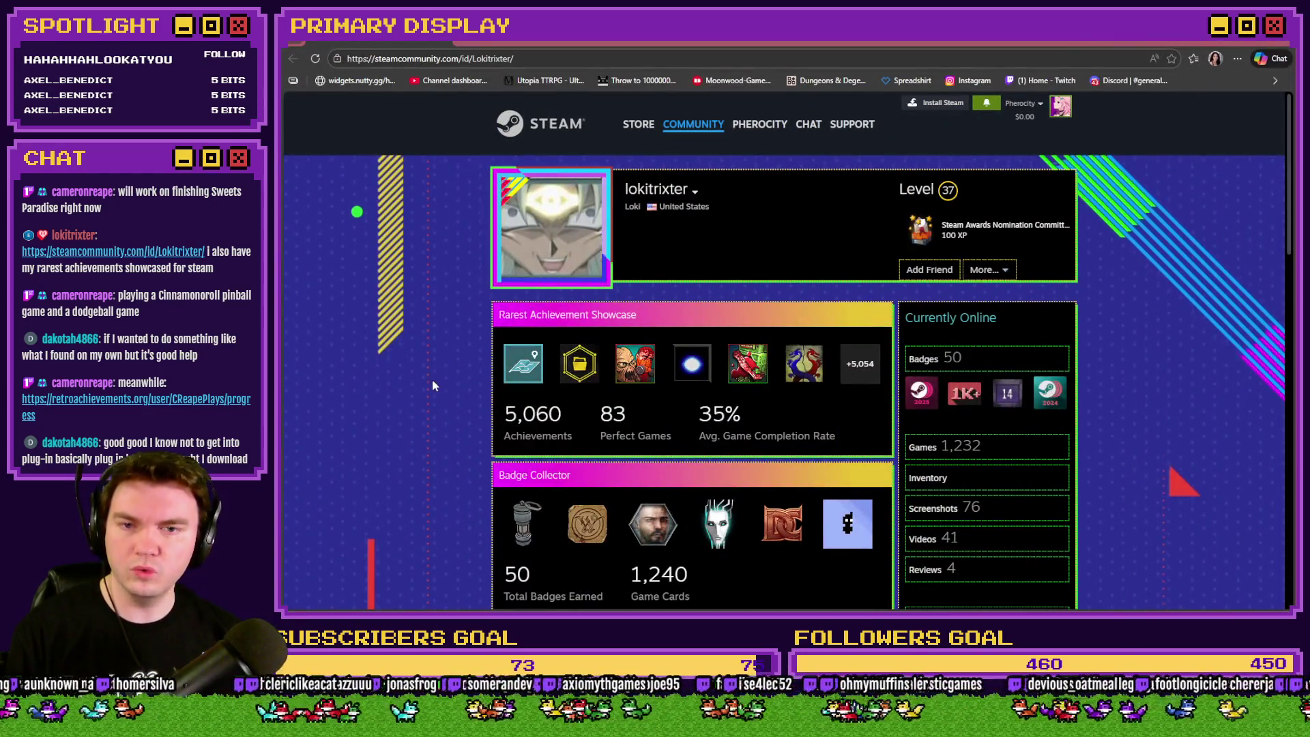
scroll(432, 386, "down", 1)
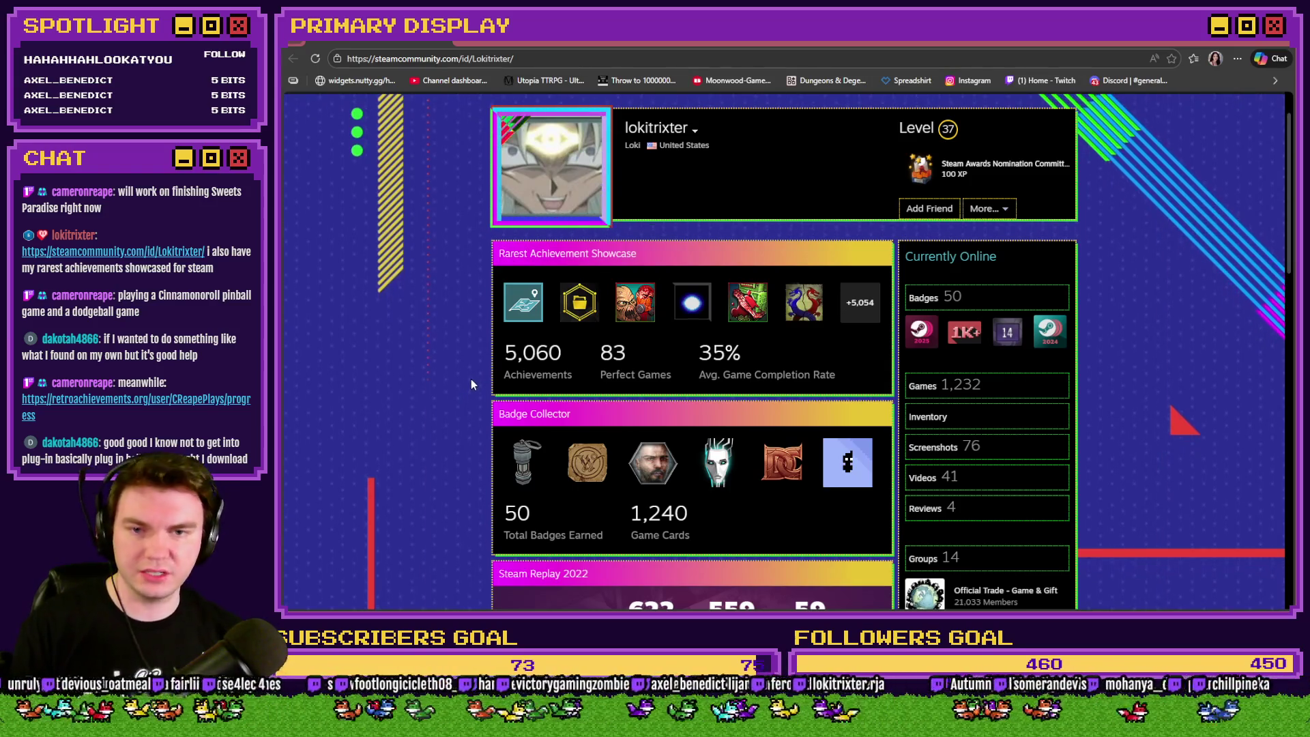
scroll(470, 384, "down", 2)
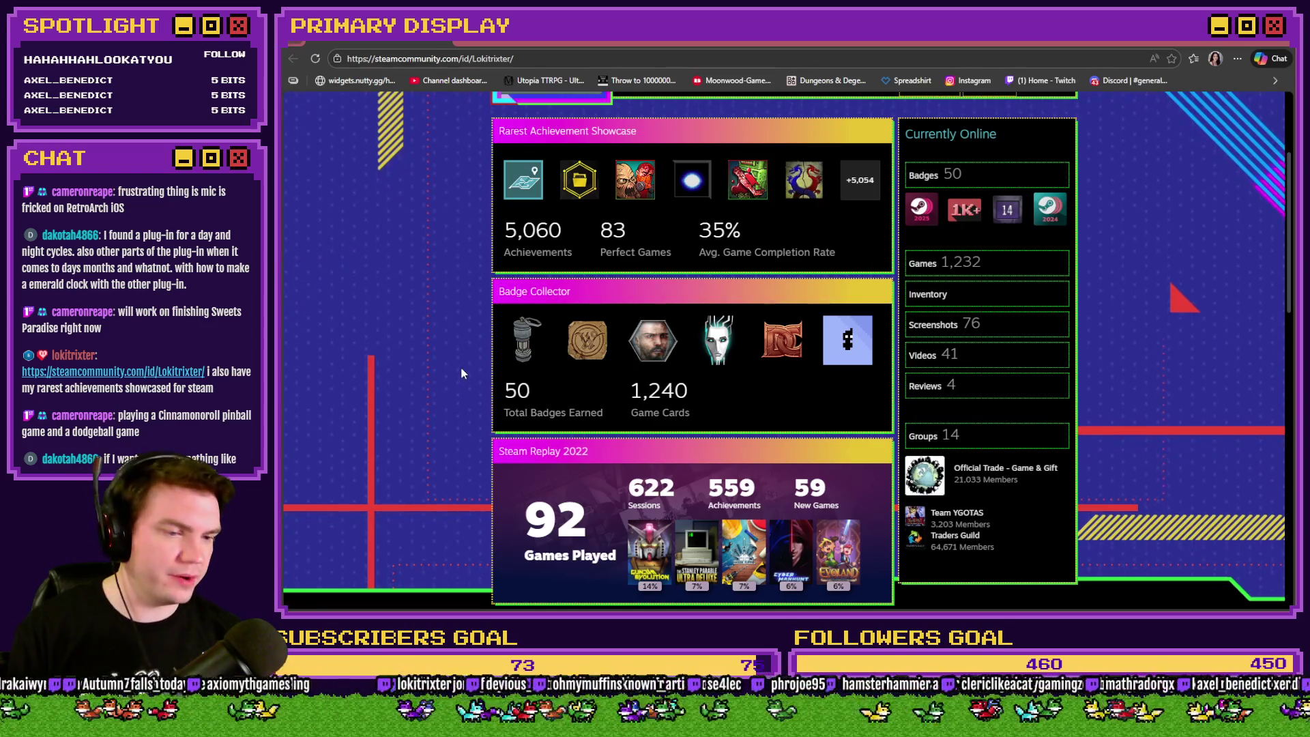
scroll(450, 389, "up", 3)
scroll(448, 387, "down", 5)
scroll(447, 386, "up", 5)
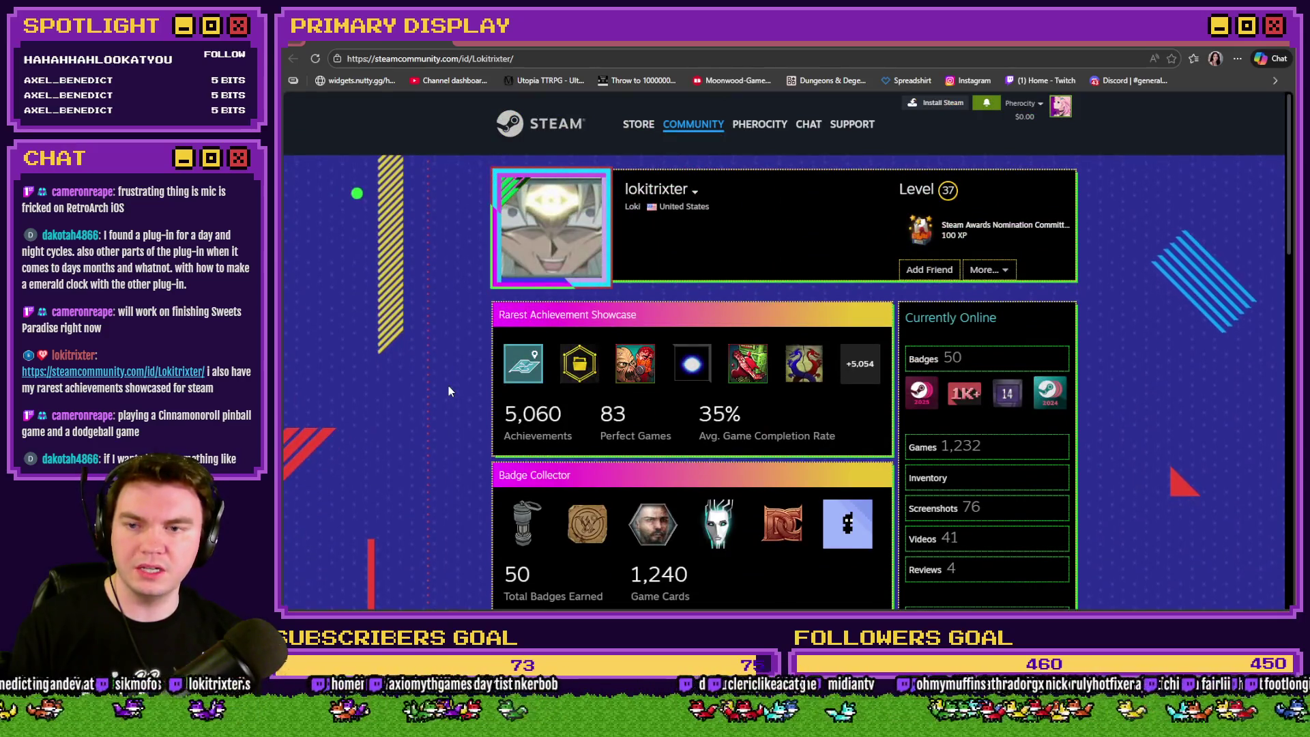
left_click(522, 369)
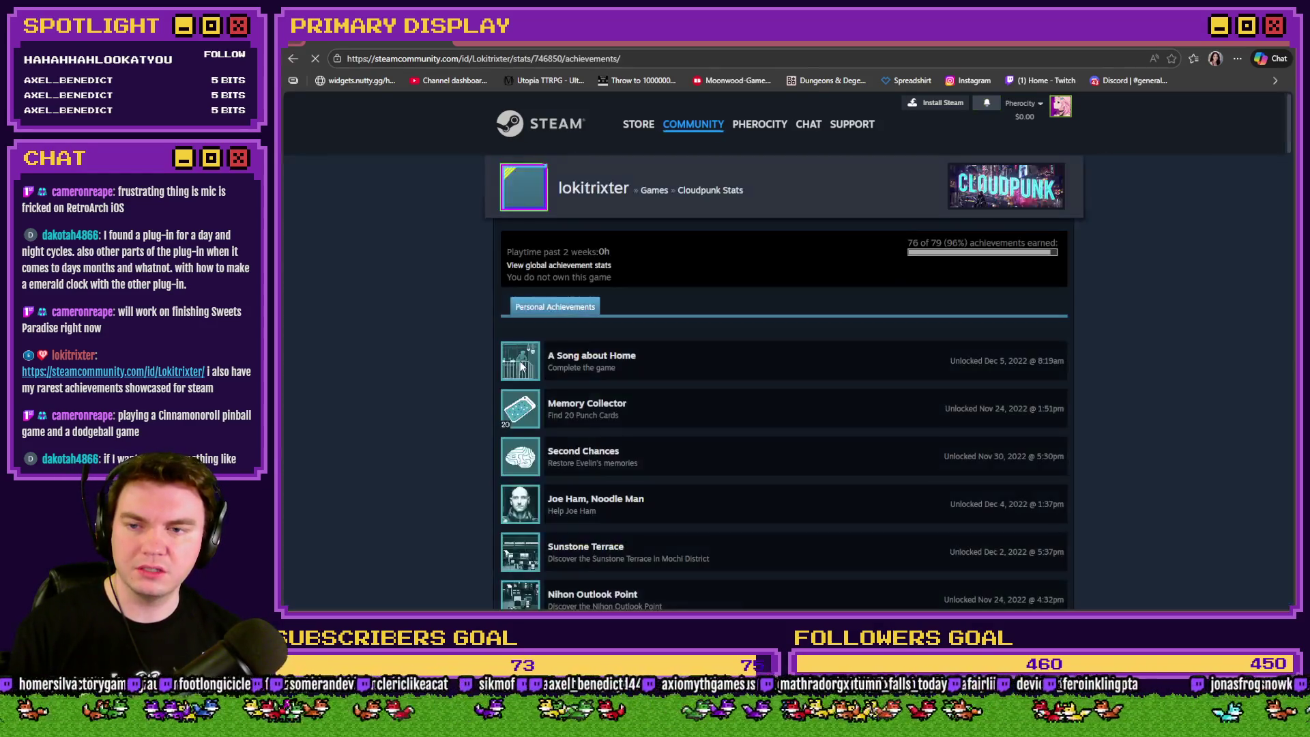
scroll(473, 356, "down", 1)
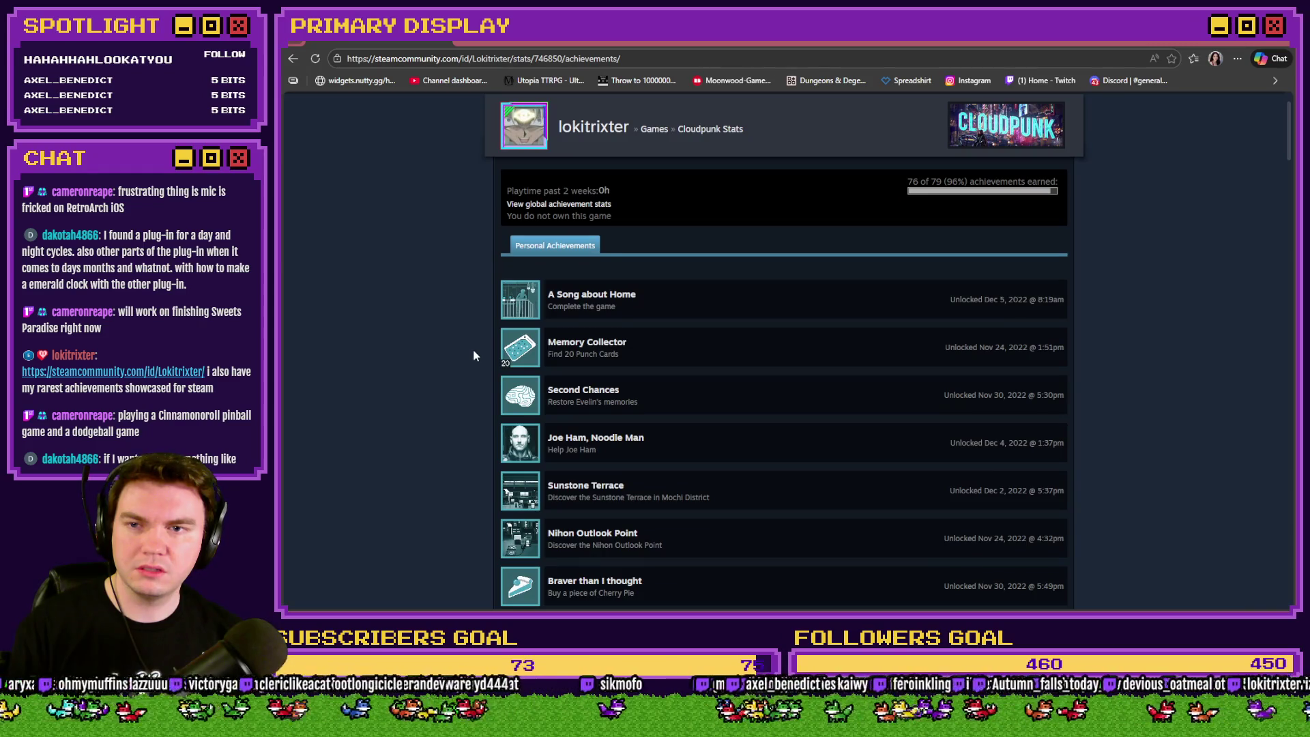
scroll(440, 313, "down", 3)
scroll(438, 309, "down", 5)
scroll(440, 306, "down", 5)
scroll(439, 306, "down", 5)
scroll(437, 300, "down", 5)
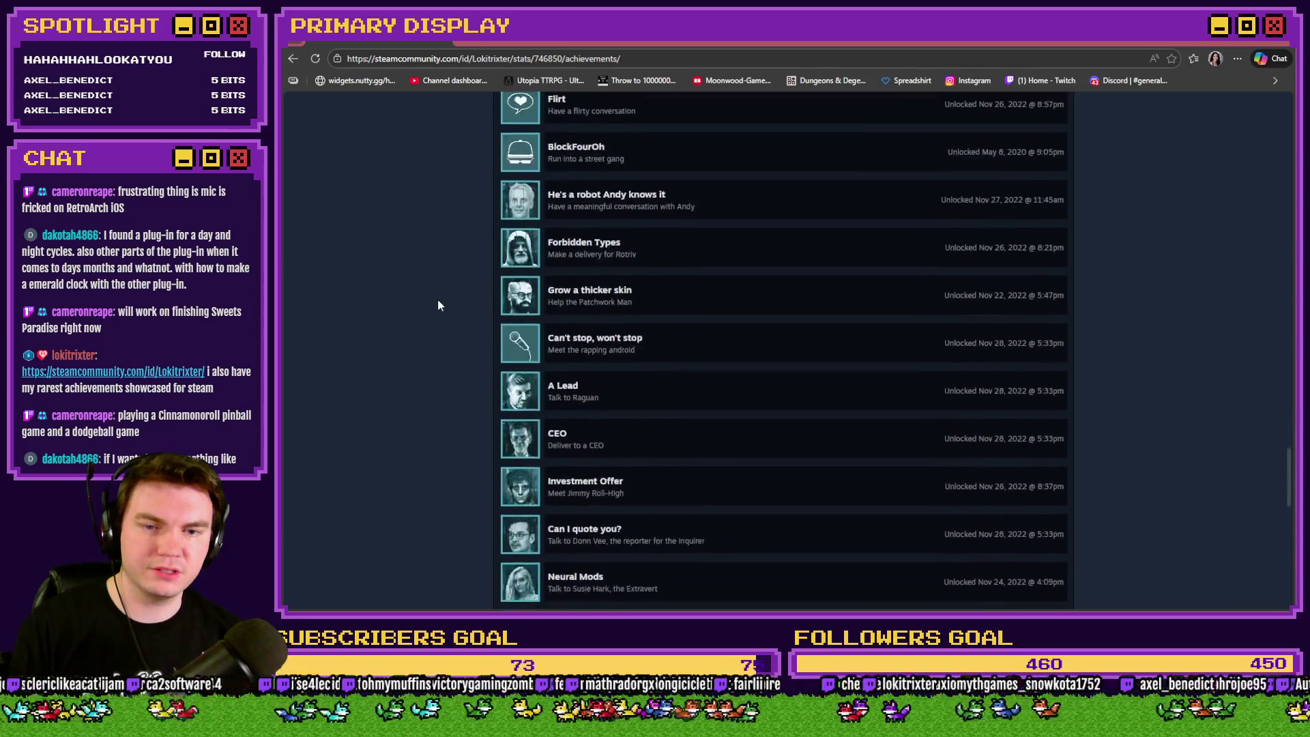
scroll(437, 303, "down", 5)
scroll(437, 303, "up", 3)
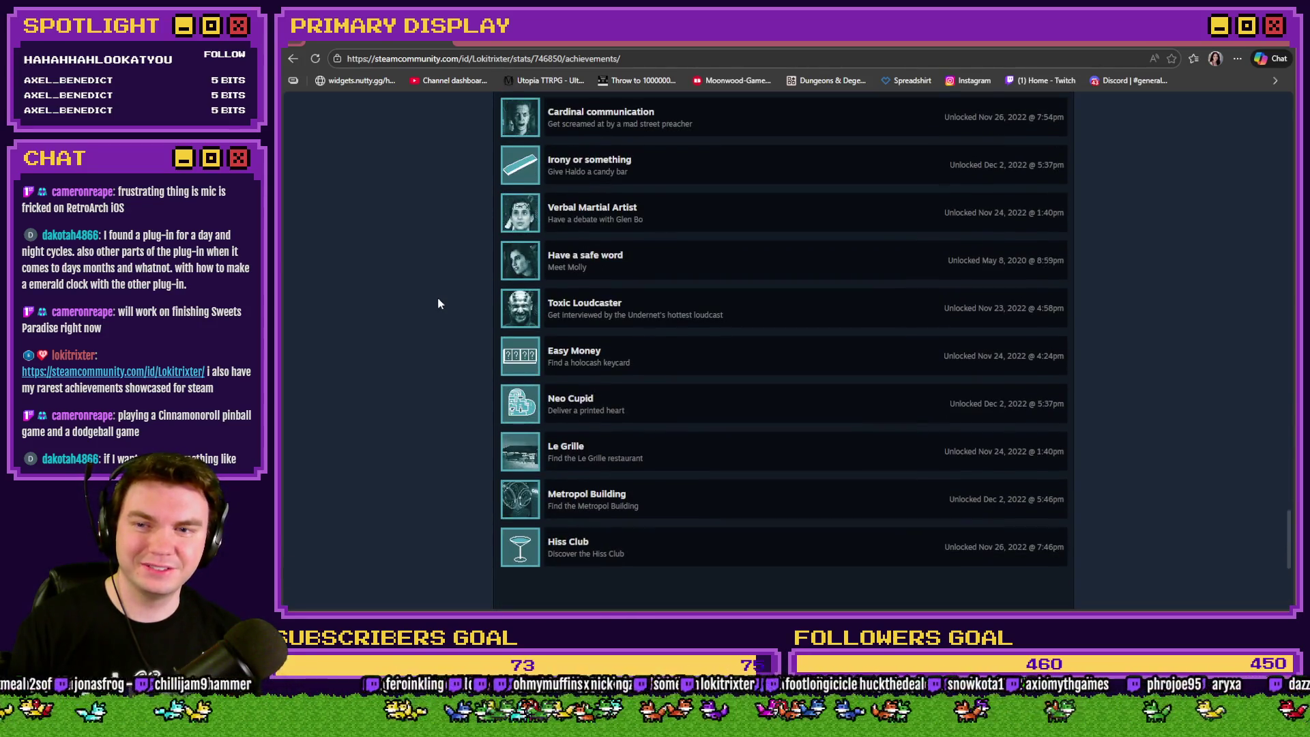
key("alt+Left")
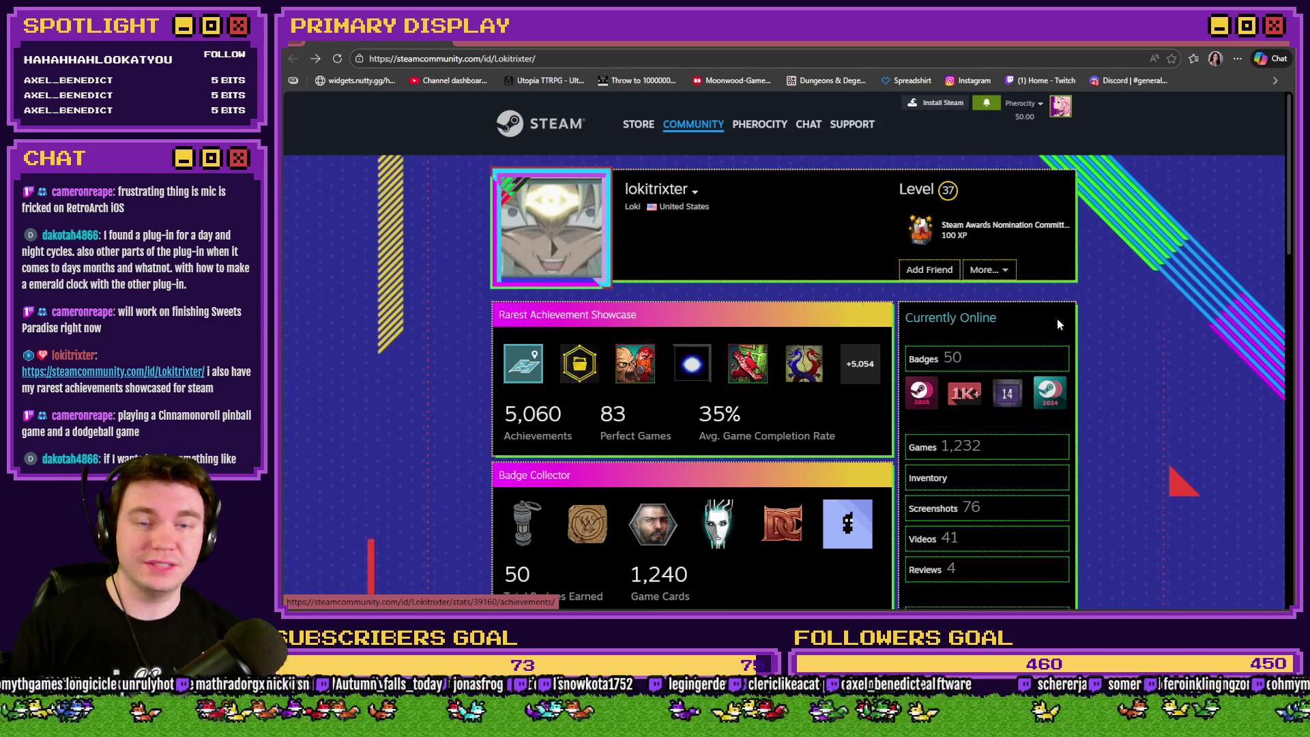
scroll(1060, 322, "down", 1)
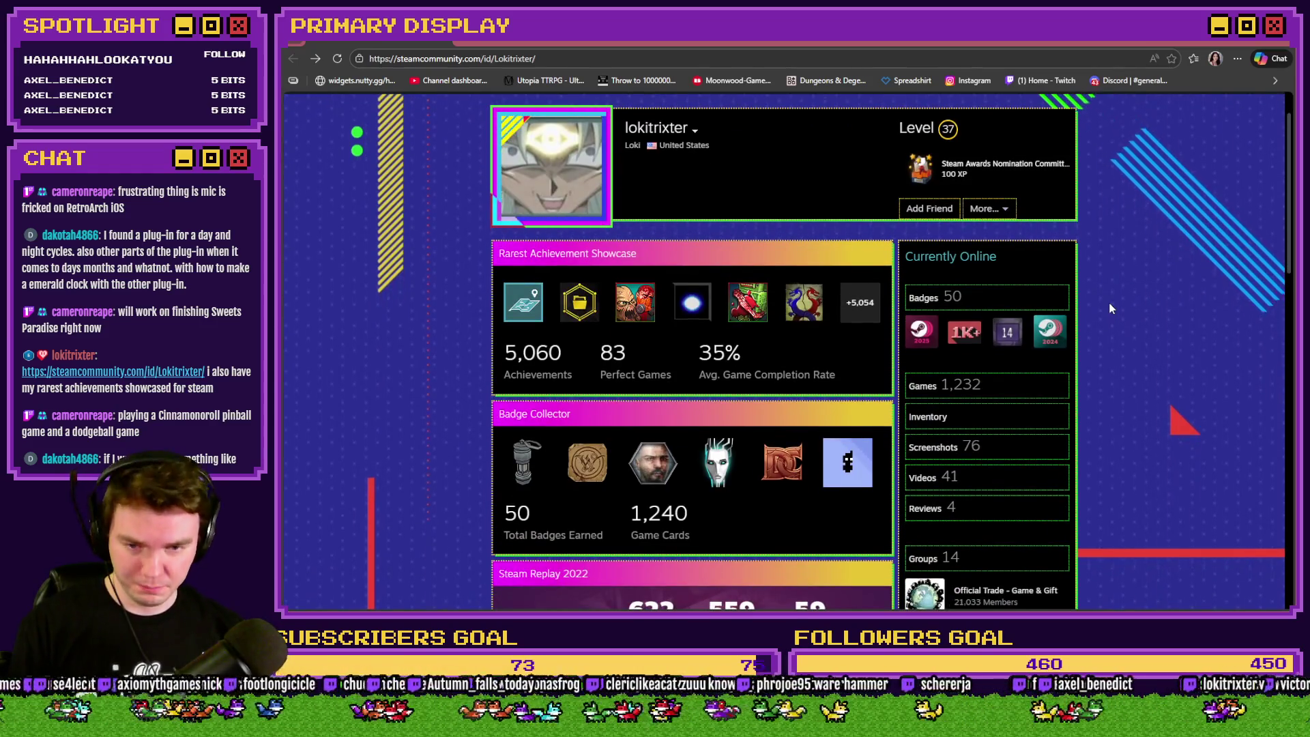
scroll(1111, 309, "down", 1)
scroll(1113, 306, "down", 2)
scroll(1113, 308, "down", 2)
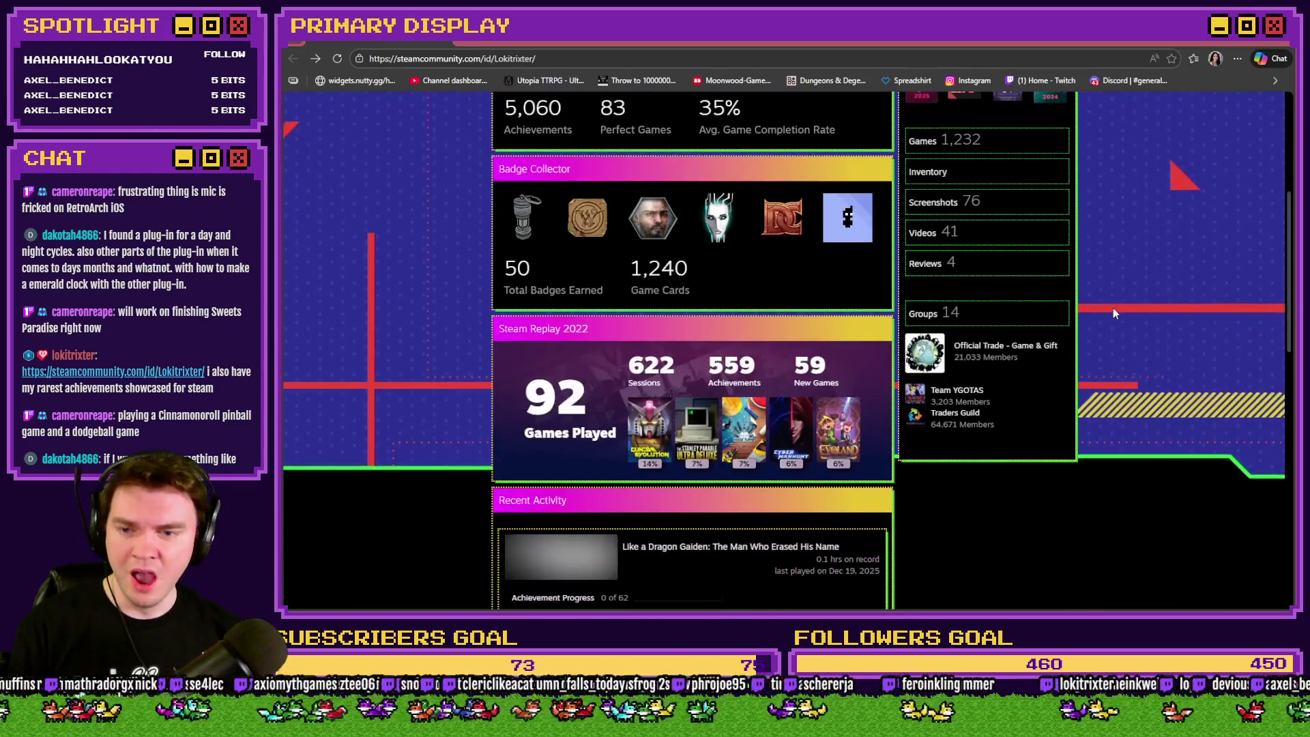
scroll(1113, 308, "up", 2)
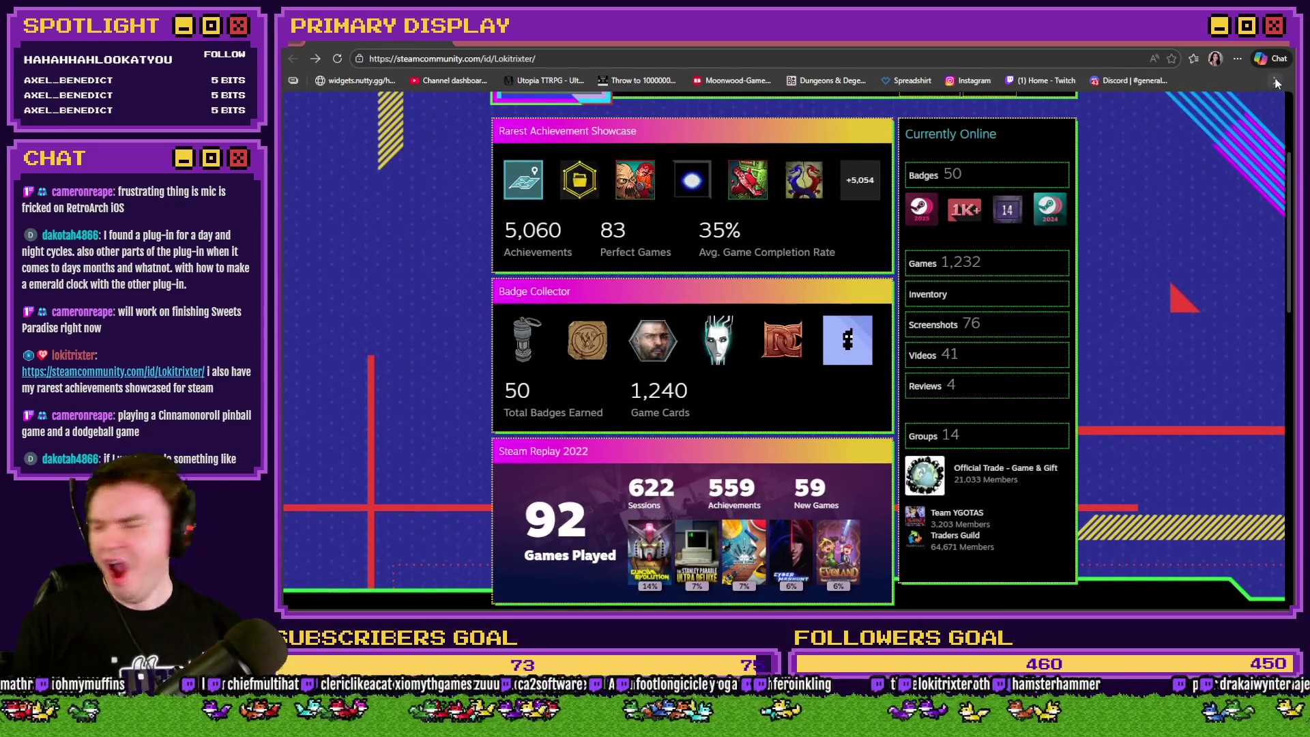
left_click(1274, 50)
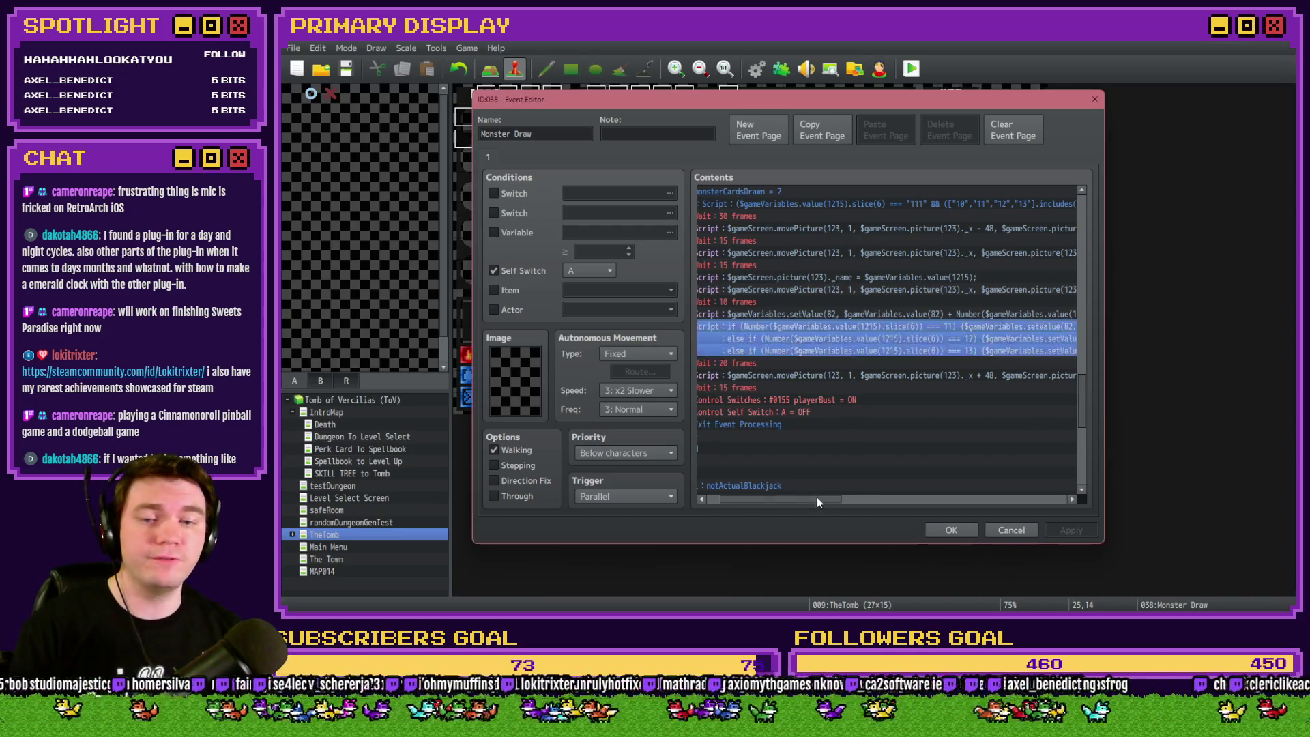
left_click_drag(818, 497, 758, 493)
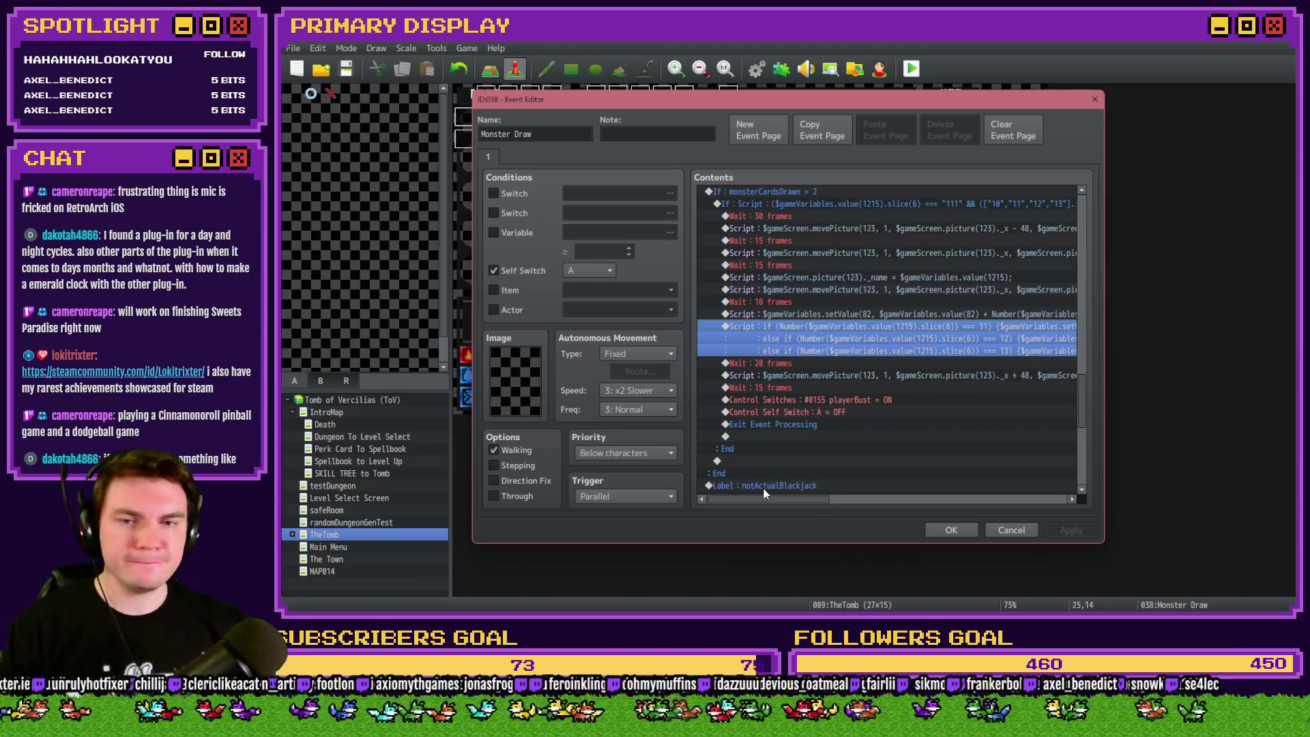
scroll(834, 349, "up", 1)
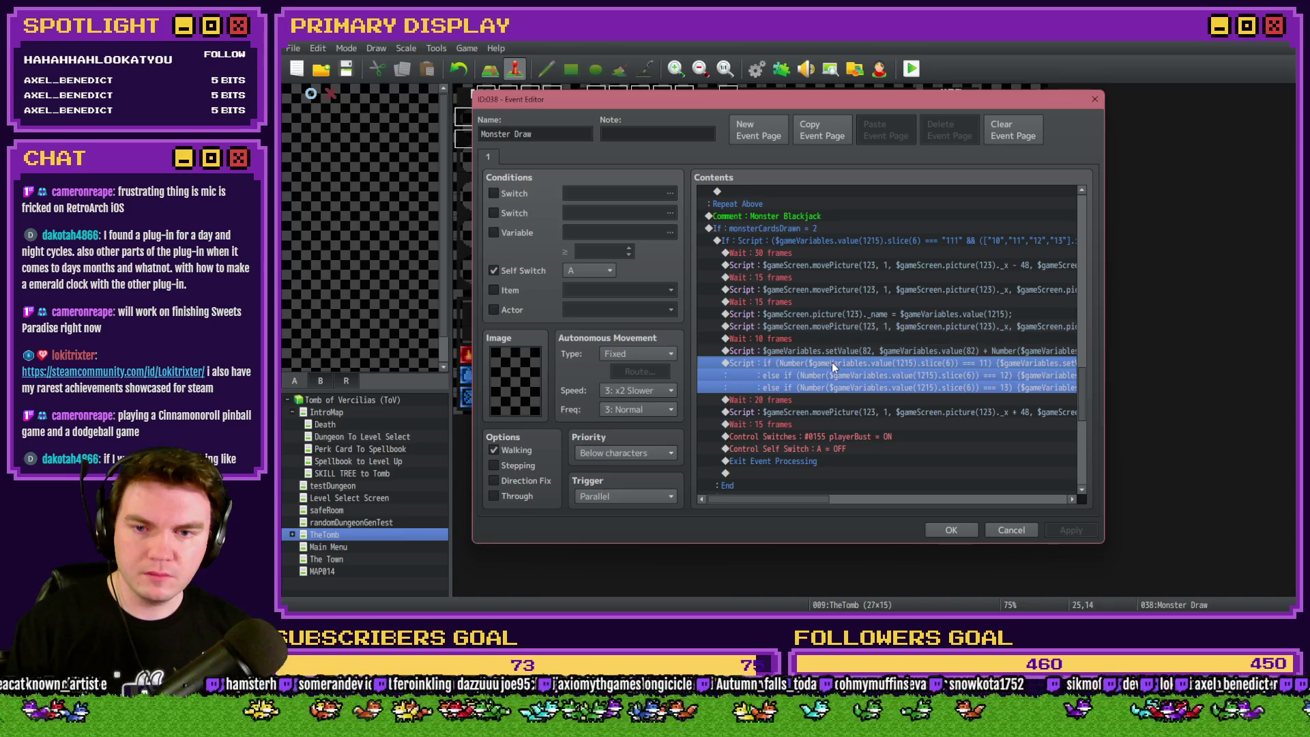
Copy the beginning of the top If : Script card-check condition and cancel without changing it.
left_click(837, 353)
left_click_drag(799, 500, 850, 498)
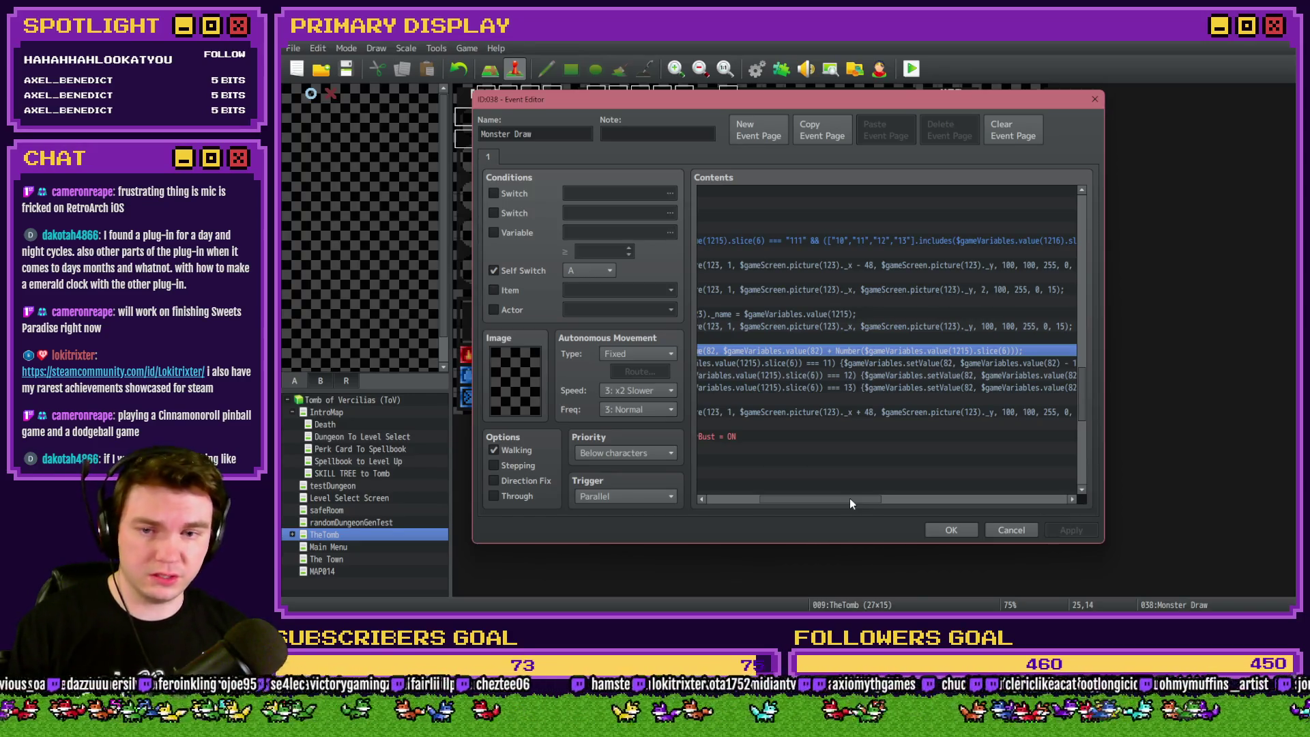
left_click_drag(850, 499, 782, 496)
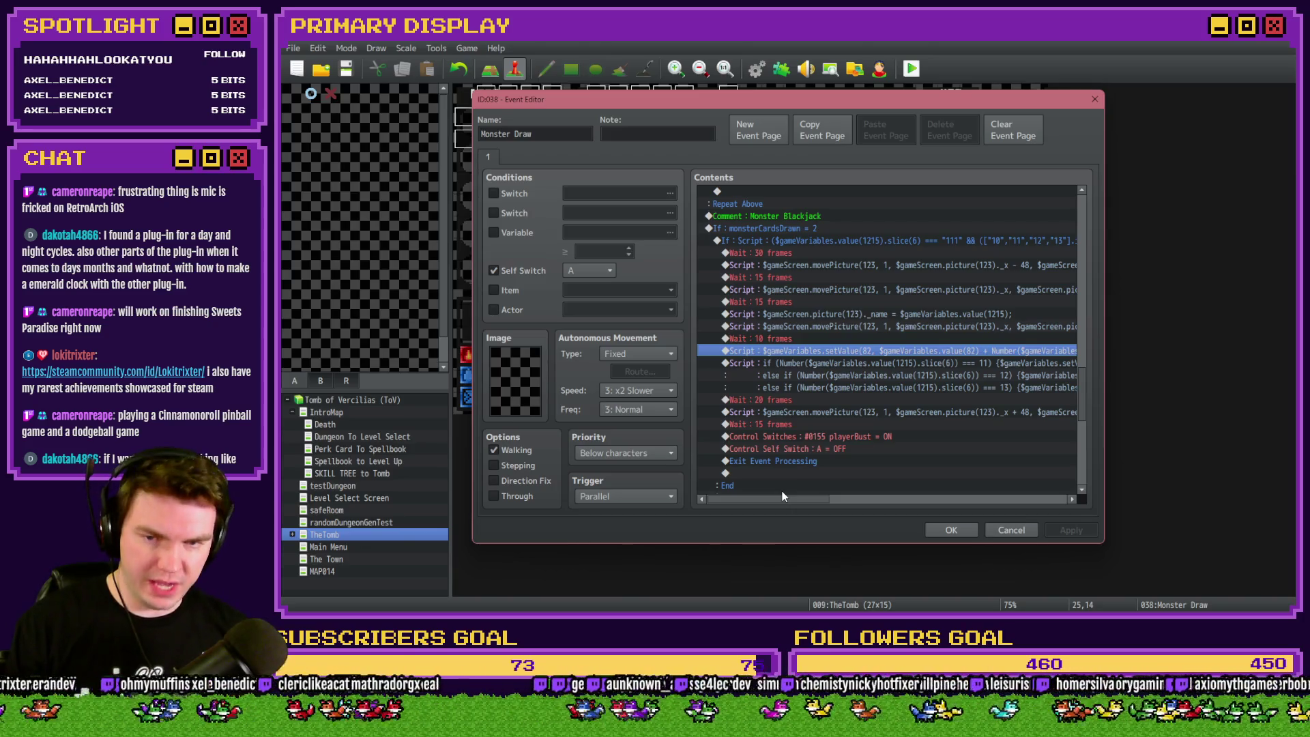
left_click_drag(781, 494, 864, 499)
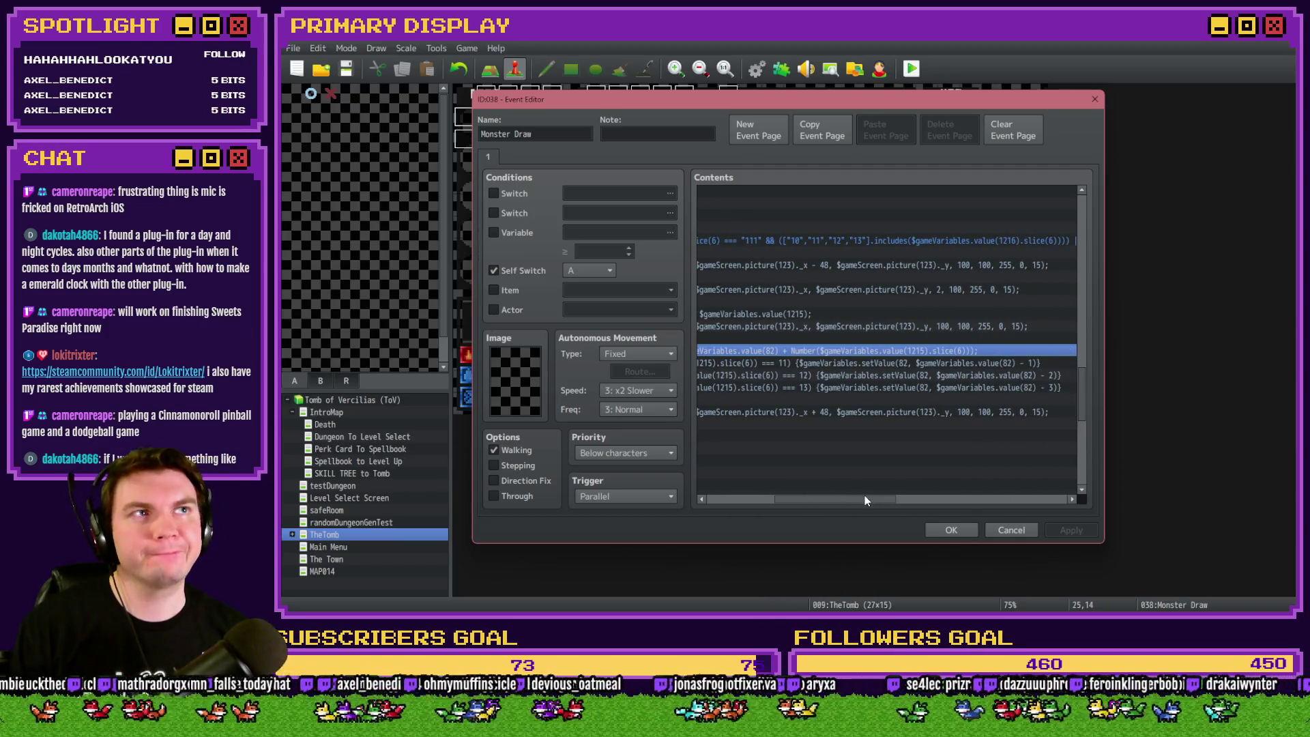
left_click_drag(864, 499, 795, 499)
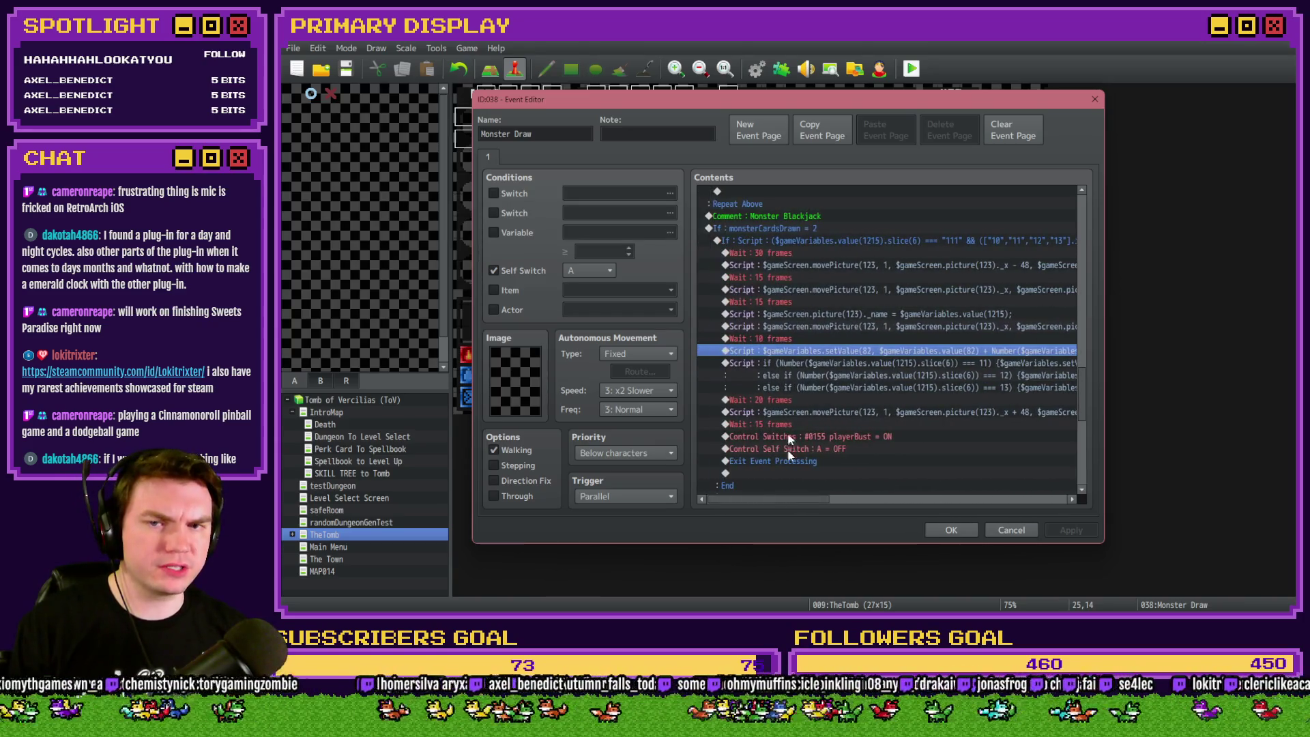
left_click(814, 242)
double_click(812, 243)
left_click(861, 398)
mouse_move(838, 399)
left_mouse_down()
mouse_move(868, 398)
mouse_move(826, 398)
mouse_move(1008, 398)
left_mouse_up()
left_click(827, 398)
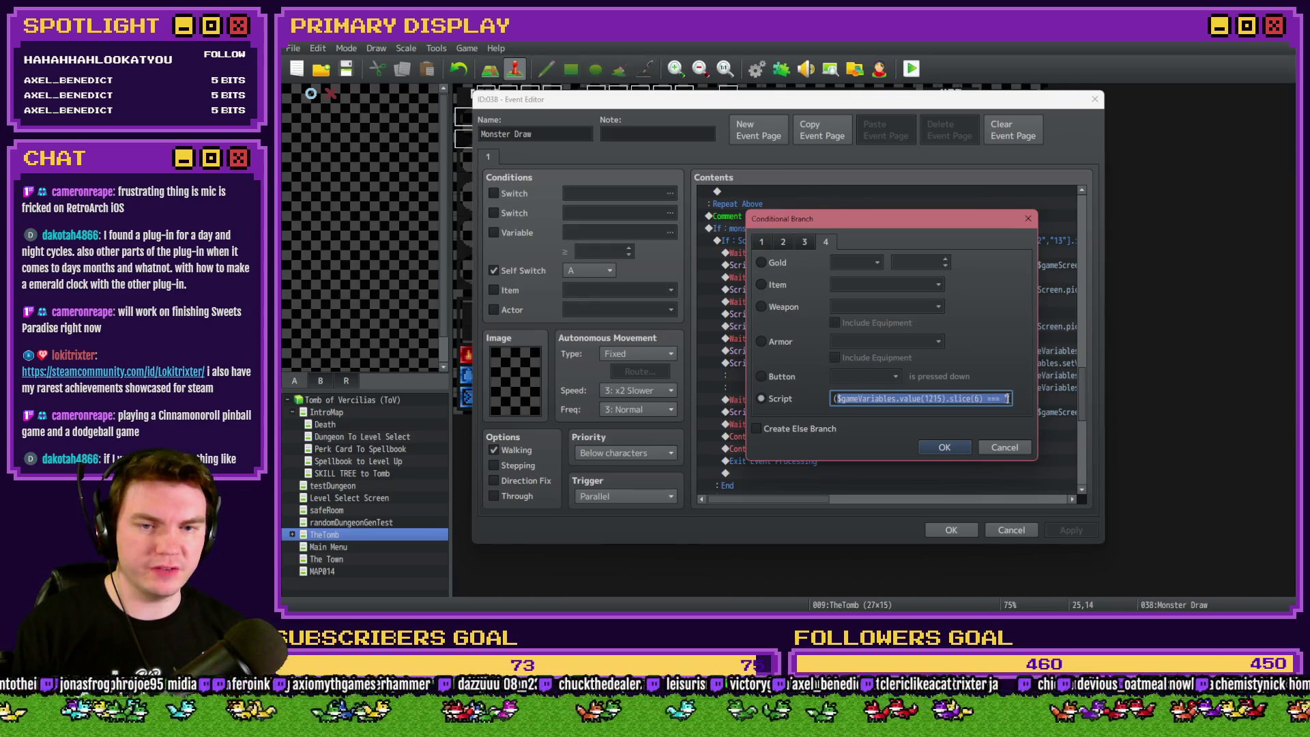
left_click(1003, 446)
Start inserting a new command on the line after the 10-frame wait.
left_click(830, 402)
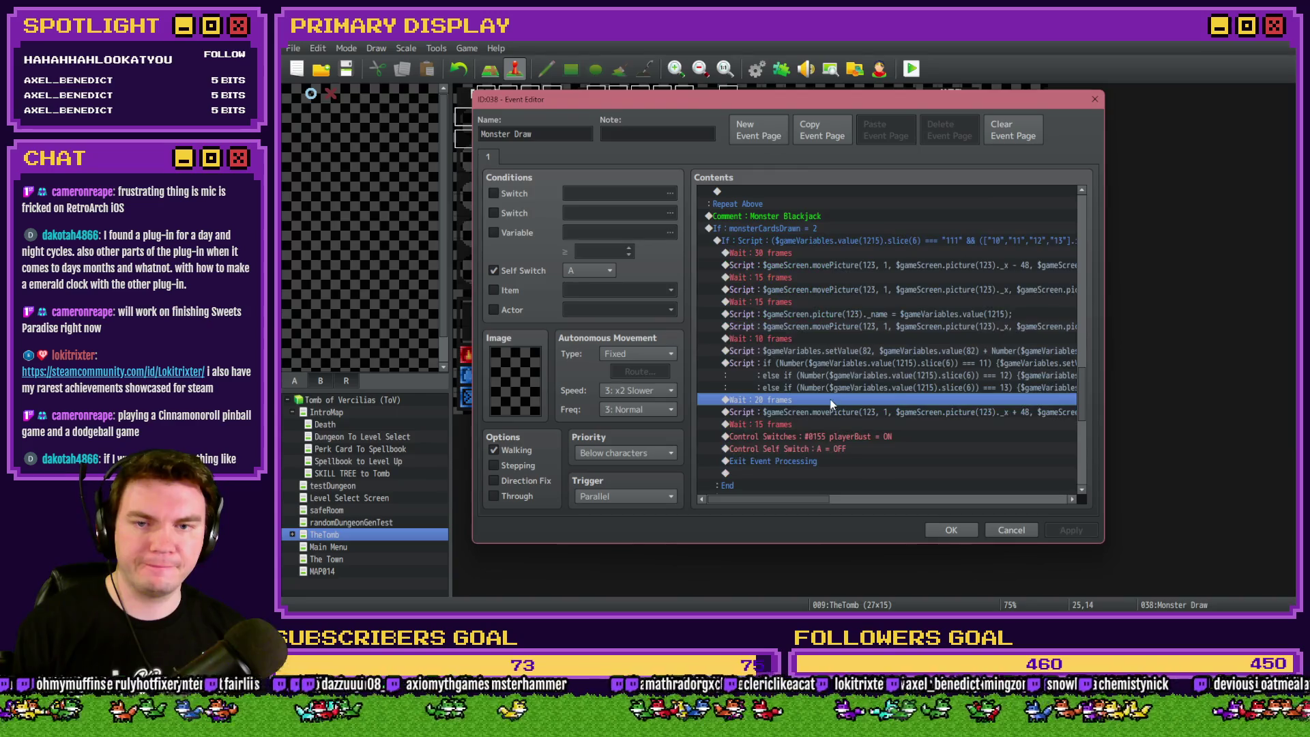
left_click(827, 338)
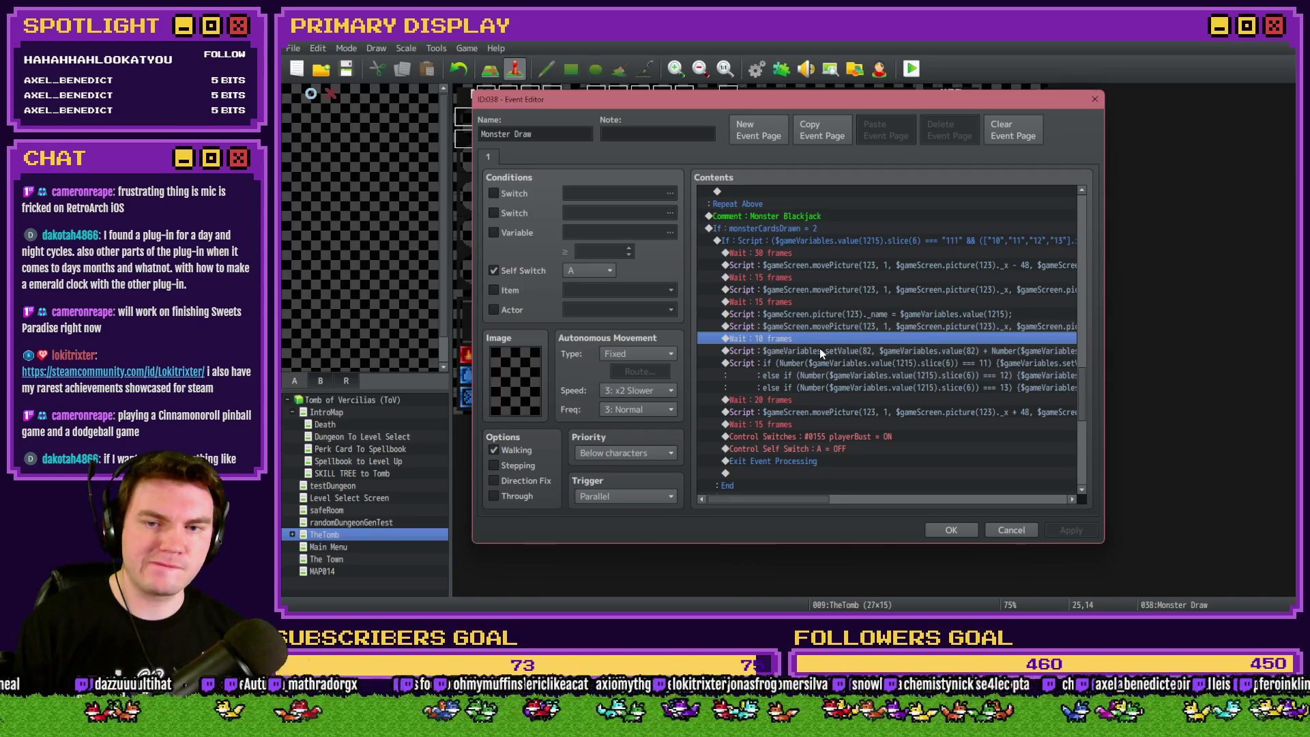
double_click(820, 348)
Add a Conditional Branch with script slice(6) === "111" for aces and give it an Else branch.
left_click(814, 387)
left_click(825, 241)
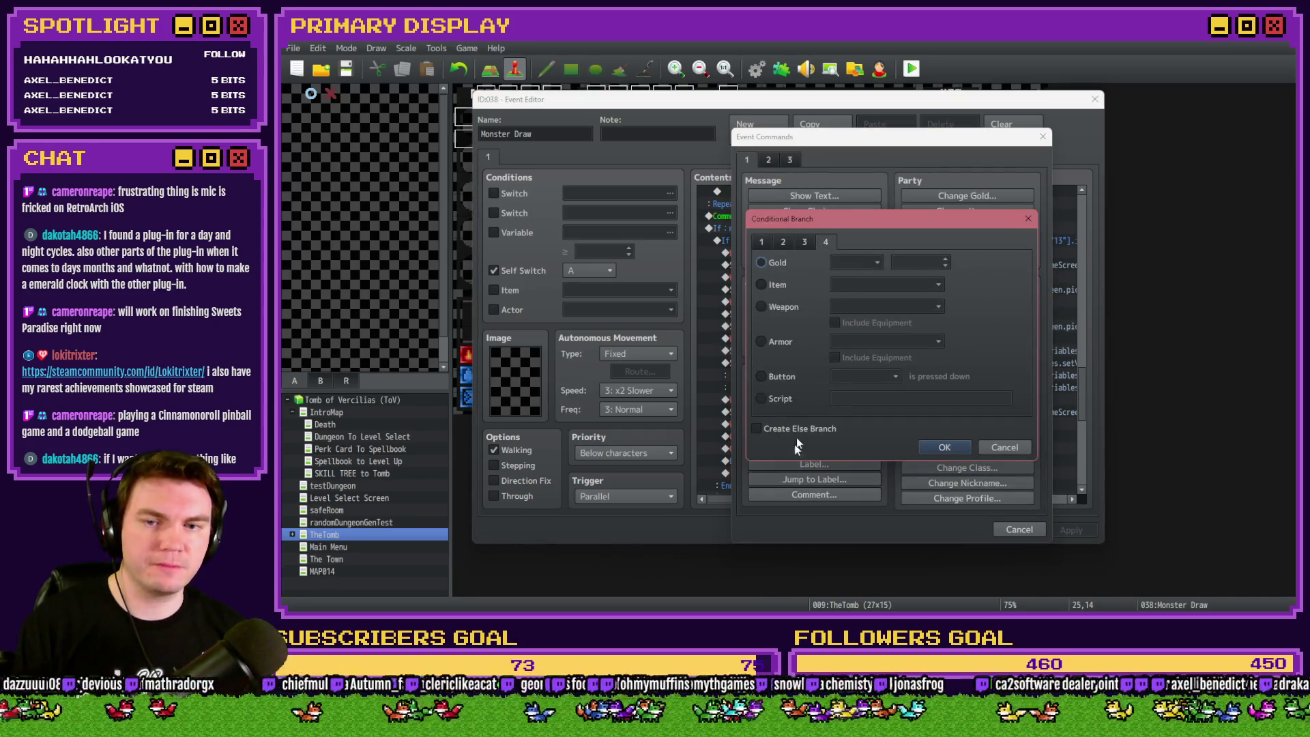
left_click(780, 401)
type("$gameVariables.value(1215).slice(6) === \"111\"")
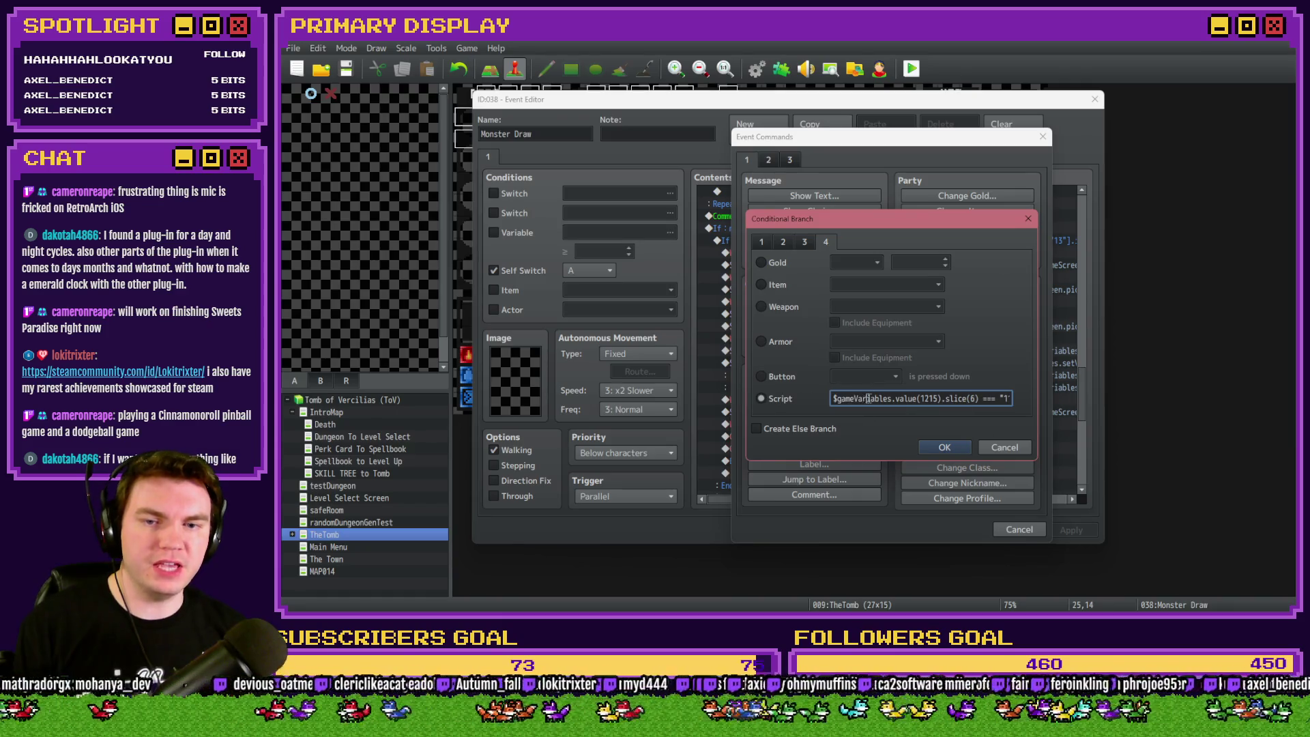
type("11")
left_click(943, 449)
left_click(849, 386)
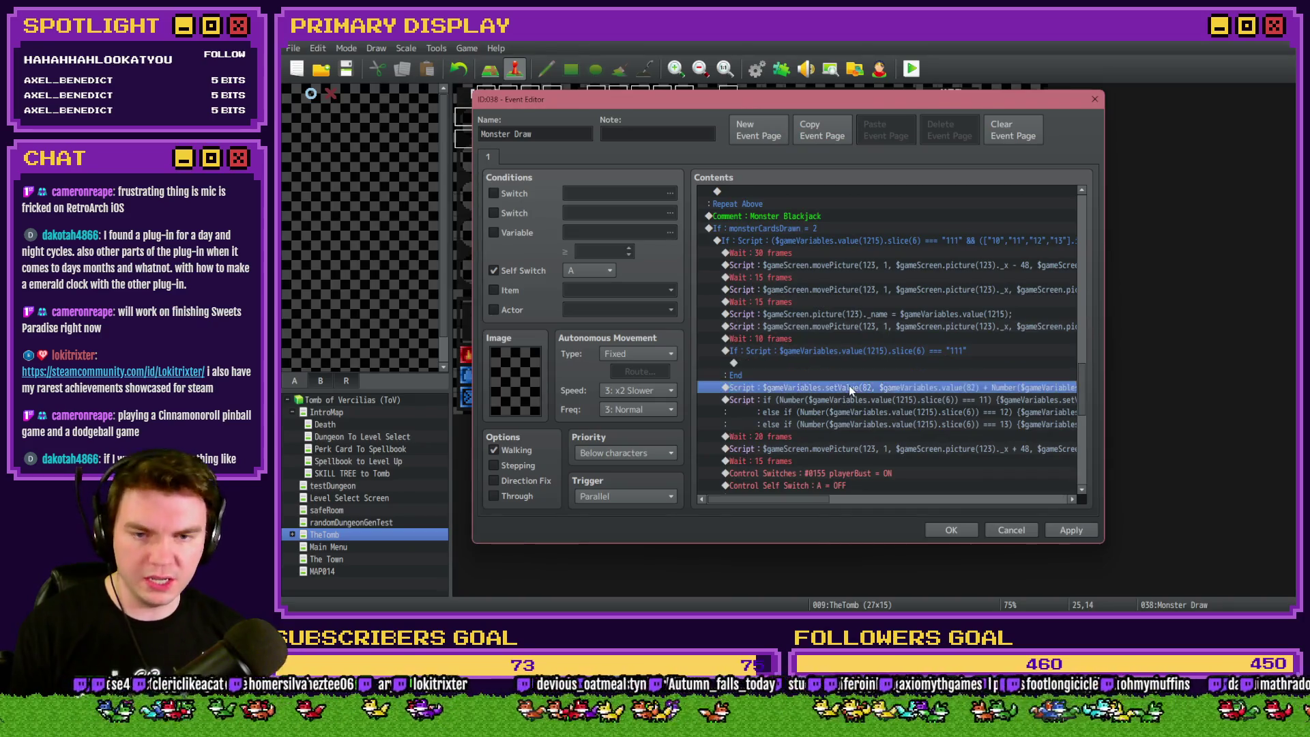
double_click(855, 351)
left_click(756, 429)
left_click(947, 447)
Cut the setValue score-adding script and paste it into the new branch's Else case.
left_click(872, 412)
key("ctrl+x")
left_click(814, 386)
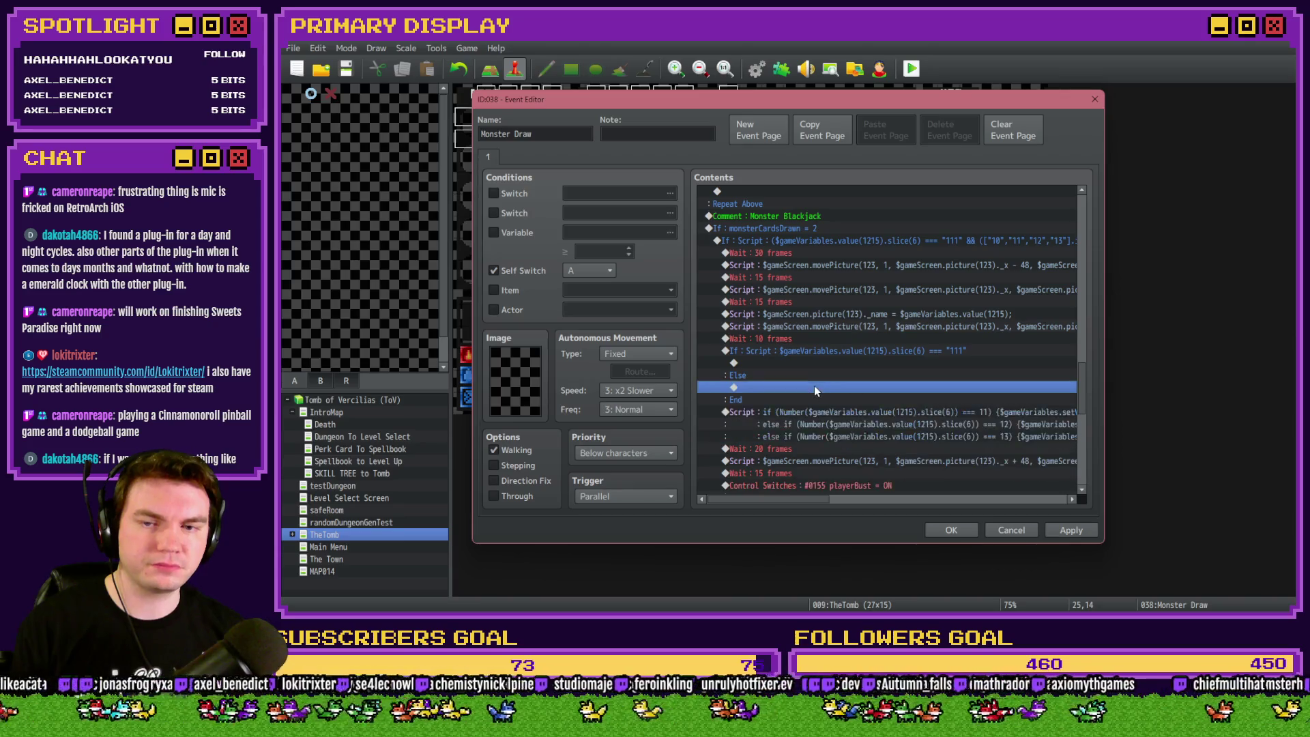
key("ctrl+v")
mouse_move(817, 503)
left_mouse_down()
mouse_move(872, 501)
mouse_move(803, 497)
left_mouse_up()
left_click(848, 389)
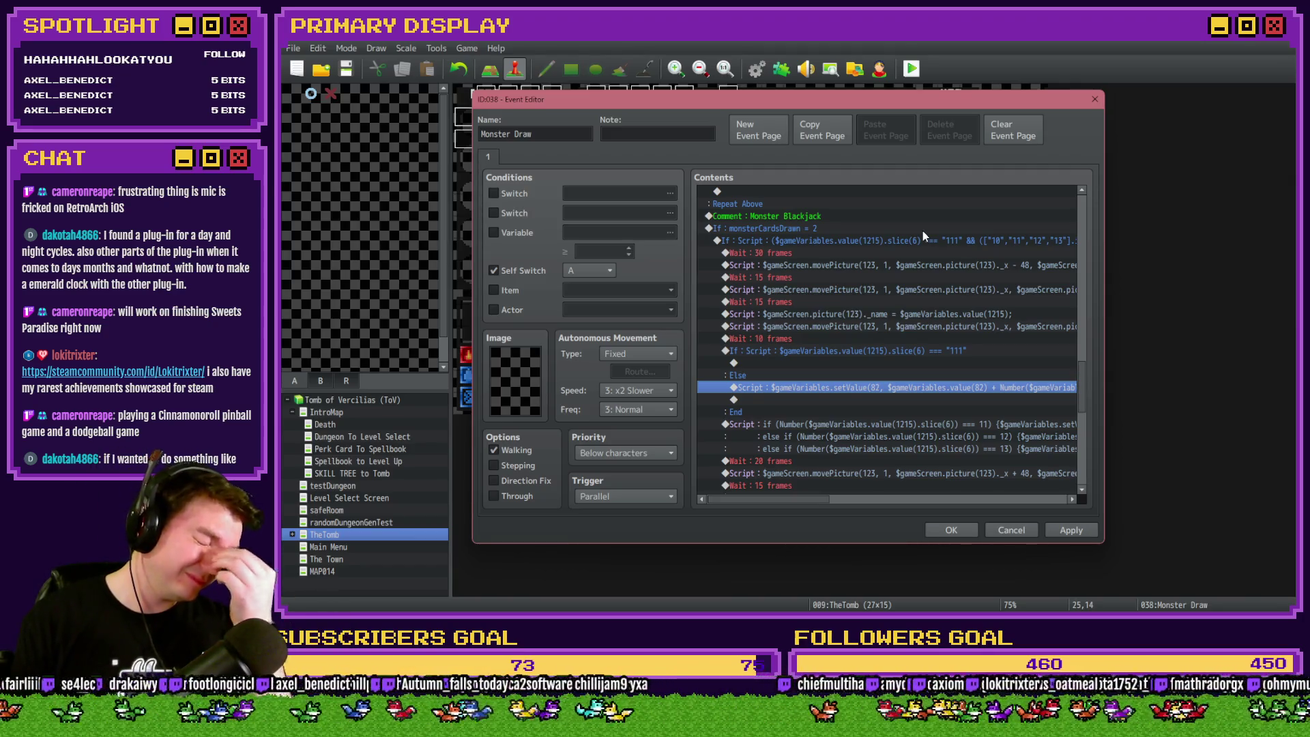
left_click(946, 233)
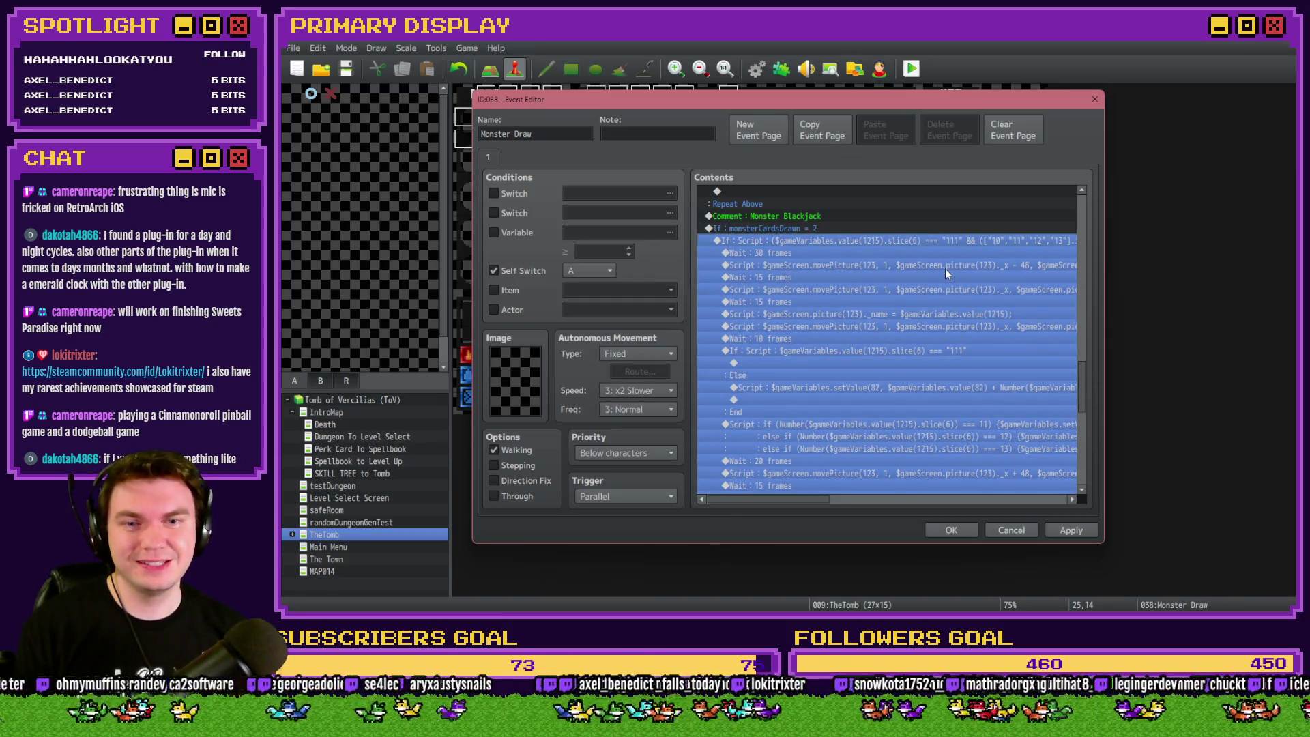
Check the top card-check condition script and leave it unchanged.
key("Return")
left_click(952, 399)
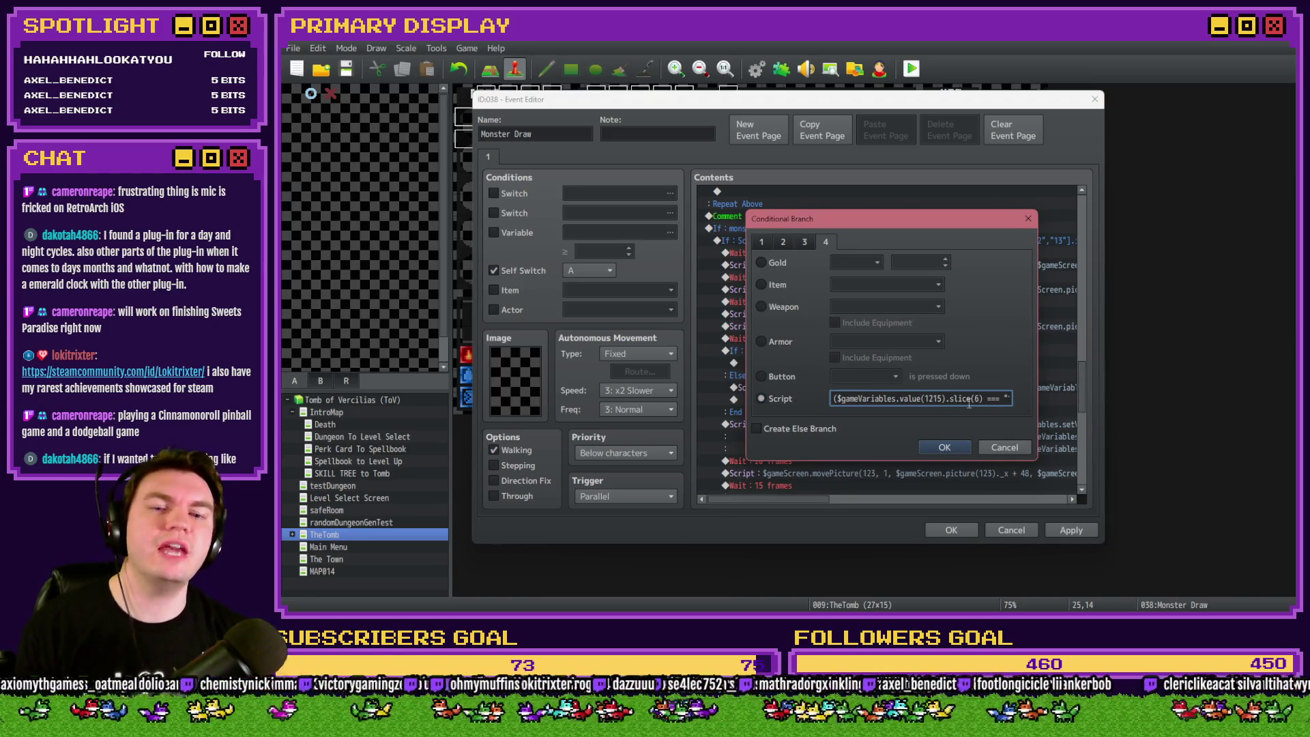
left_click(943, 447)
left_click(895, 356)
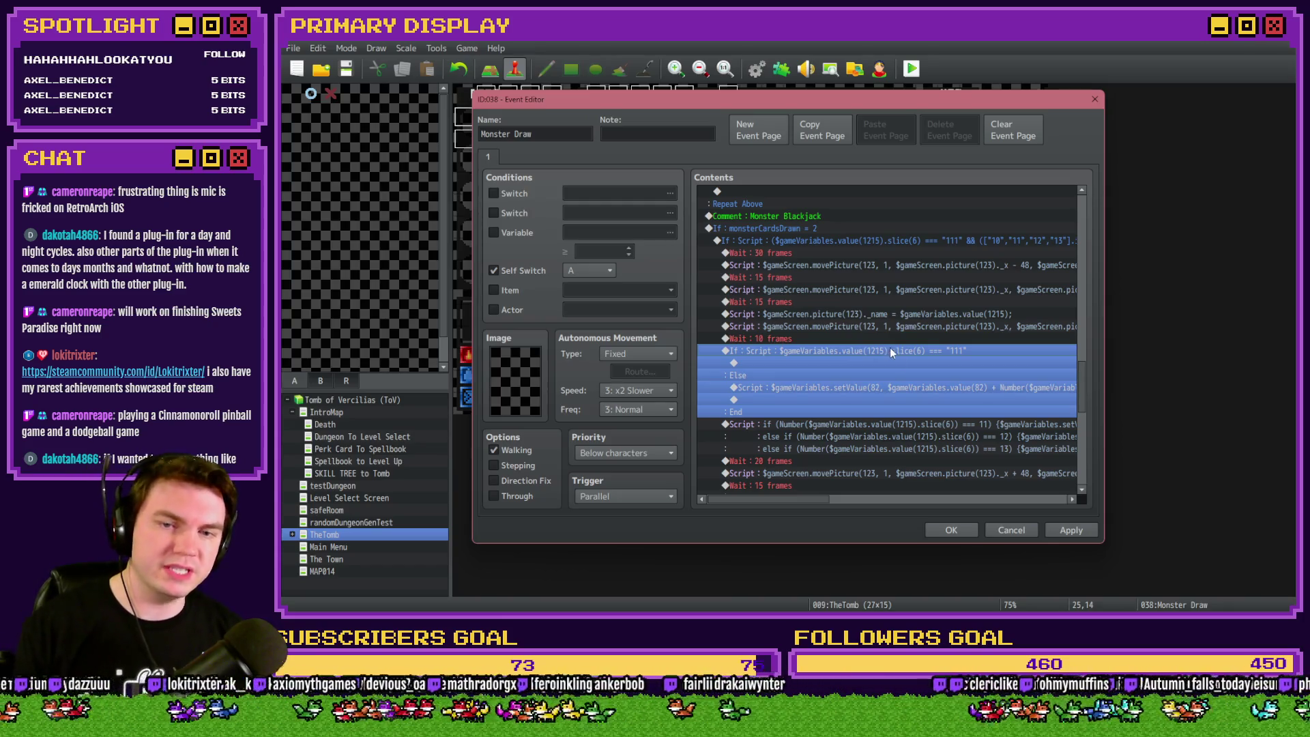
left_click(933, 389)
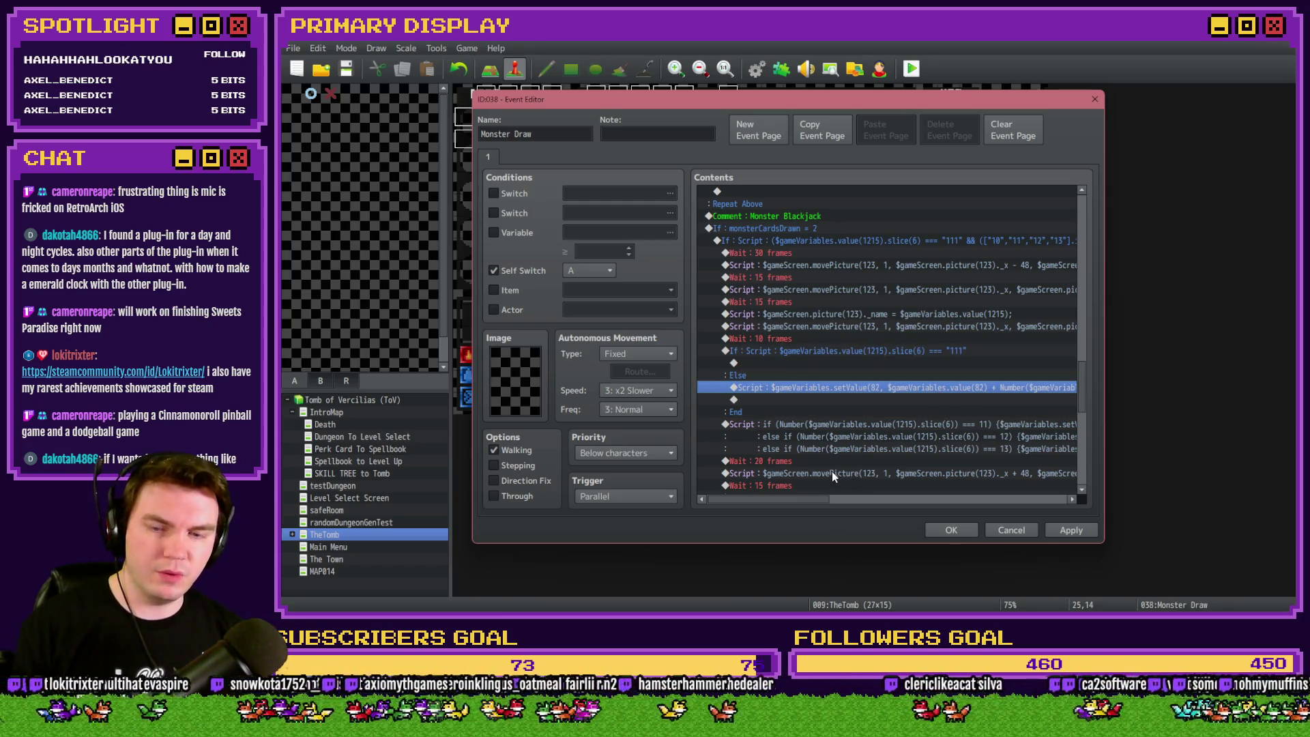
Inside the ace branch add Control Variables: #0082 monsterTotalCardValue, Add, Constant 10.
double_click(823, 361)
left_click(806, 306)
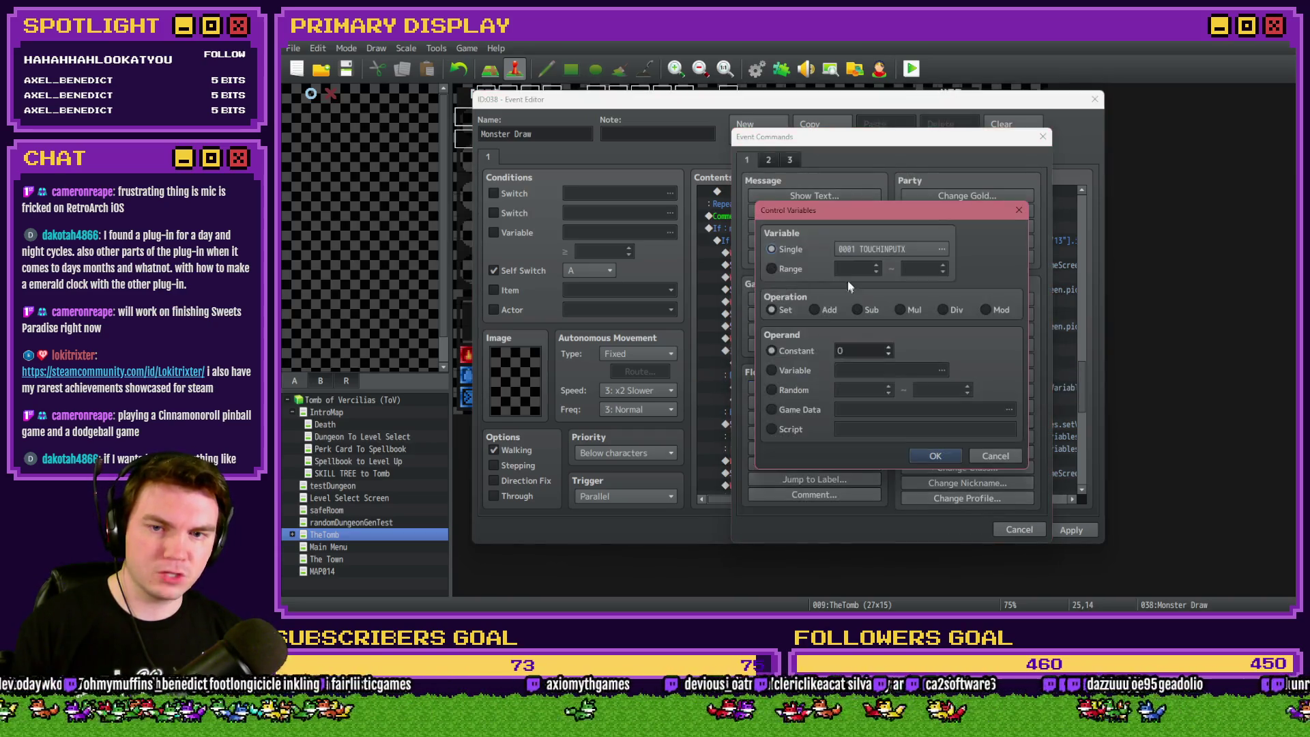
left_click(864, 252)
scroll(853, 233, "up", 5)
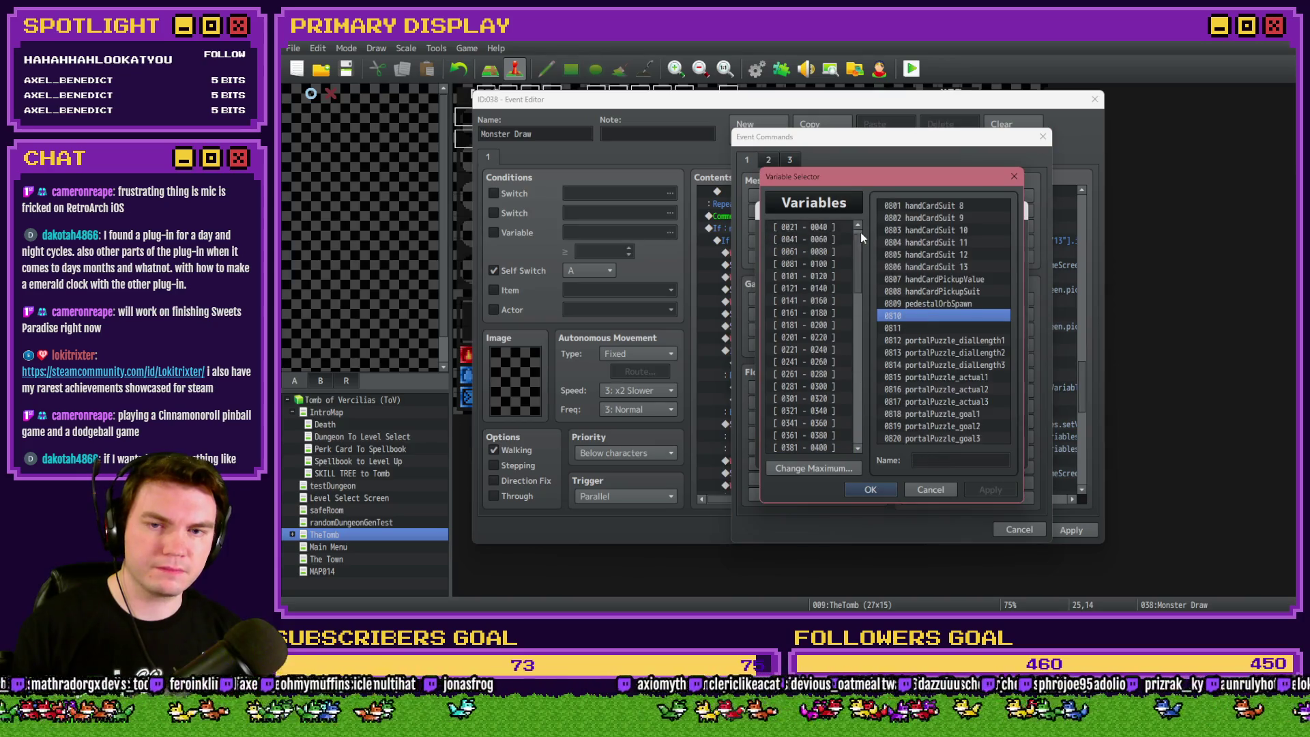
scroll(829, 244, "up", 5)
left_click(808, 276)
double_click(923, 217)
left_click(814, 309)
double_click(864, 350)
type("10")
left_click(929, 455)
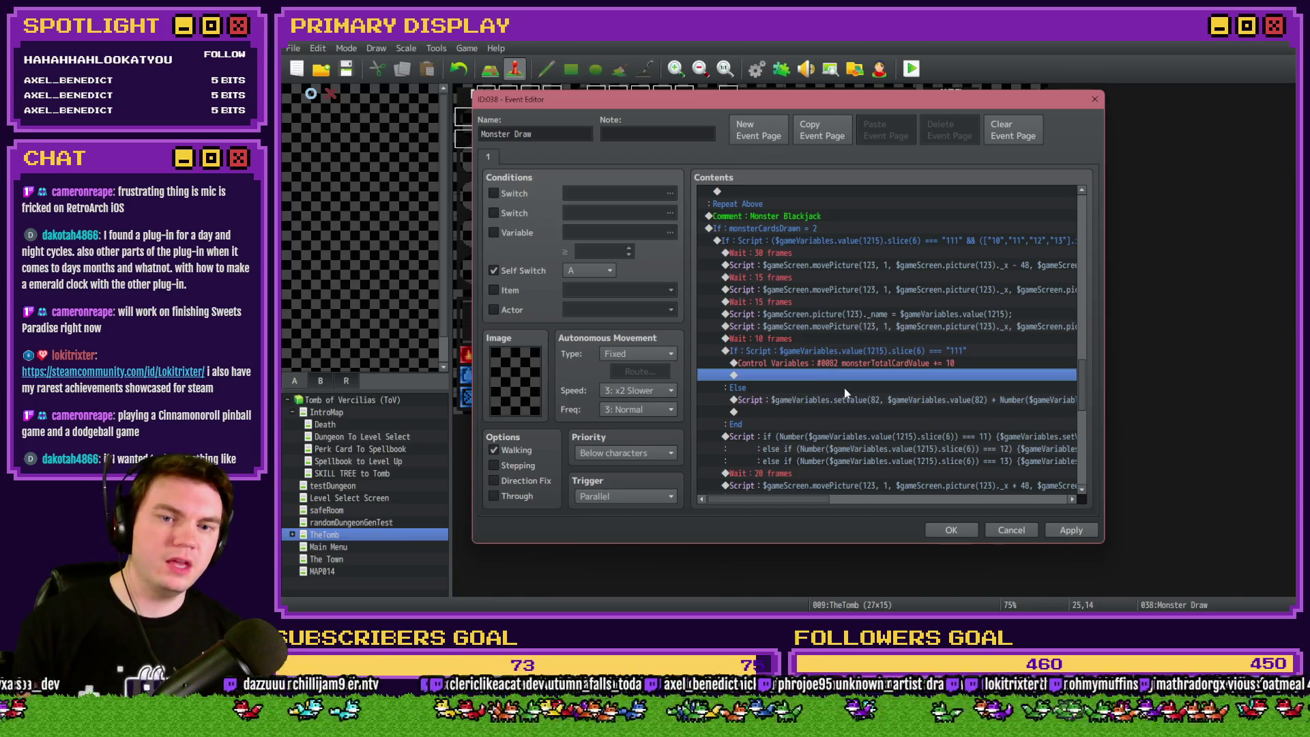
left_click_drag(820, 498, 883, 507)
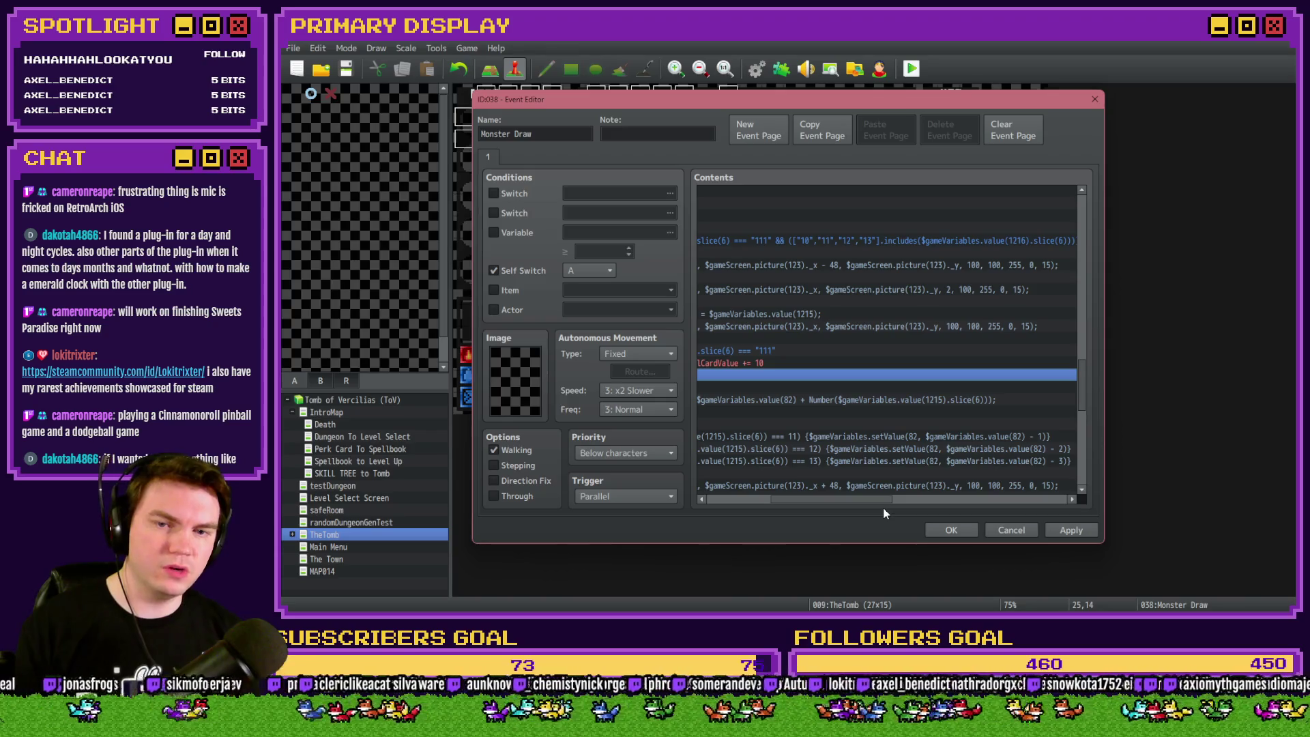
left_click_drag(885, 513, 817, 511)
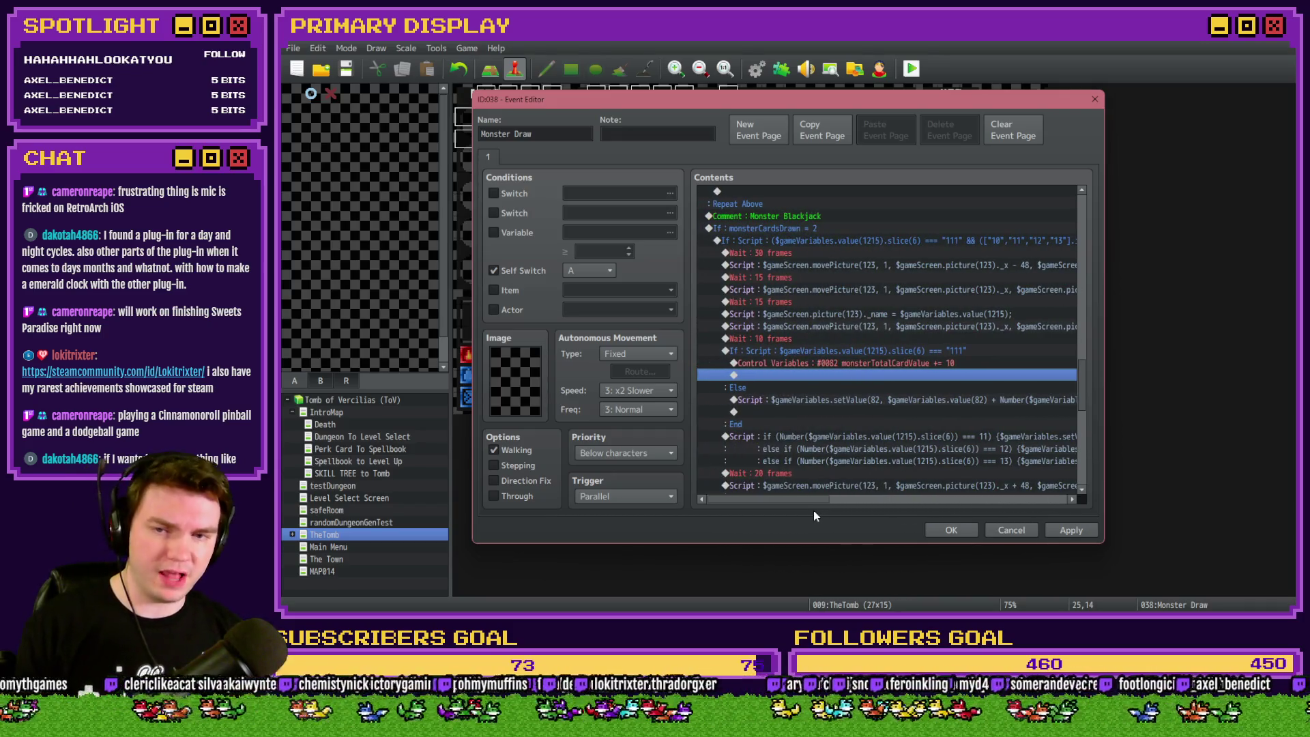
left_click_drag(815, 512, 915, 508)
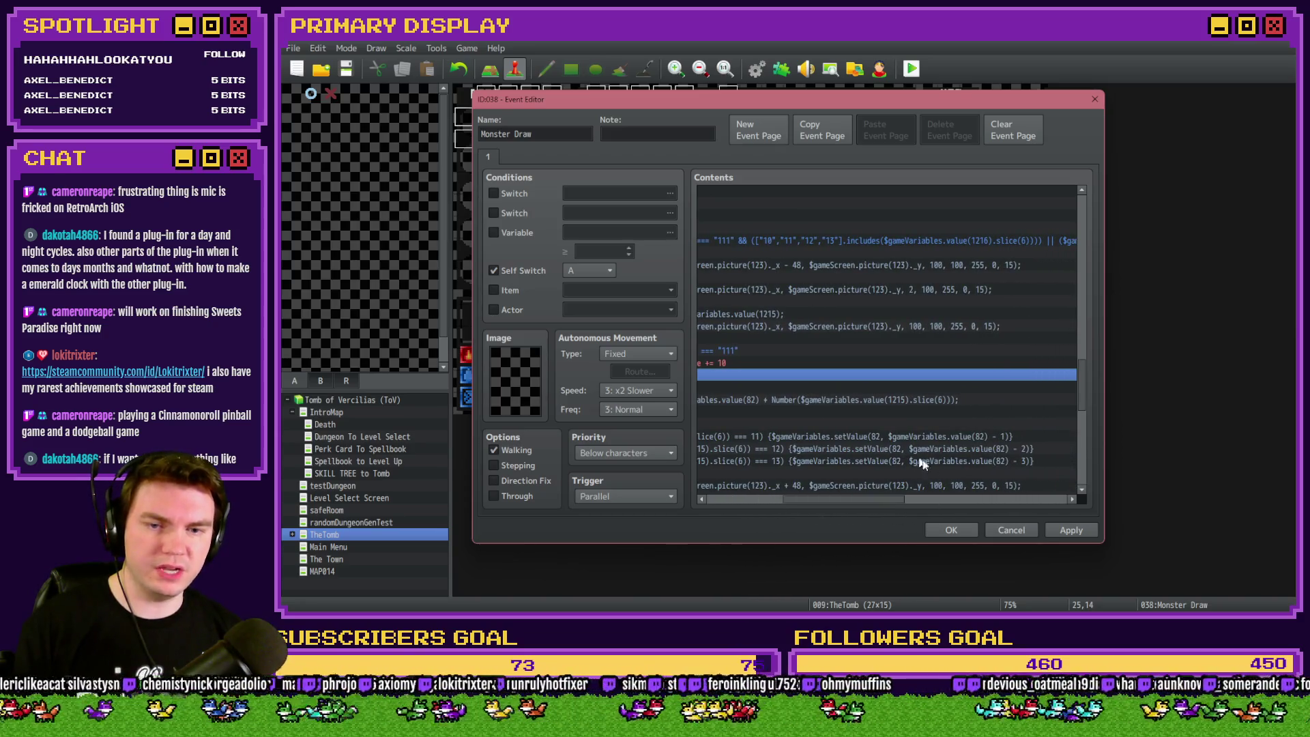
mouse_move(892, 477)
left_mouse_down()
mouse_move(877, 503)
mouse_move(755, 492)
left_mouse_up()
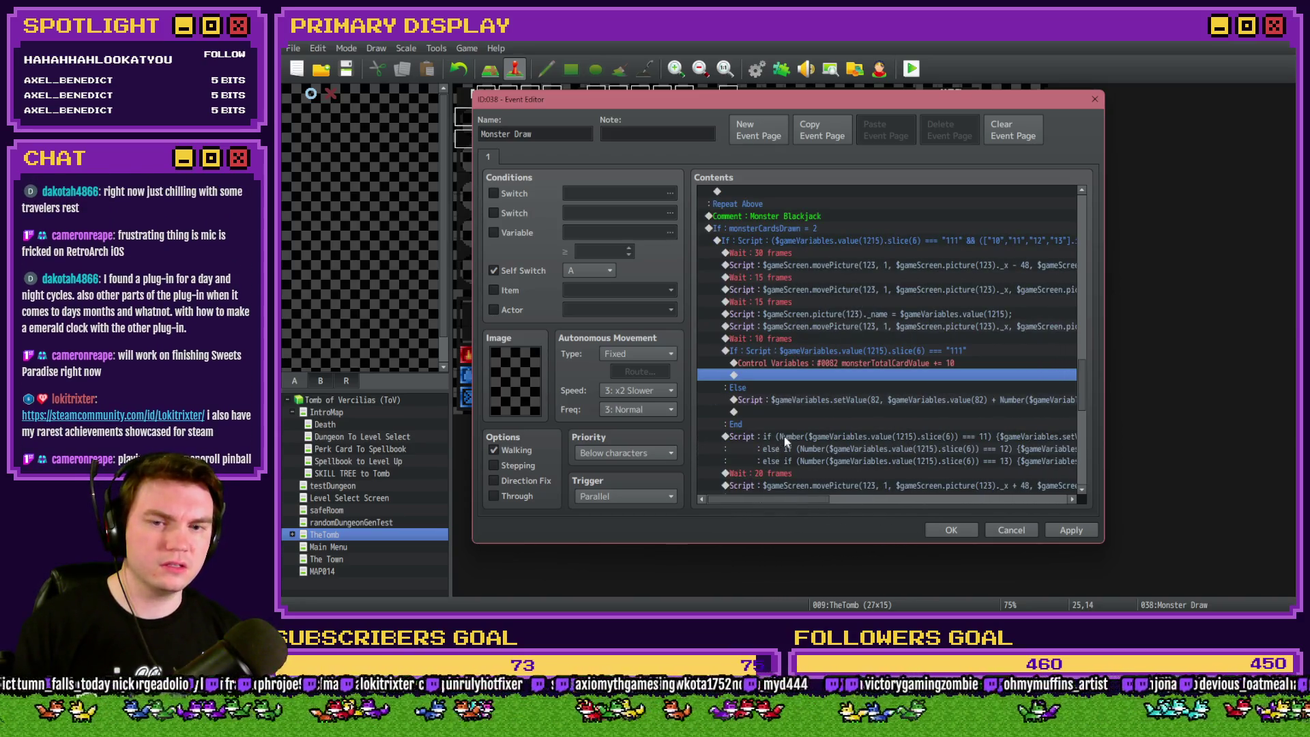
scroll(789, 435, "down", 2)
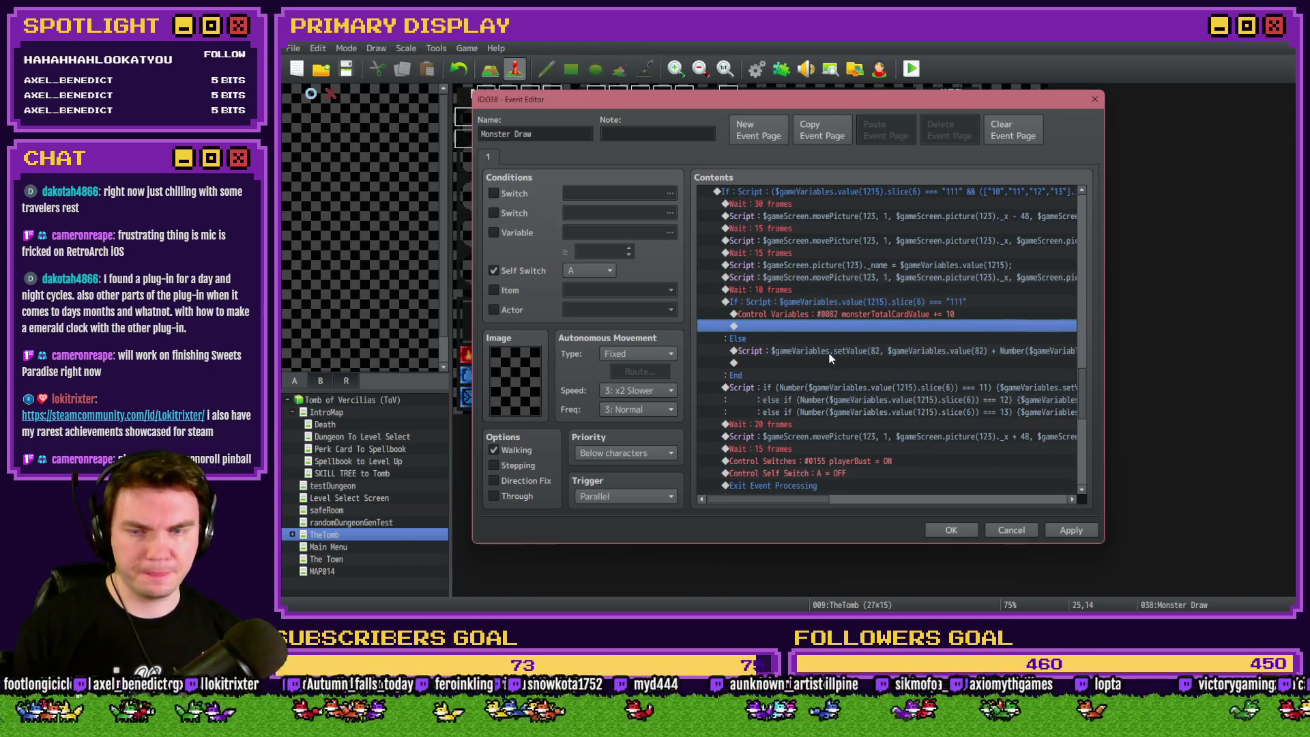
Cut the ace-check If…End block and paste it after the face-card value script.
left_click(851, 303)
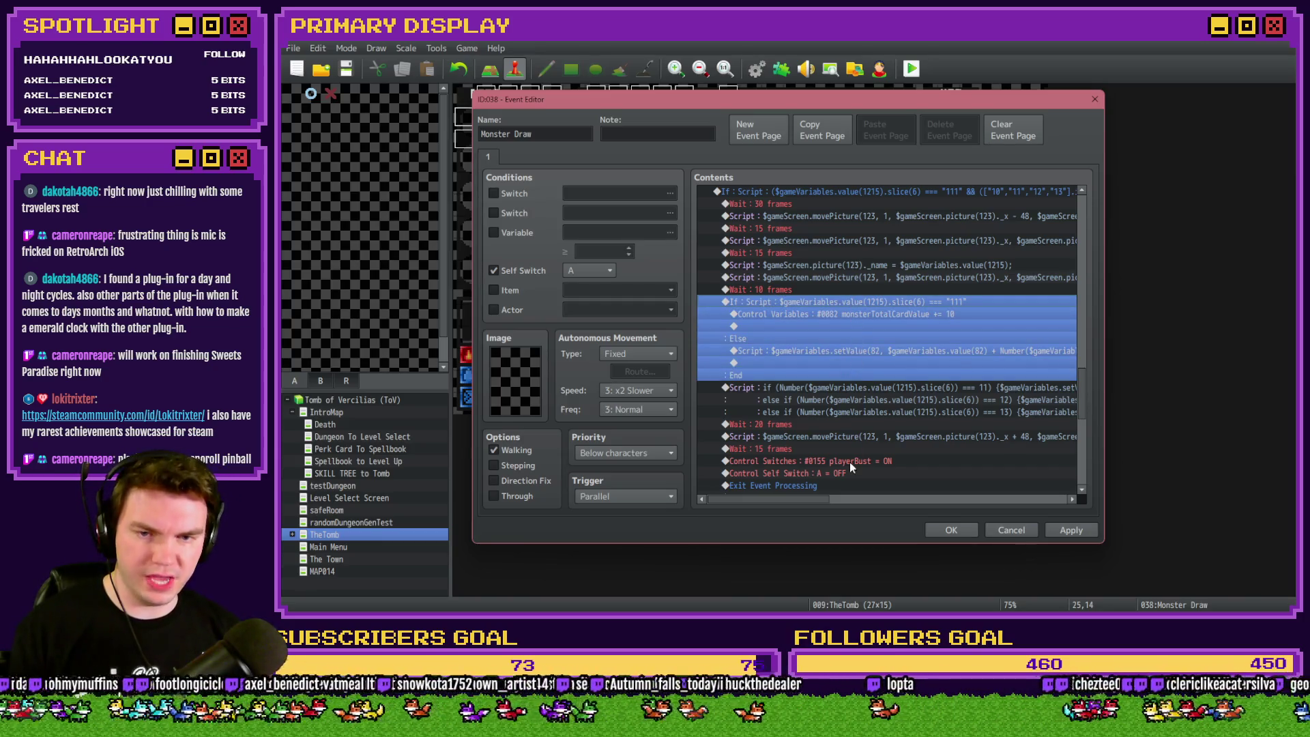
key("ctrl+x")
left_click(801, 333)
key("ctrl+v")
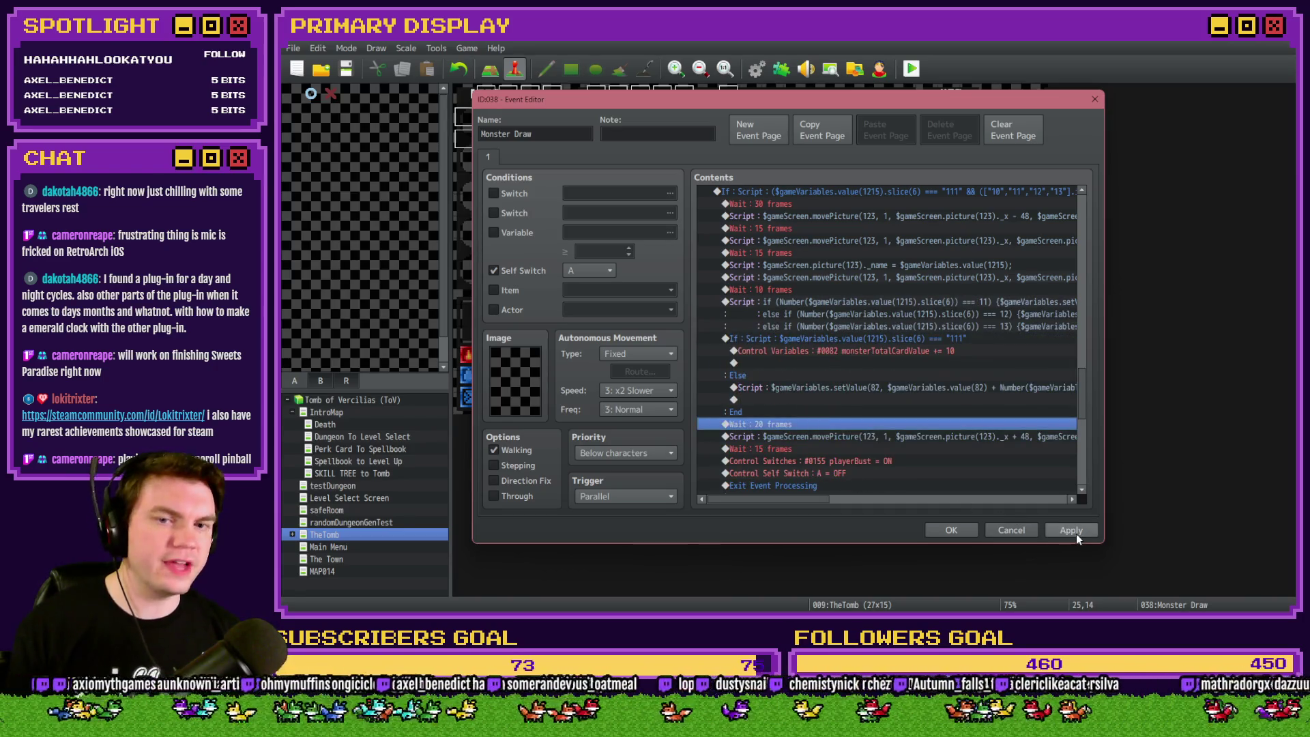
Review the ace-add and number-value commands and pick the line where debug waits will go.
left_click(898, 350)
left_click(901, 352)
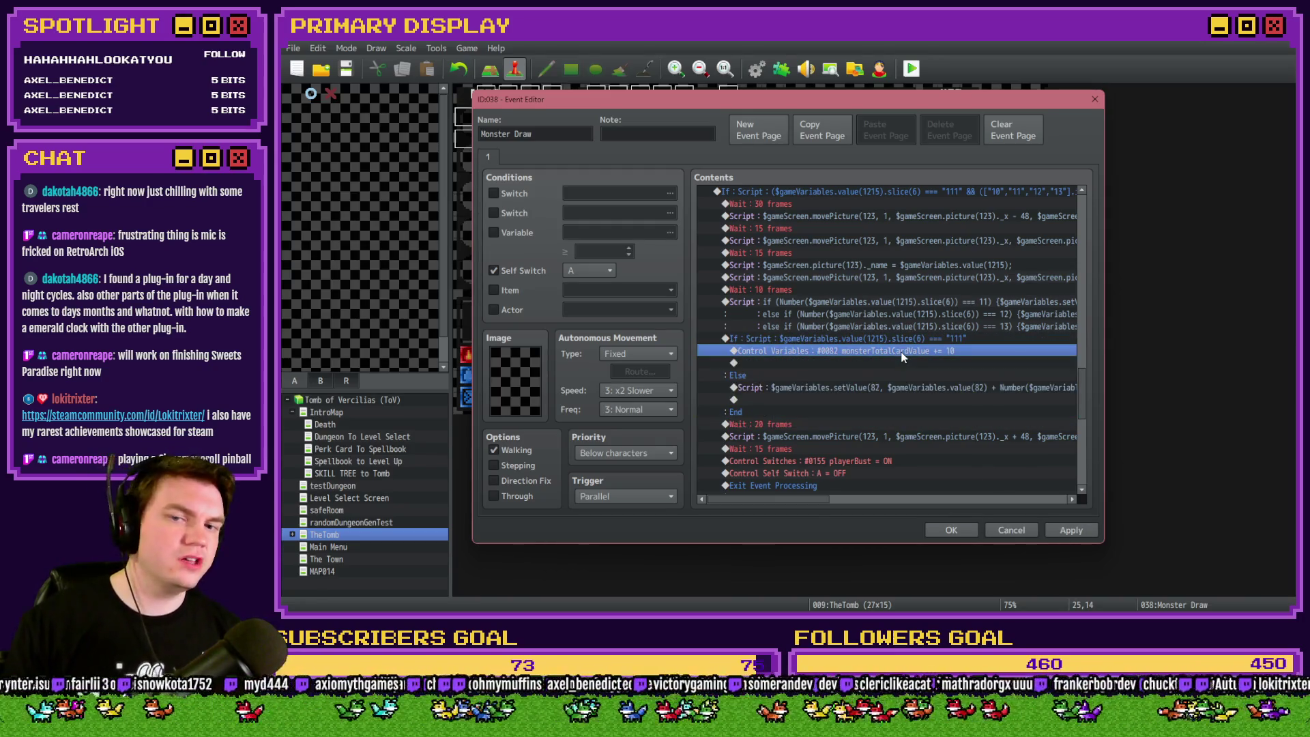
left_click(892, 388)
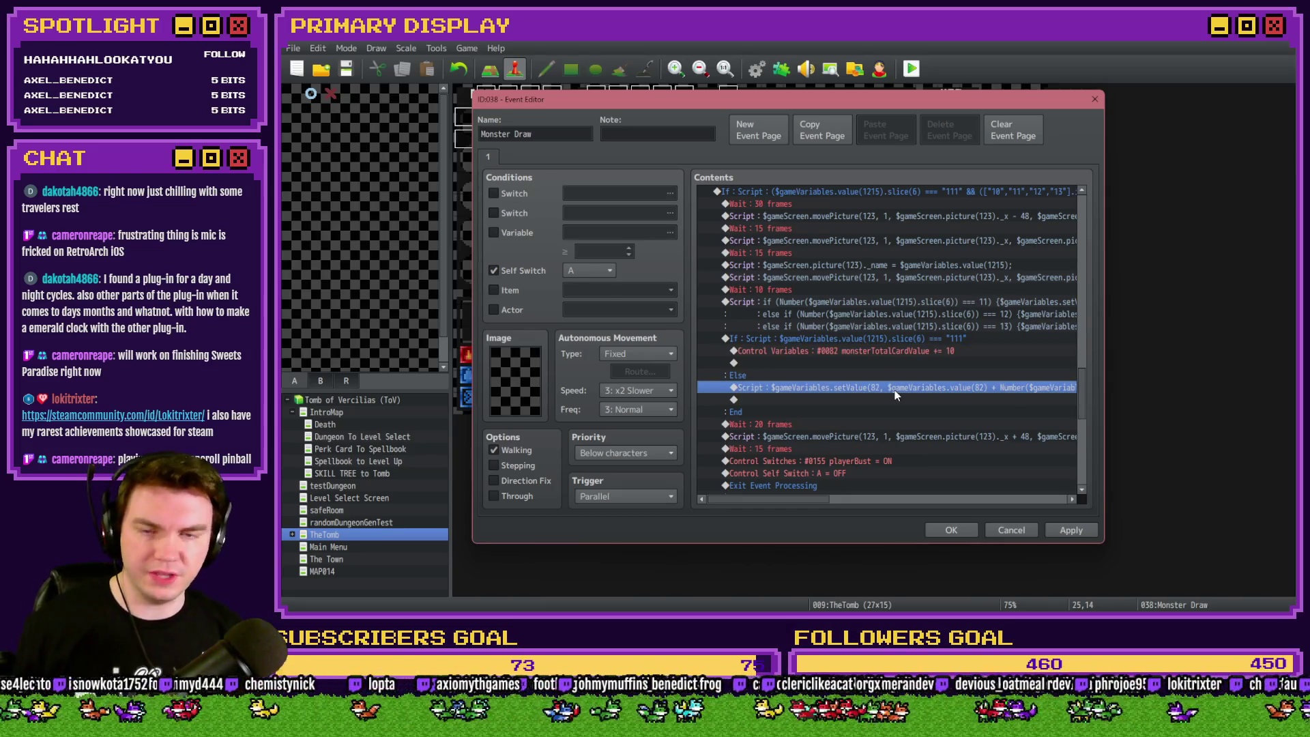
mouse_move(812, 502)
left_mouse_down()
mouse_move(881, 502)
mouse_move(812, 500)
left_mouse_up()
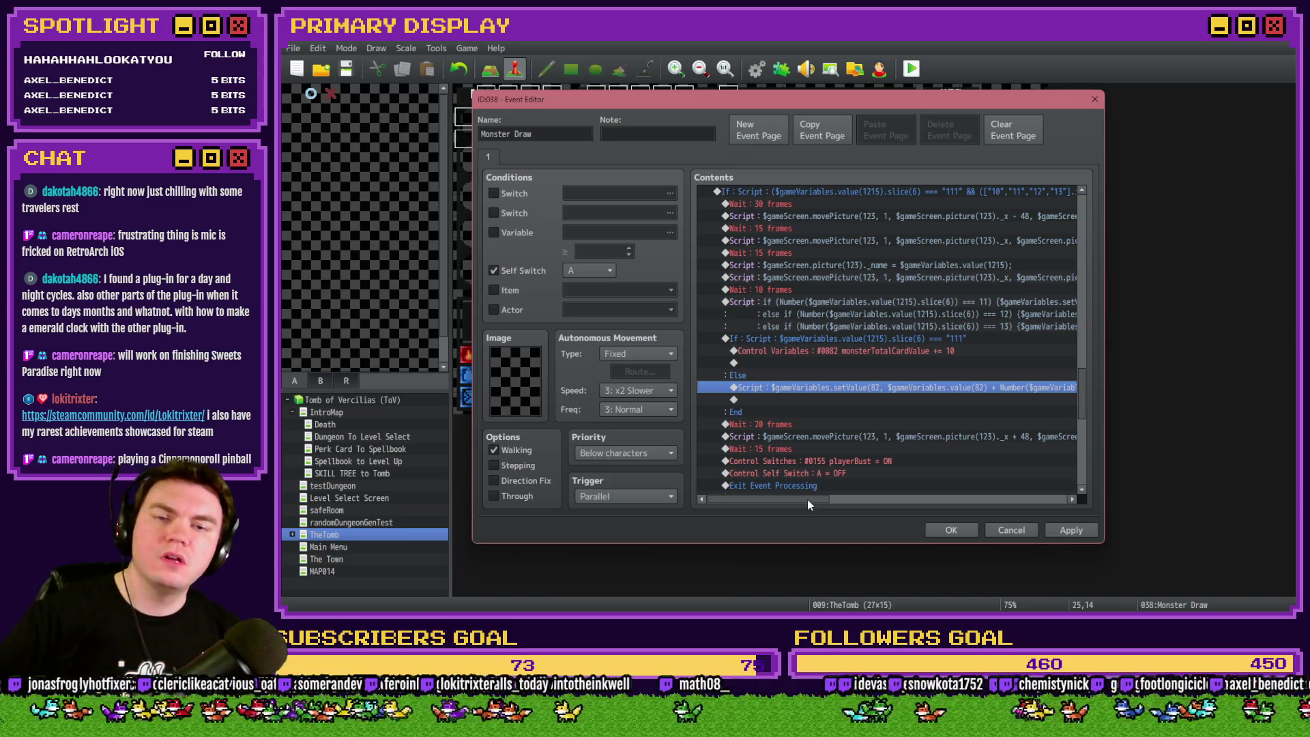
left_click_drag(808, 499, 876, 503)
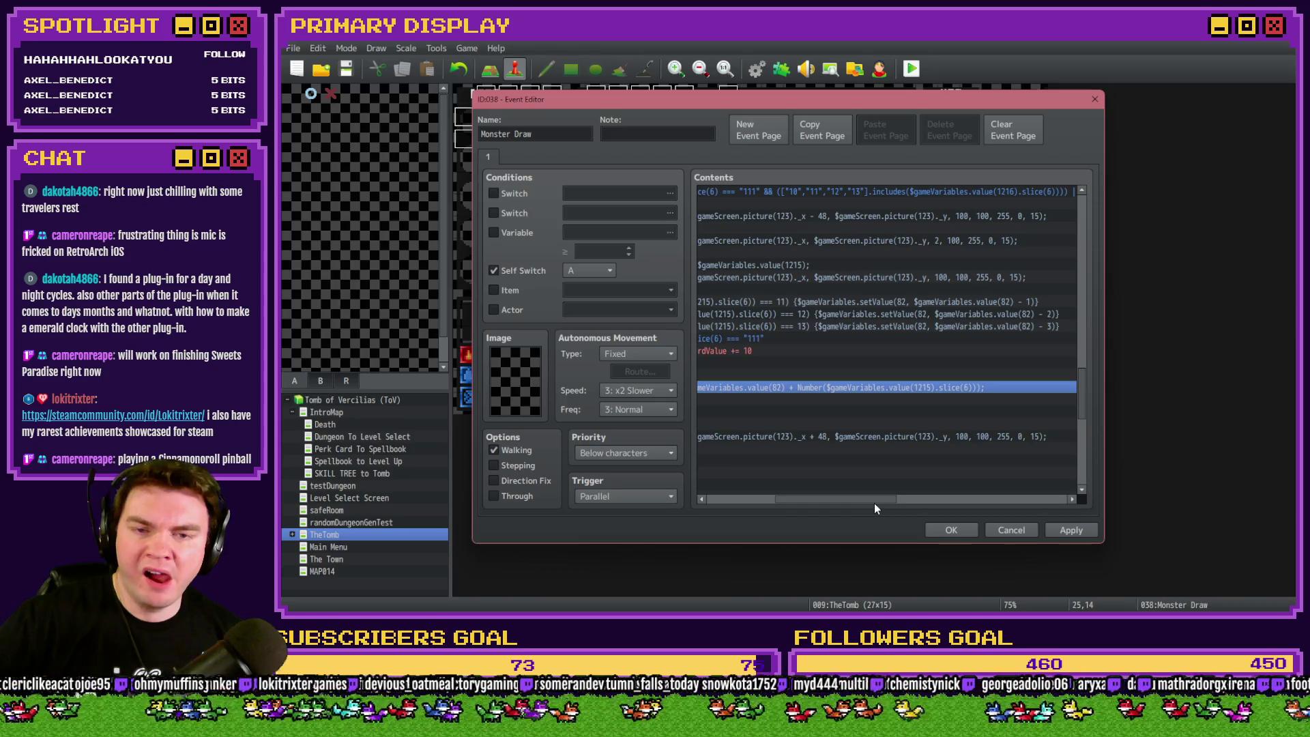
left_click_drag(874, 502, 784, 499)
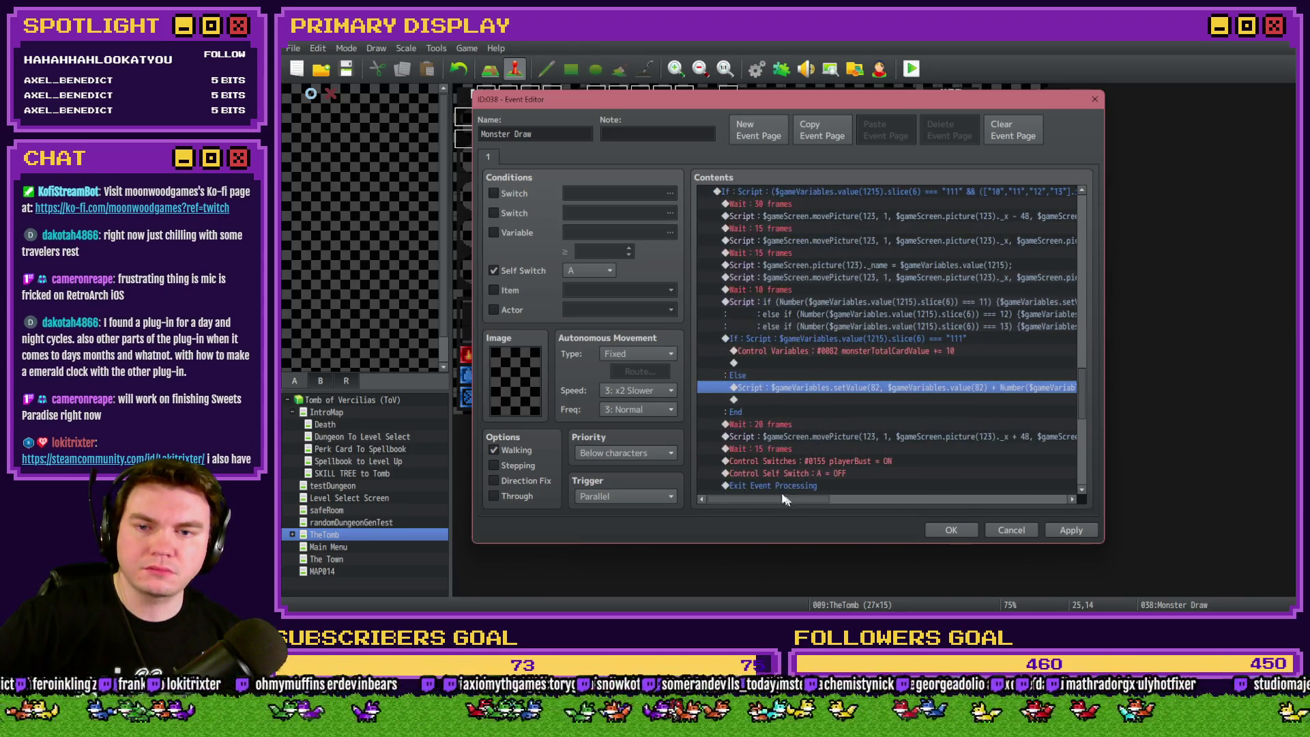
left_click(804, 295)
Insert a 999-frame Wait command and paste extra copies of it before the card-value script.
key("Insert")
left_click(769, 158)
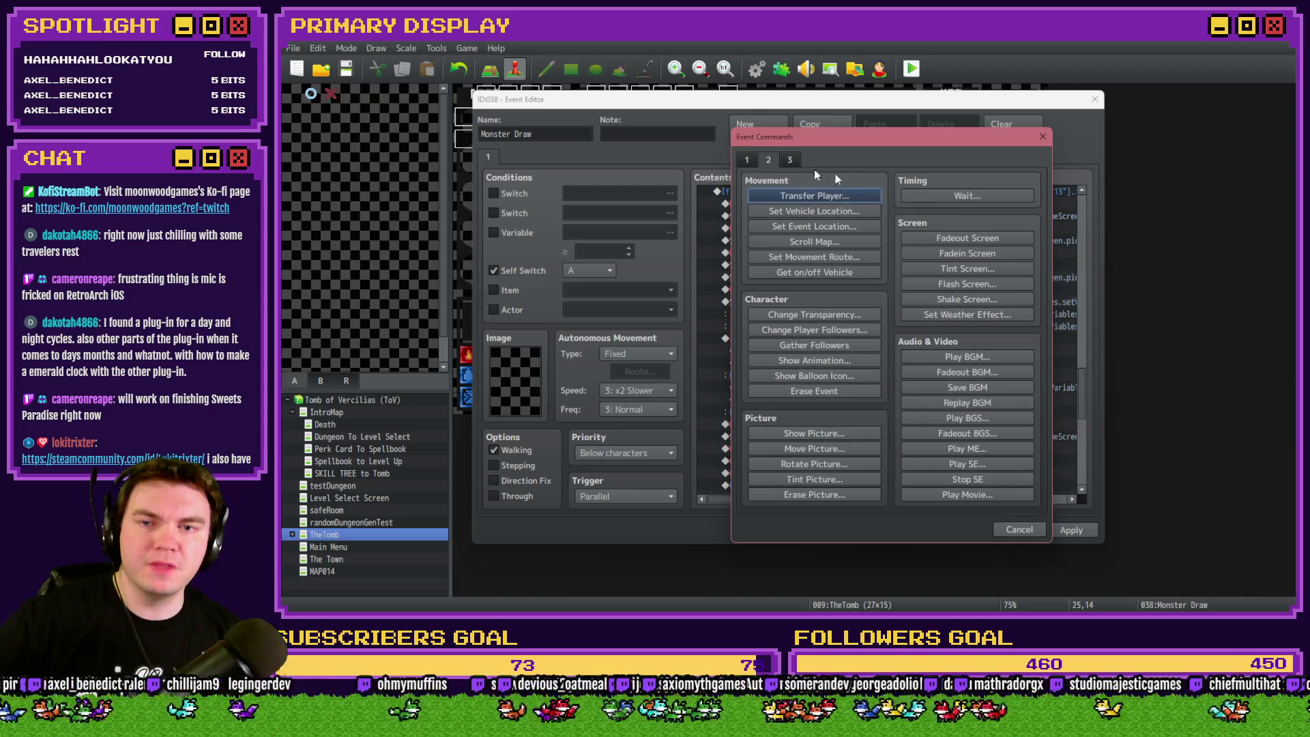
left_click(967, 196)
type("999")
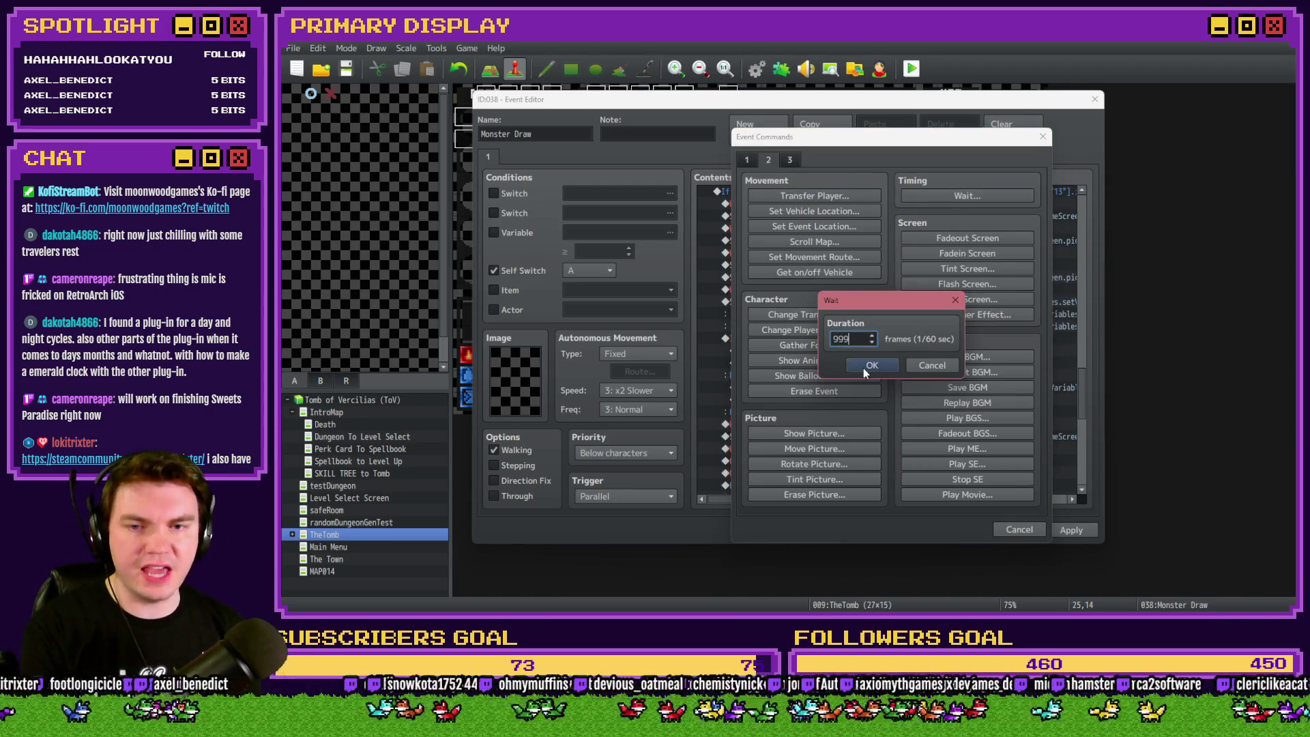
left_click(865, 367)
key("ctrl+c")
key("ctrl+v")
key("ctrl+v")
key("ctrl+v")
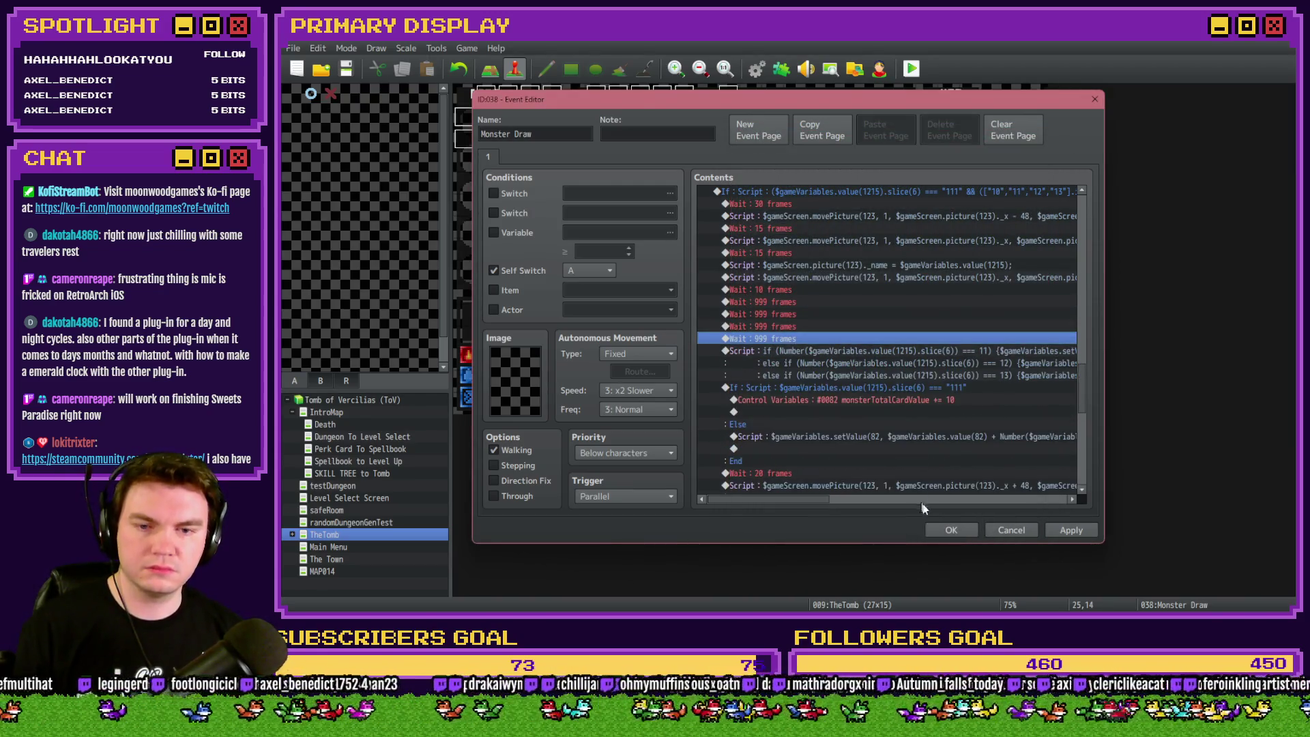
Confirm the event with OK and start a playtest, agreeing to save the project.
left_click(958, 529)
left_click(913, 71)
left_click(740, 343)
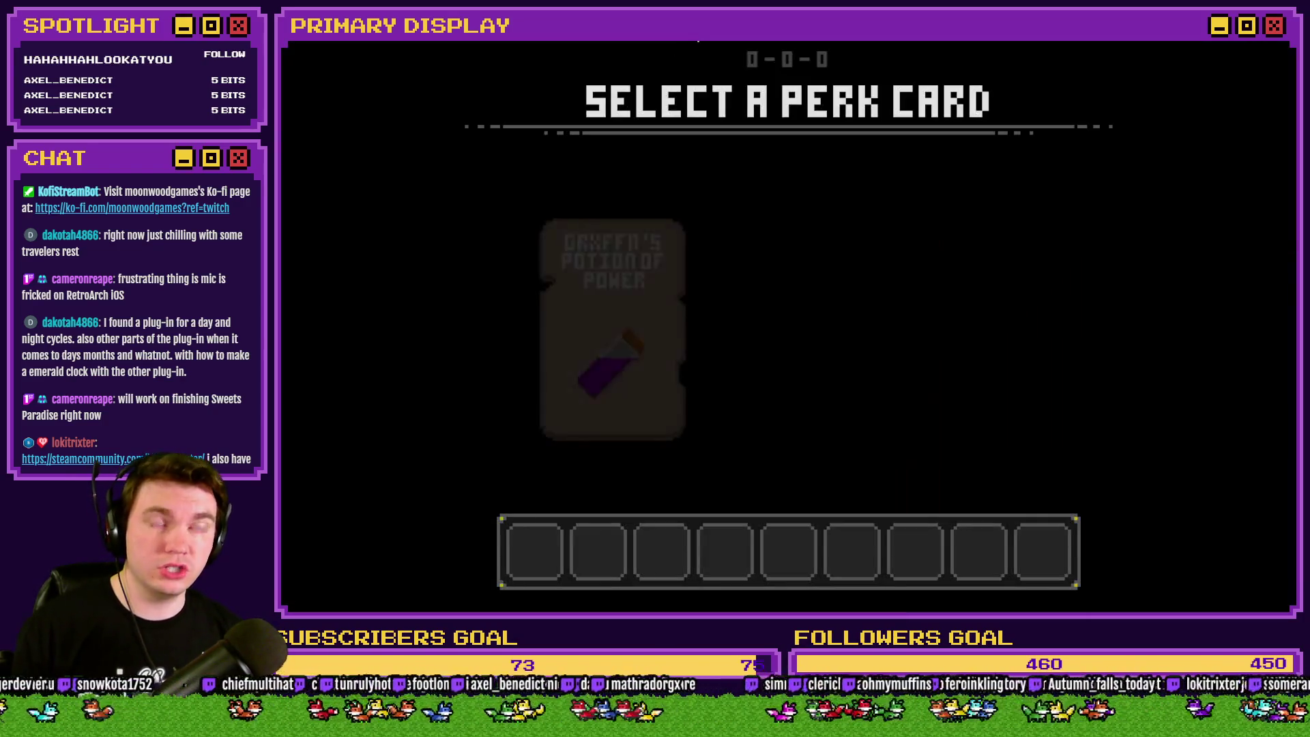
Pick a perk card, watch the monster's ace-king hand deal, then close the playtest.
left_click(847, 223)
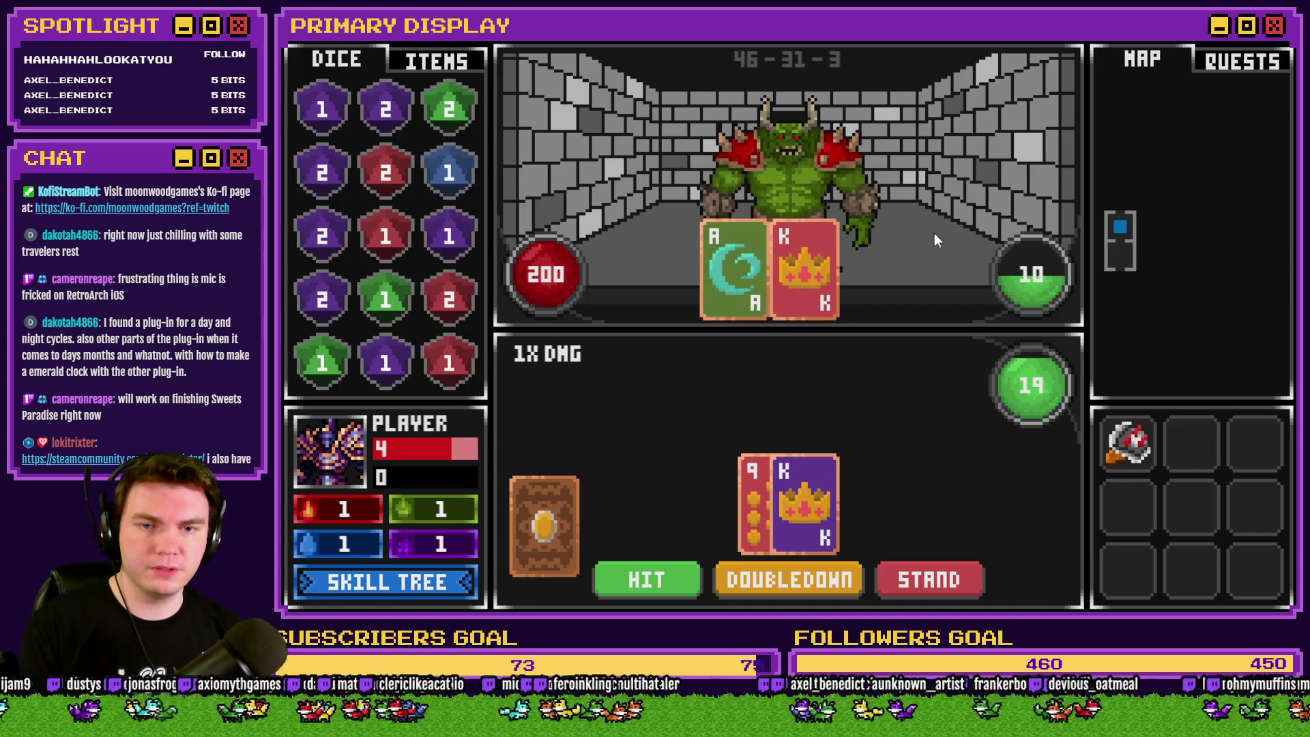
left_click(1283, 45)
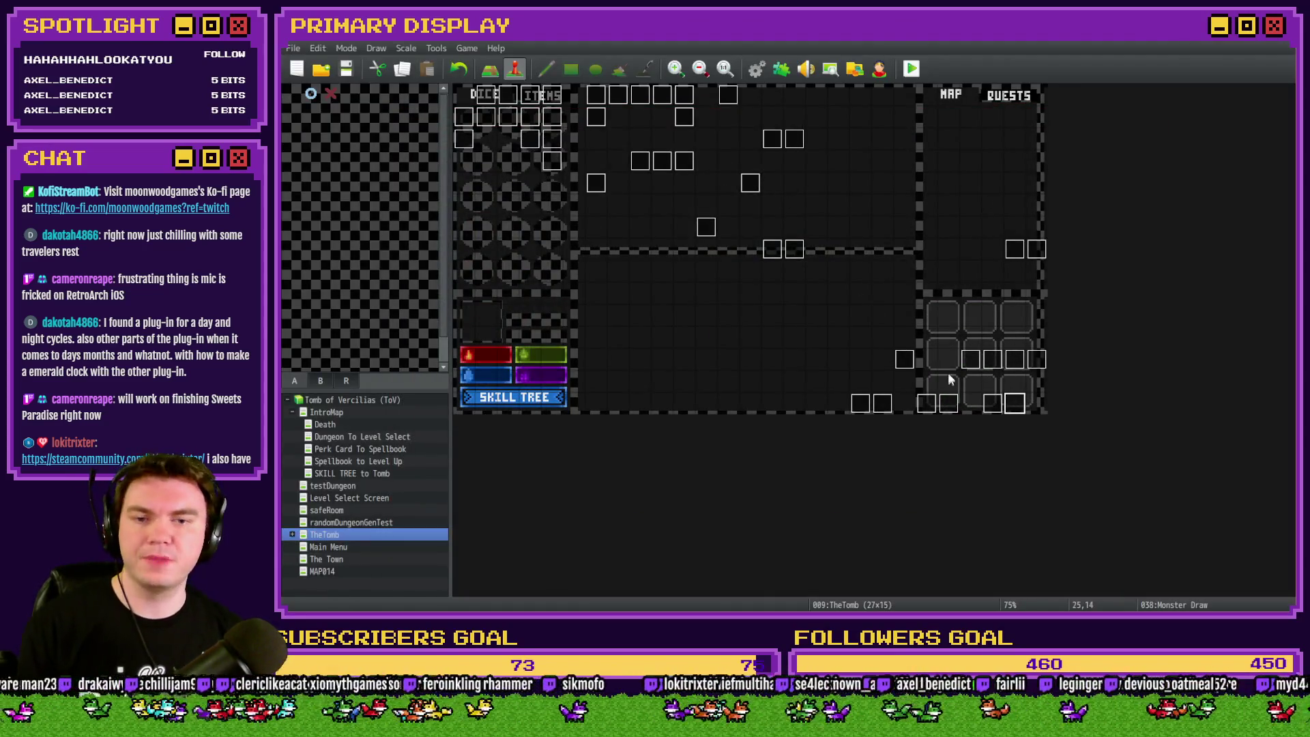
Move the ace-check block above the card-value script and delete the four debug waits.
double_click(1012, 409)
left_click_drag(1083, 217, 1086, 392)
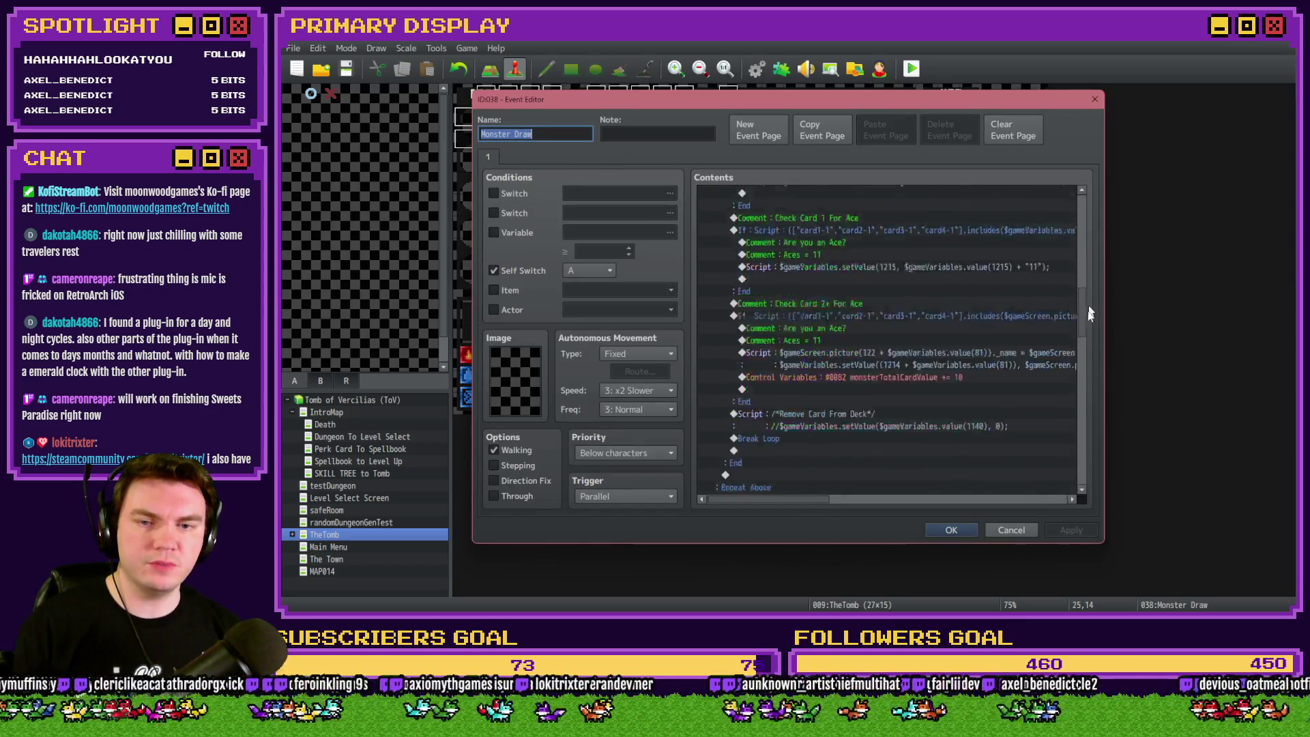
left_click(844, 288)
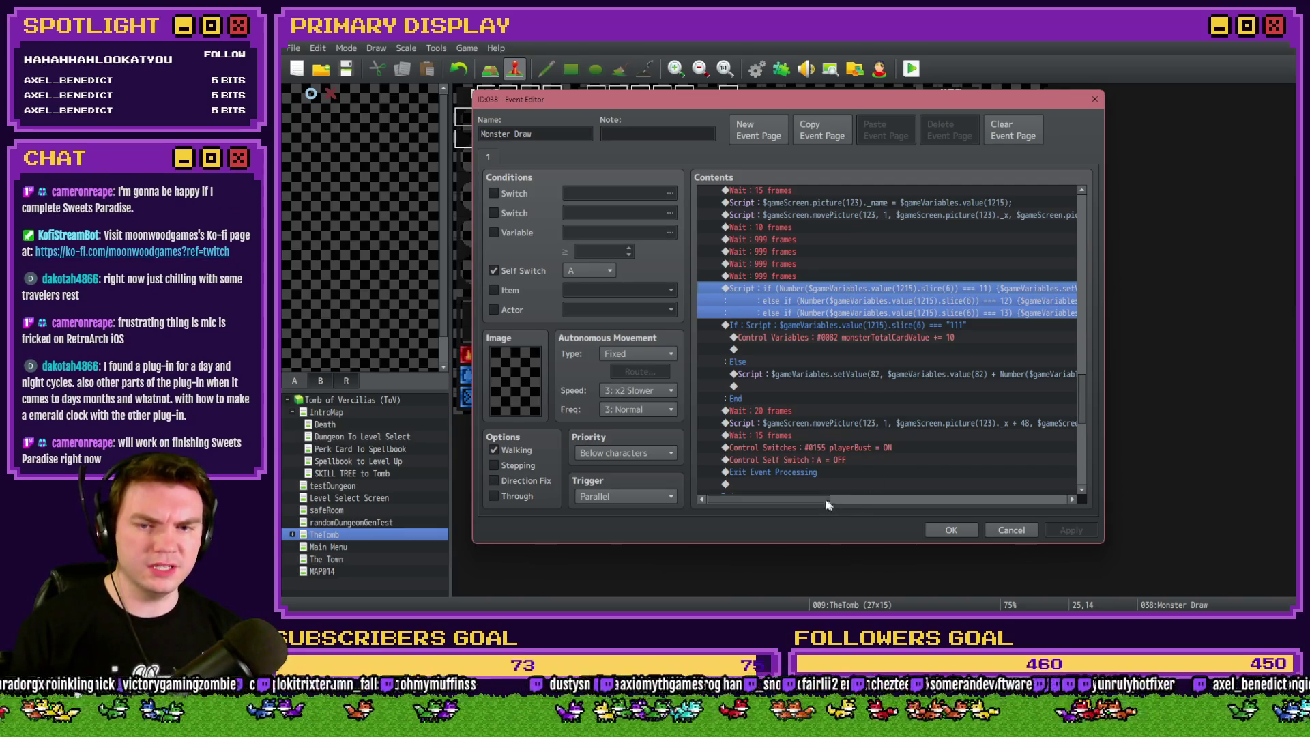
left_click_drag(829, 504, 871, 503)
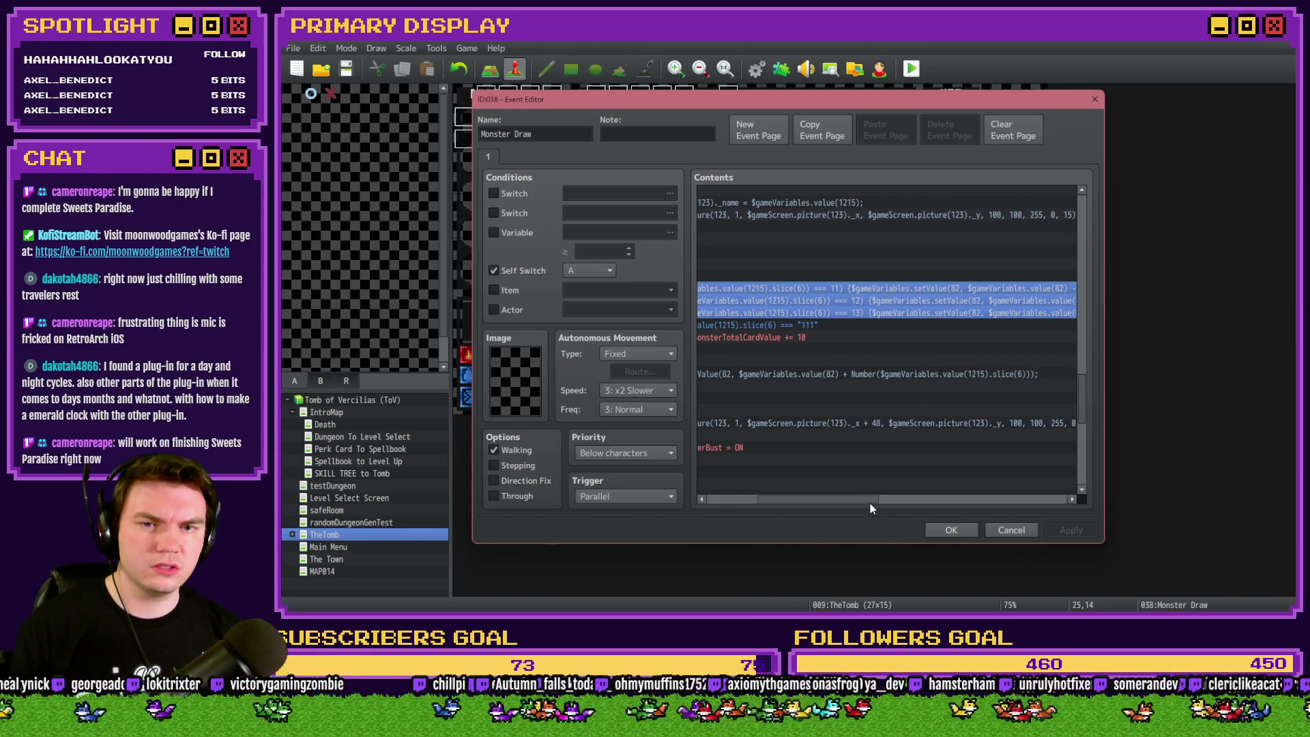
left_click_drag(870, 503, 888, 506)
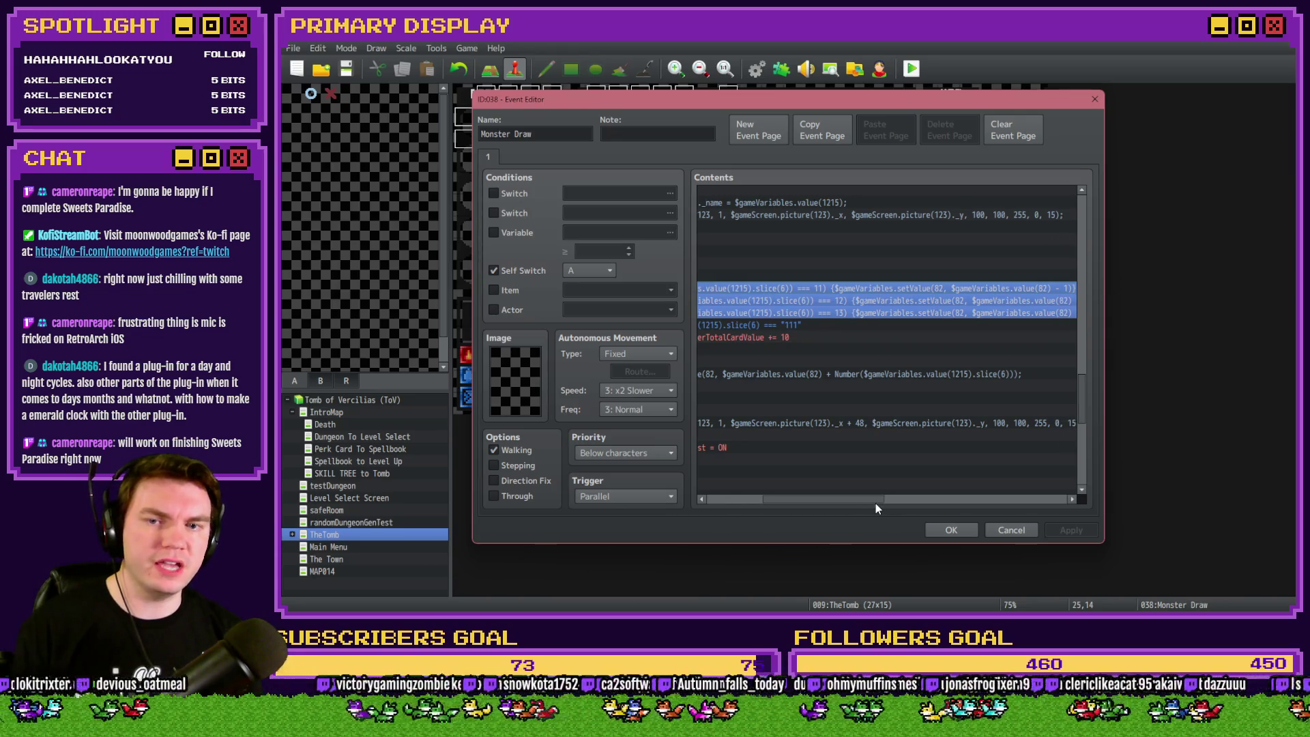
left_click_drag(887, 507, 800, 506)
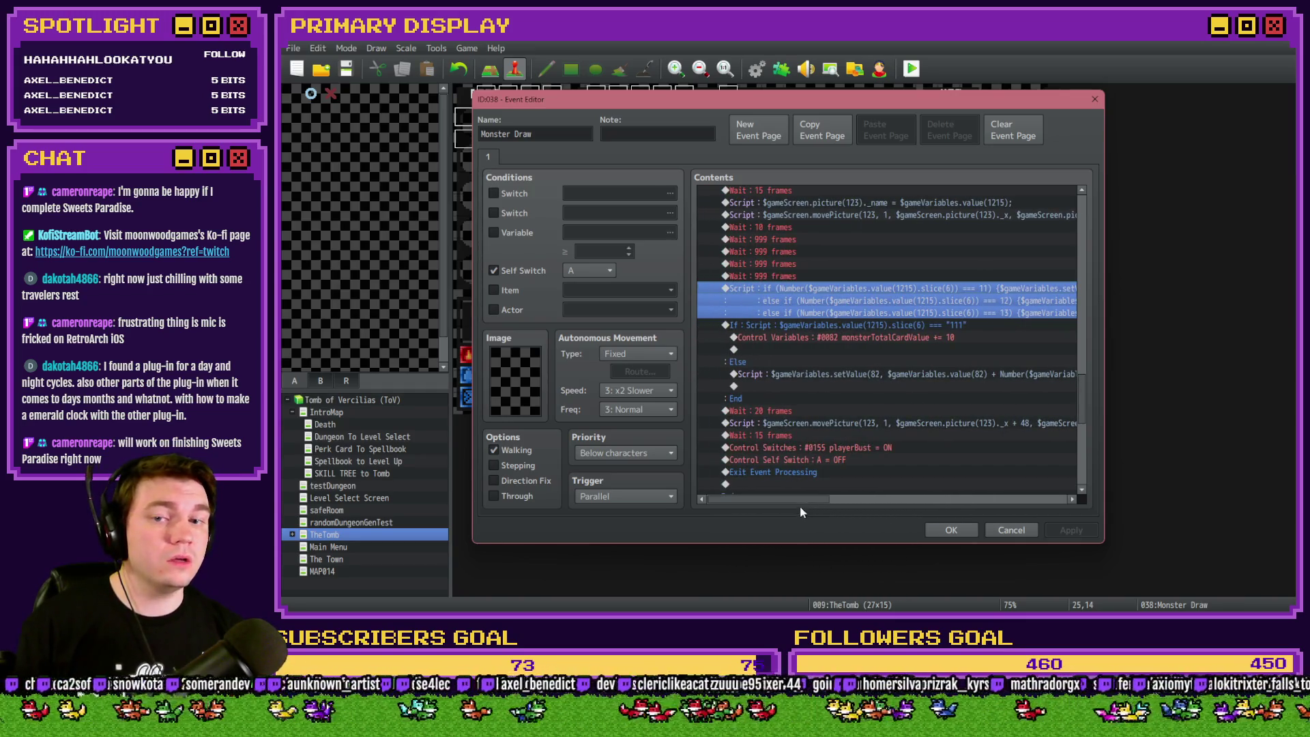
left_click(814, 326, "shift")
mouse_move(797, 507)
left_mouse_down()
mouse_move(904, 504)
mouse_move(752, 509)
left_mouse_up()
key("ctrl+x")
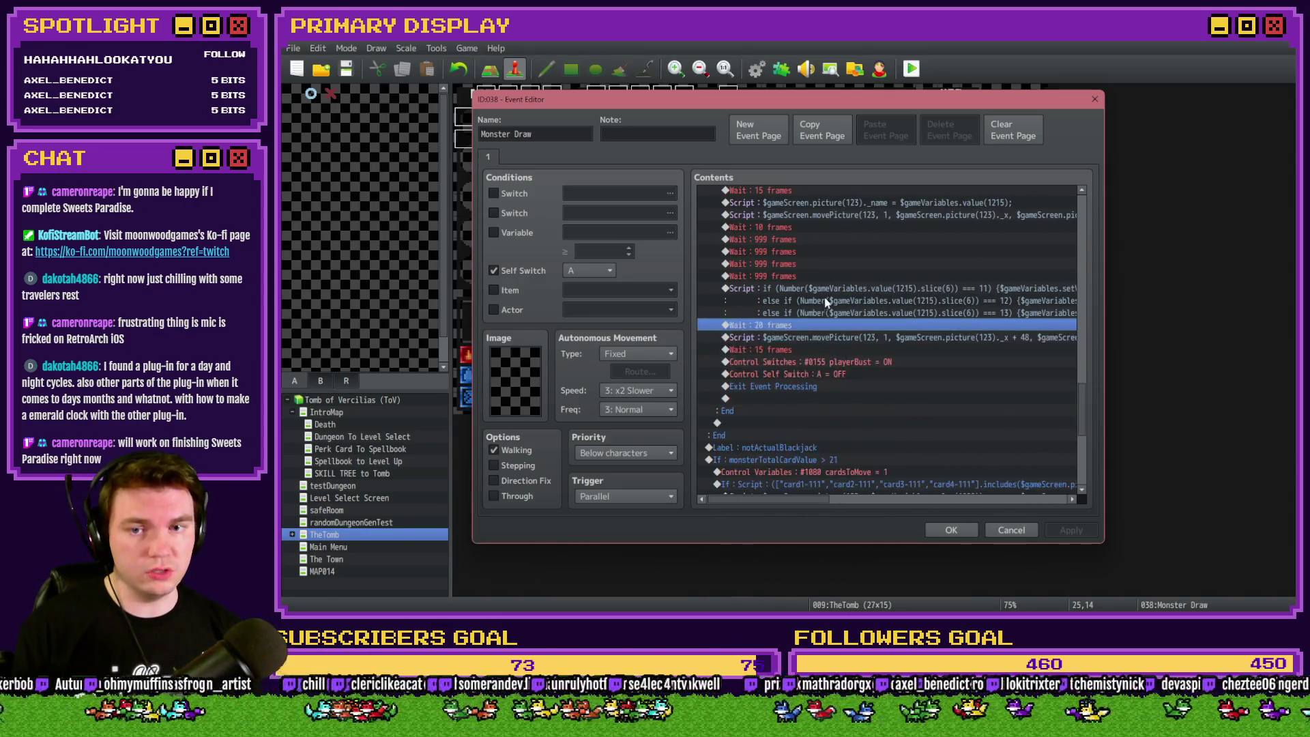
left_click(827, 292)
key("ctrl+v")
left_click(793, 239)
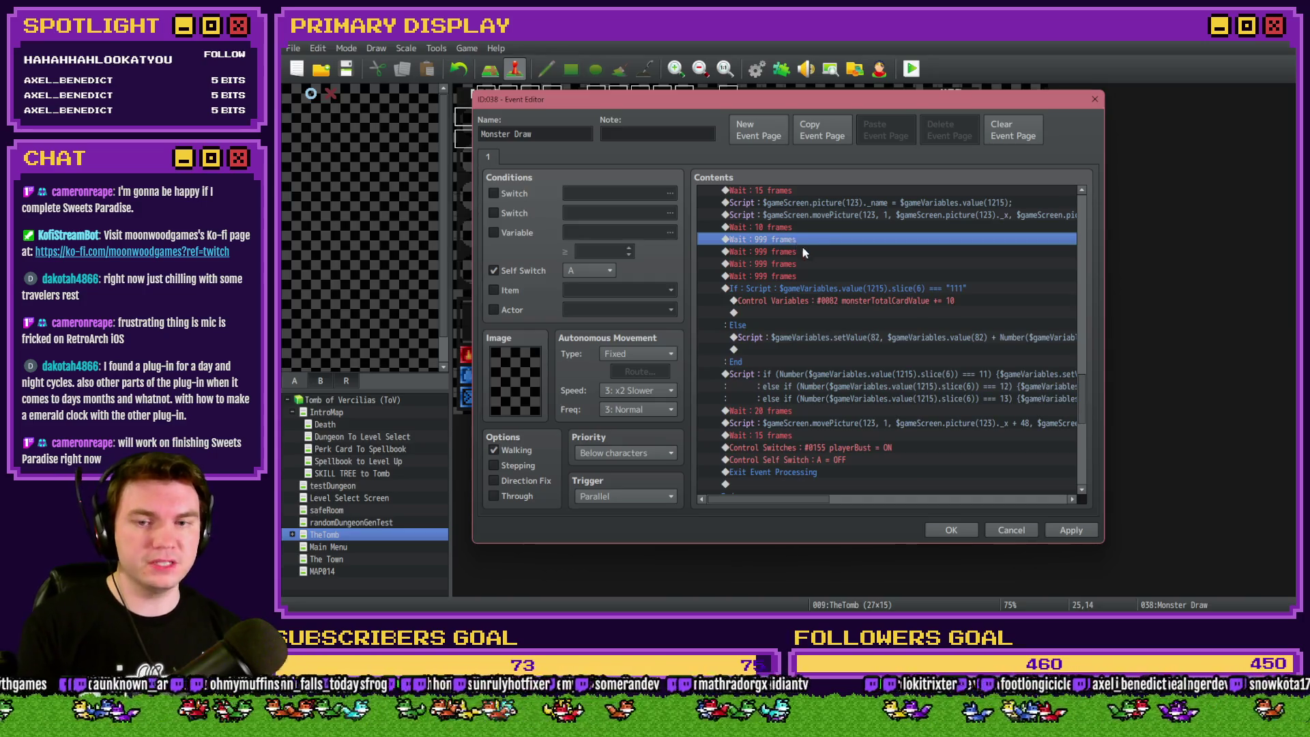
key("Delete")
key("Delete")
key("Delete")
key("Delete")
Make the ace branch add 11 to monsterTotalCardValue and apply the event changes.
left_click(865, 252)
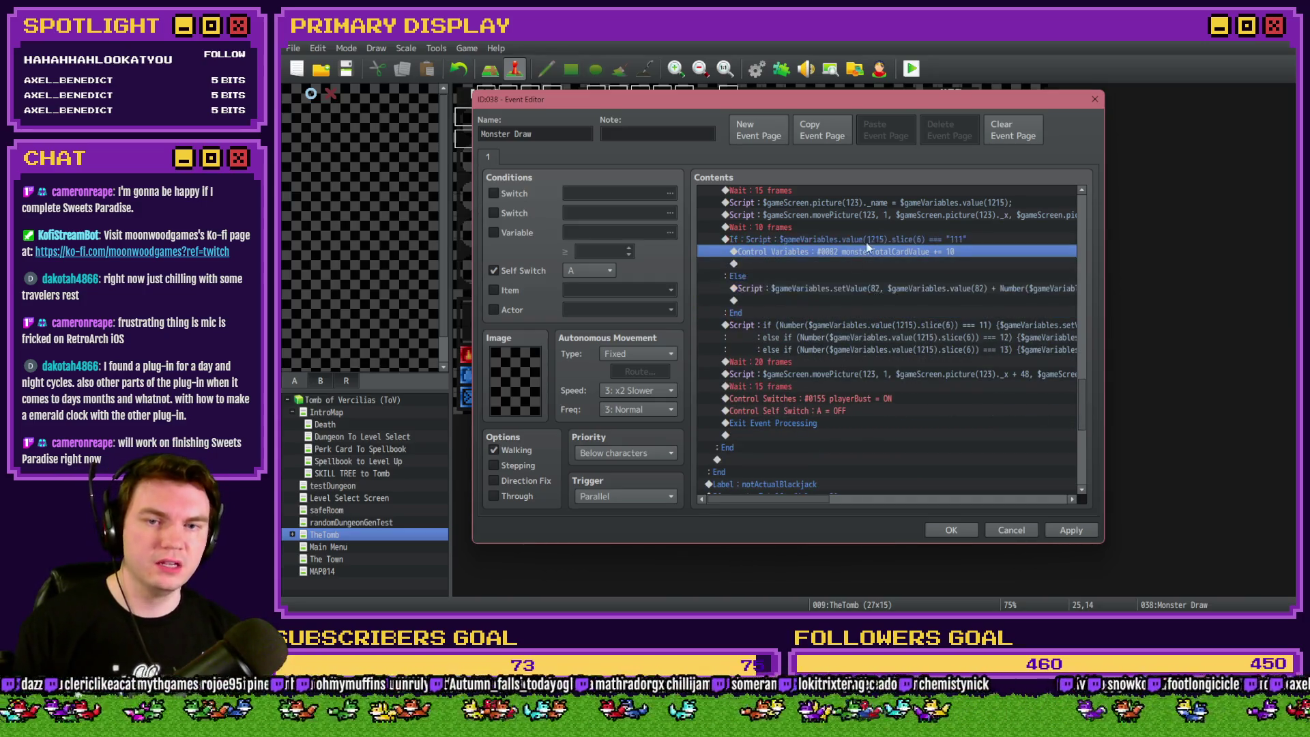
left_click(880, 242)
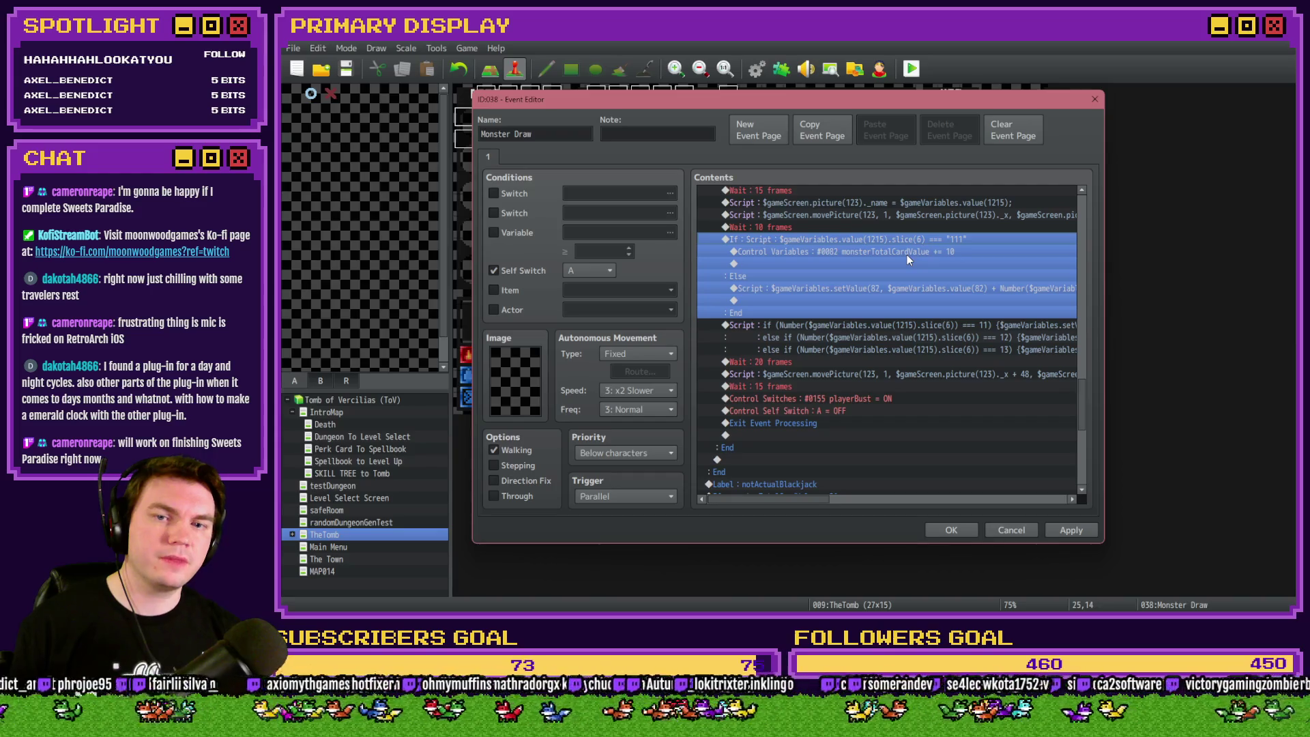
left_click(908, 251)
left_click(915, 252)
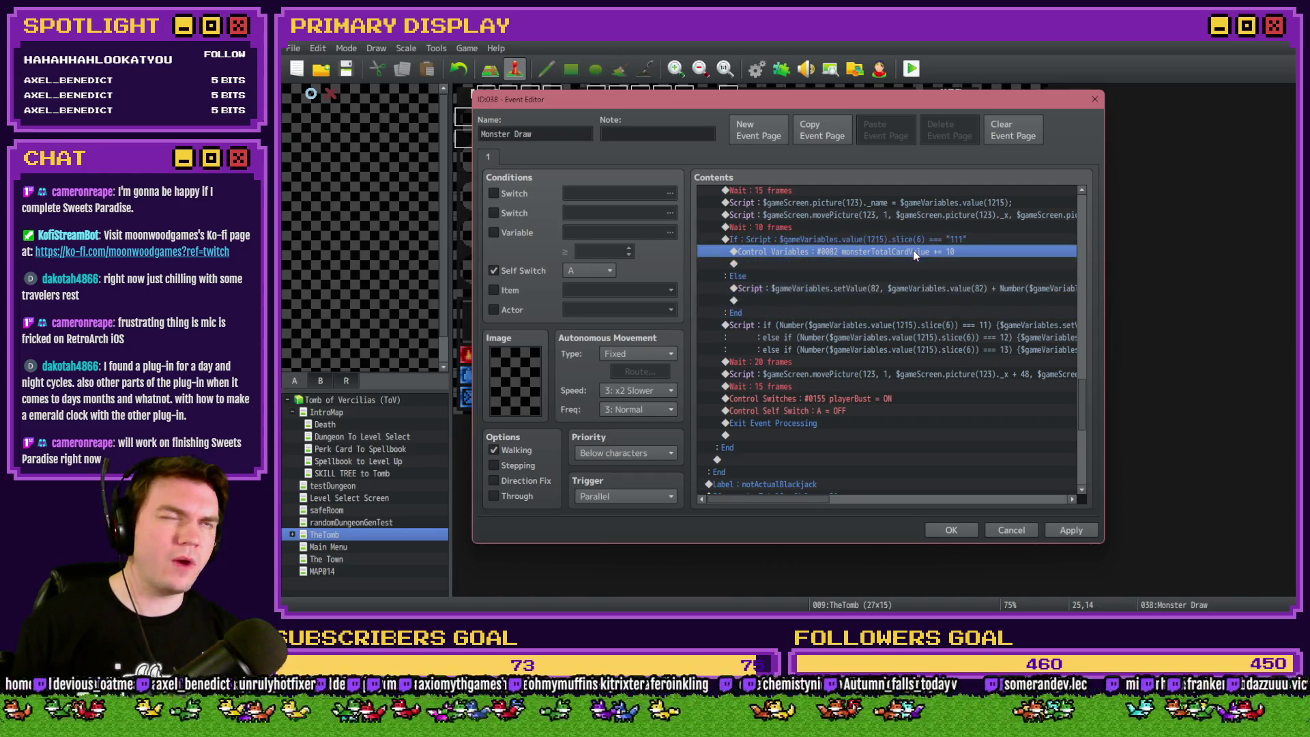
double_click(914, 255)
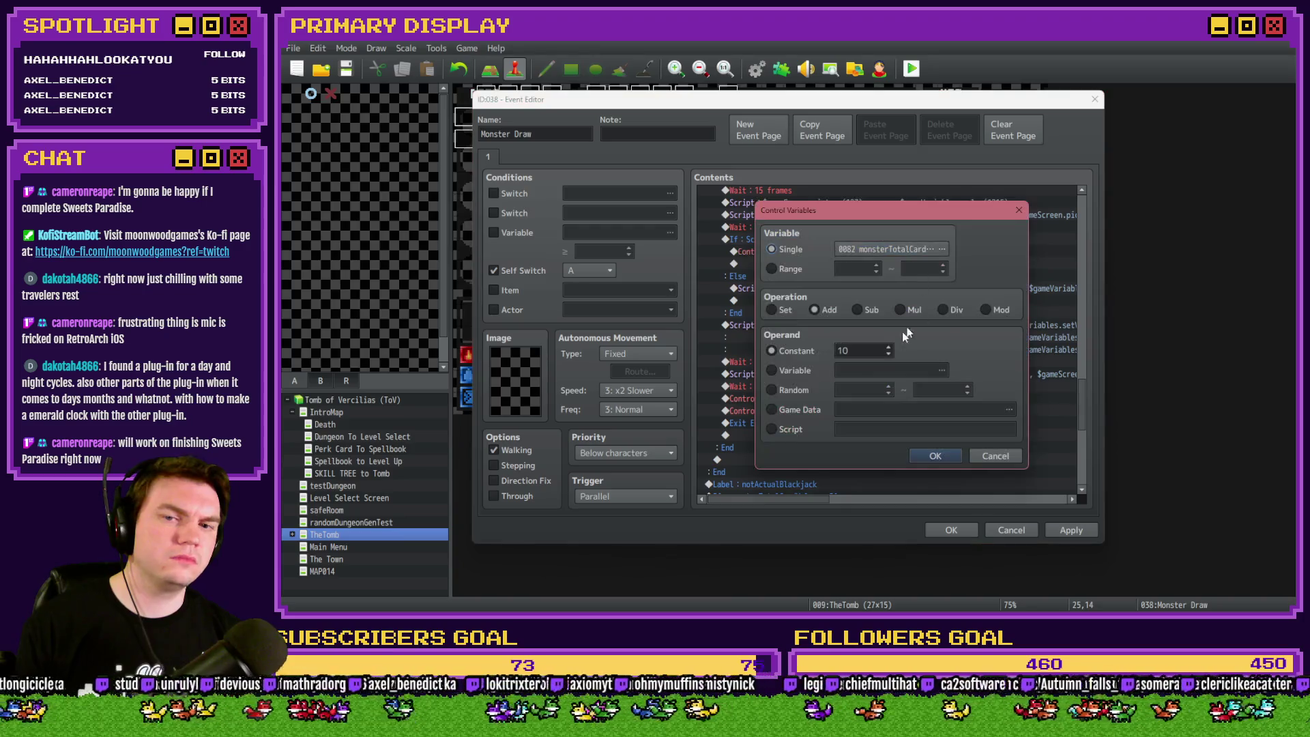
left_click(956, 457)
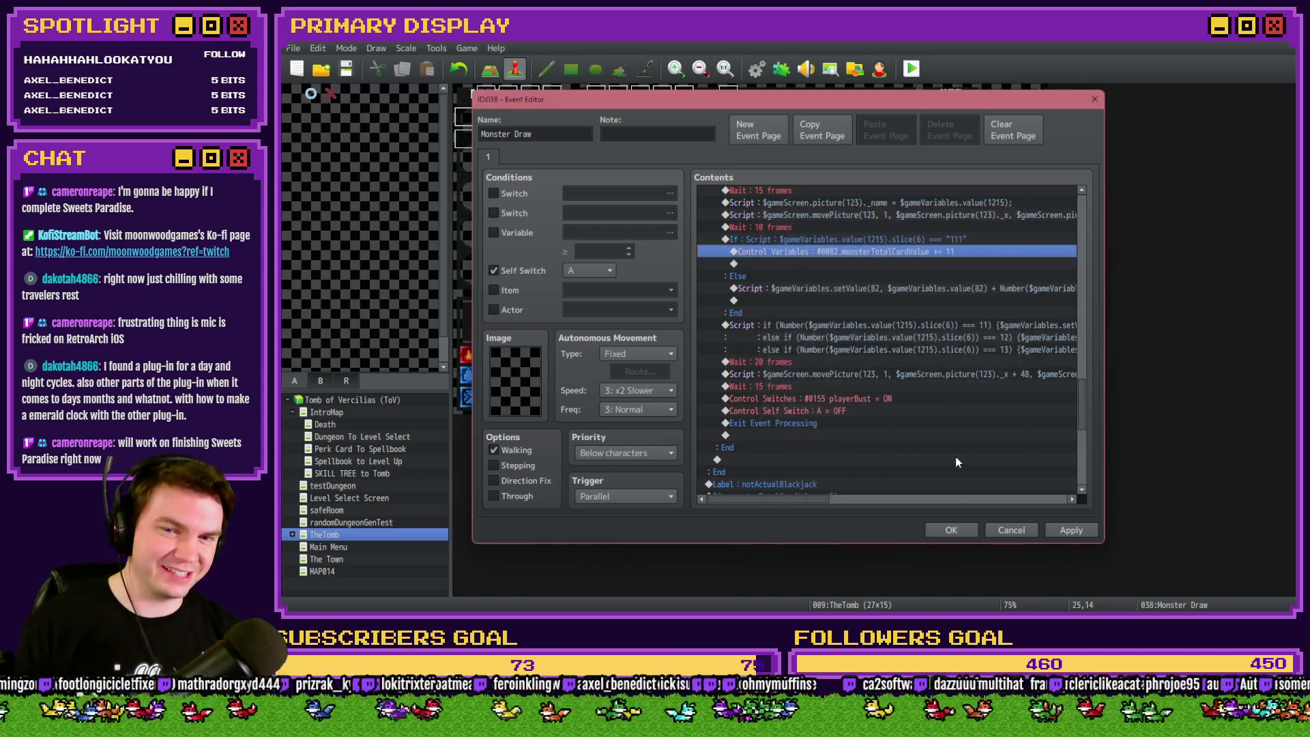
left_click(858, 288)
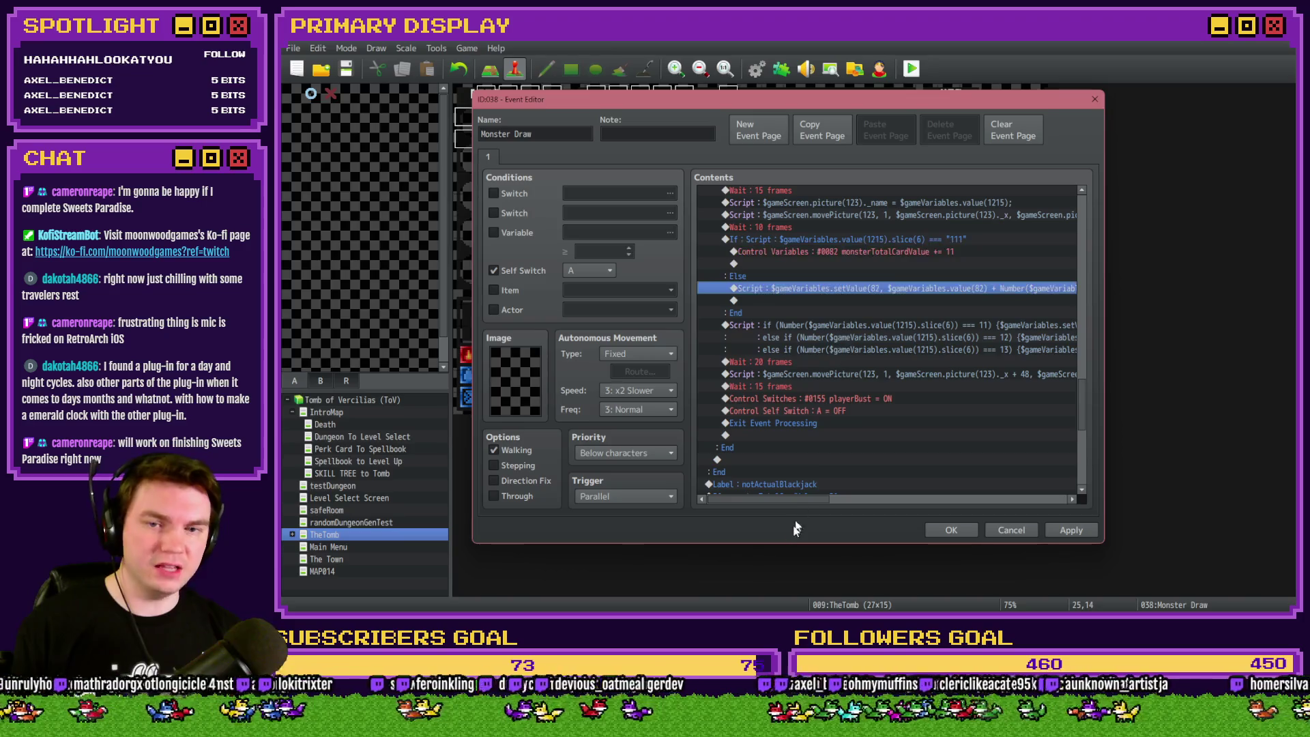
mouse_move(794, 499)
left_mouse_down()
mouse_move(870, 512)
mouse_move(792, 513)
left_mouse_up()
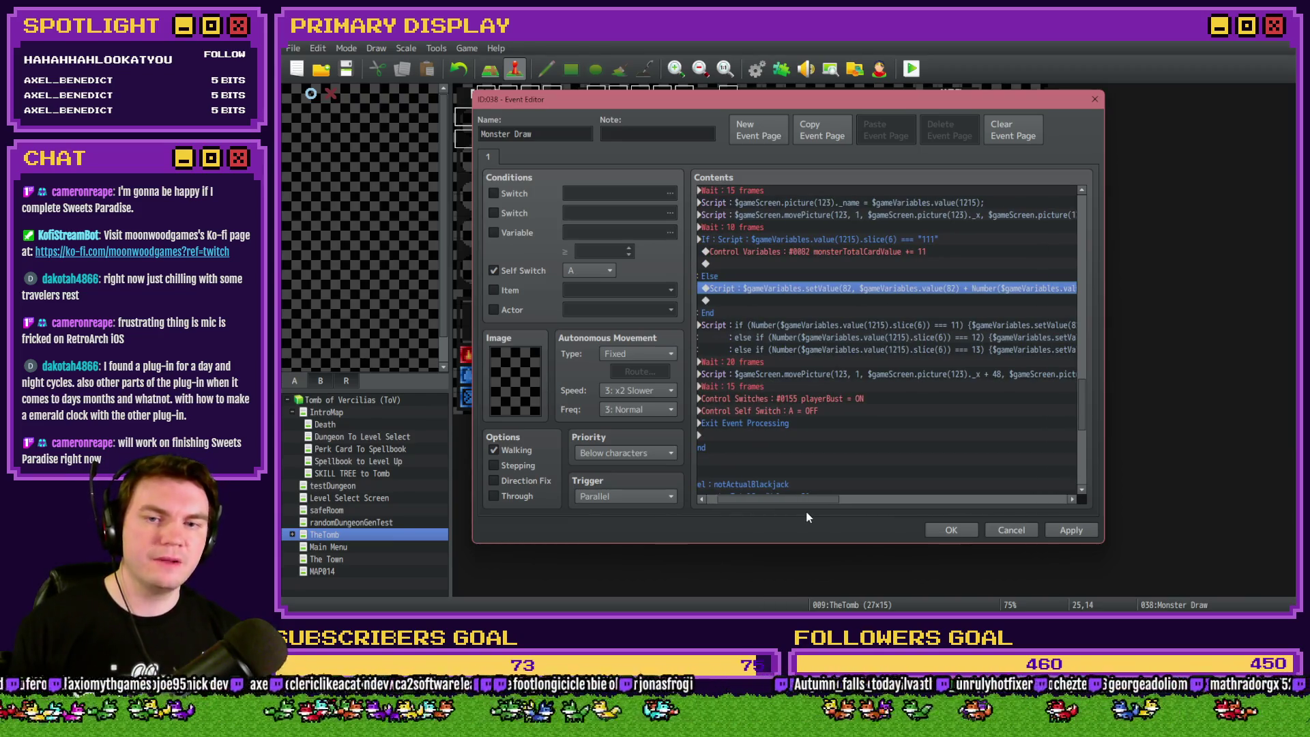
left_click_drag(792, 512, 865, 515)
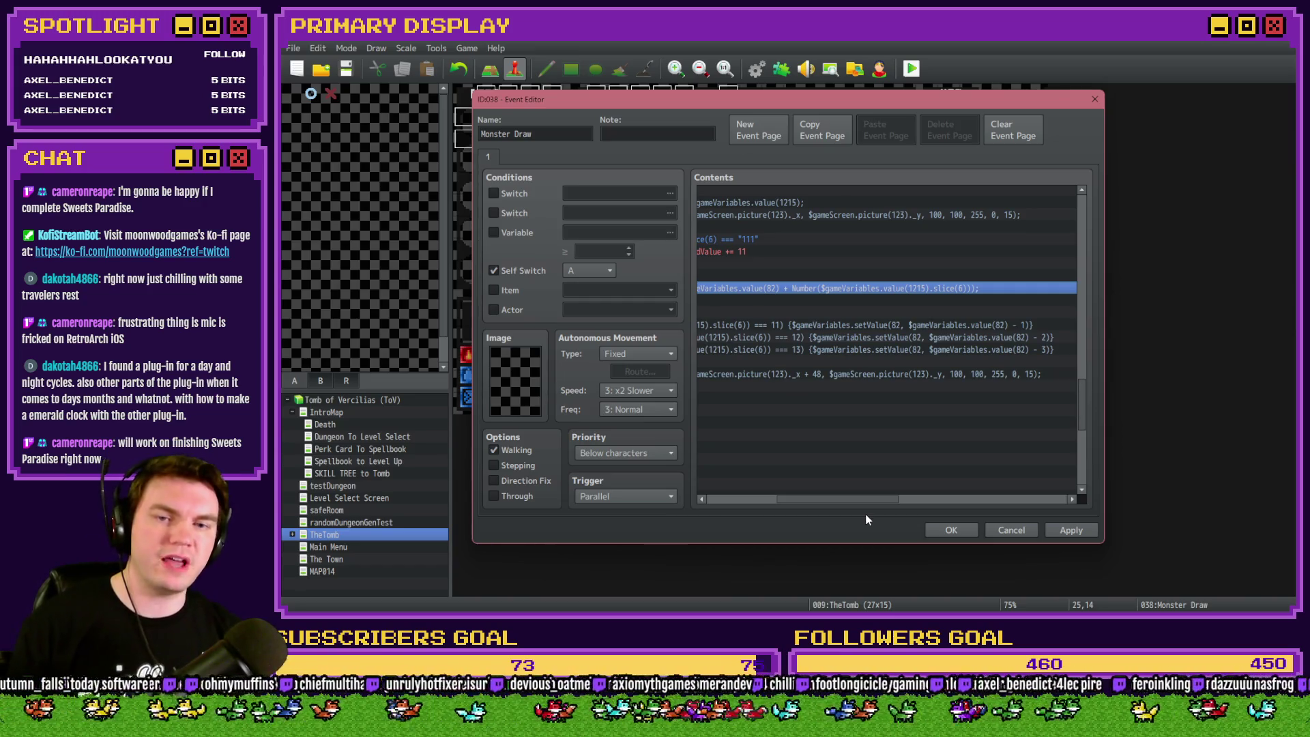
left_click_drag(865, 514, 781, 513)
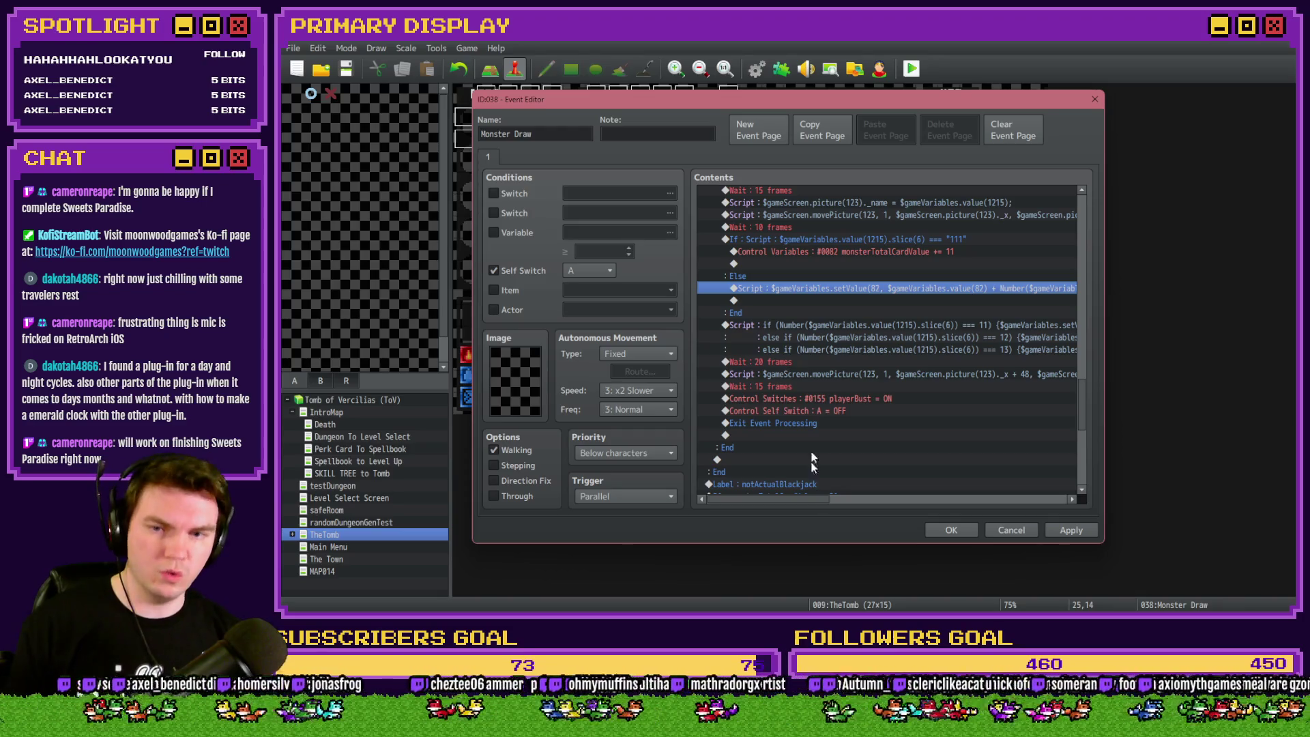
left_click(806, 364)
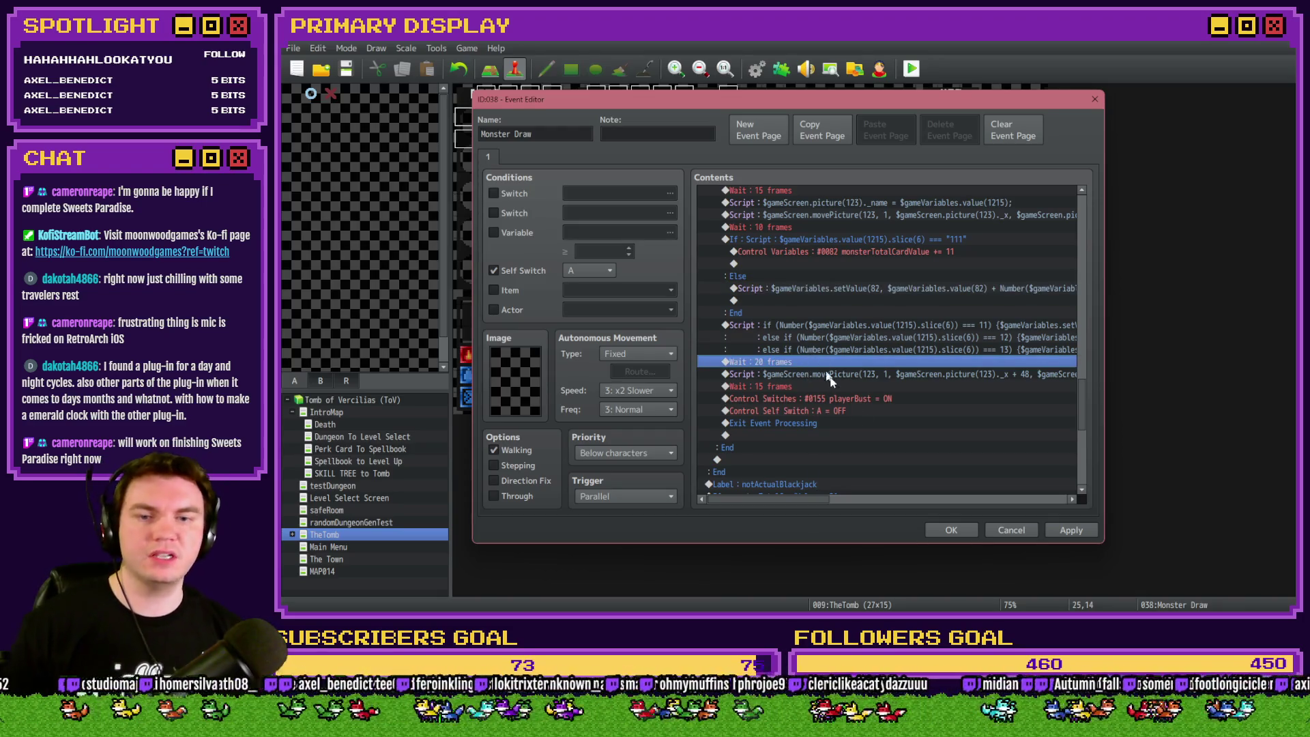
left_click(948, 529)
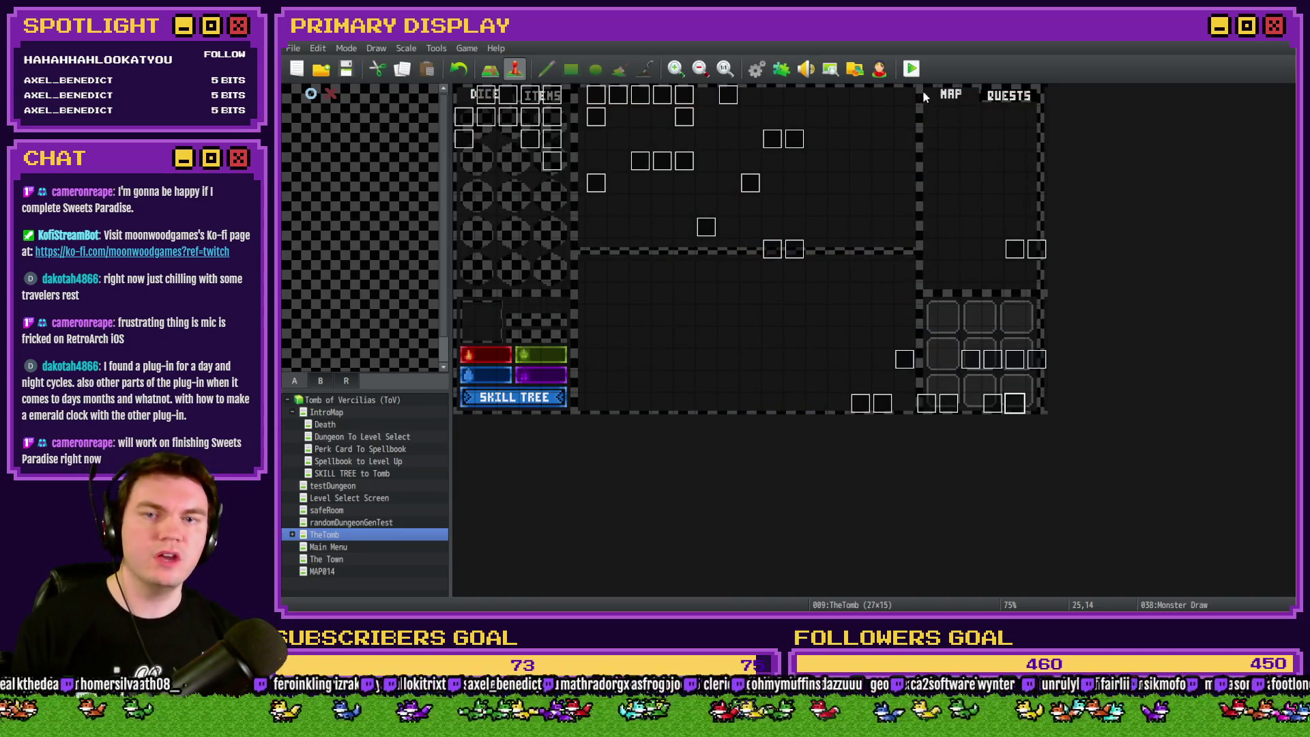
Playtest with Ctrl+R, pick the gauntlets perk card and walk into the dungeon.
key("ctrl+r")
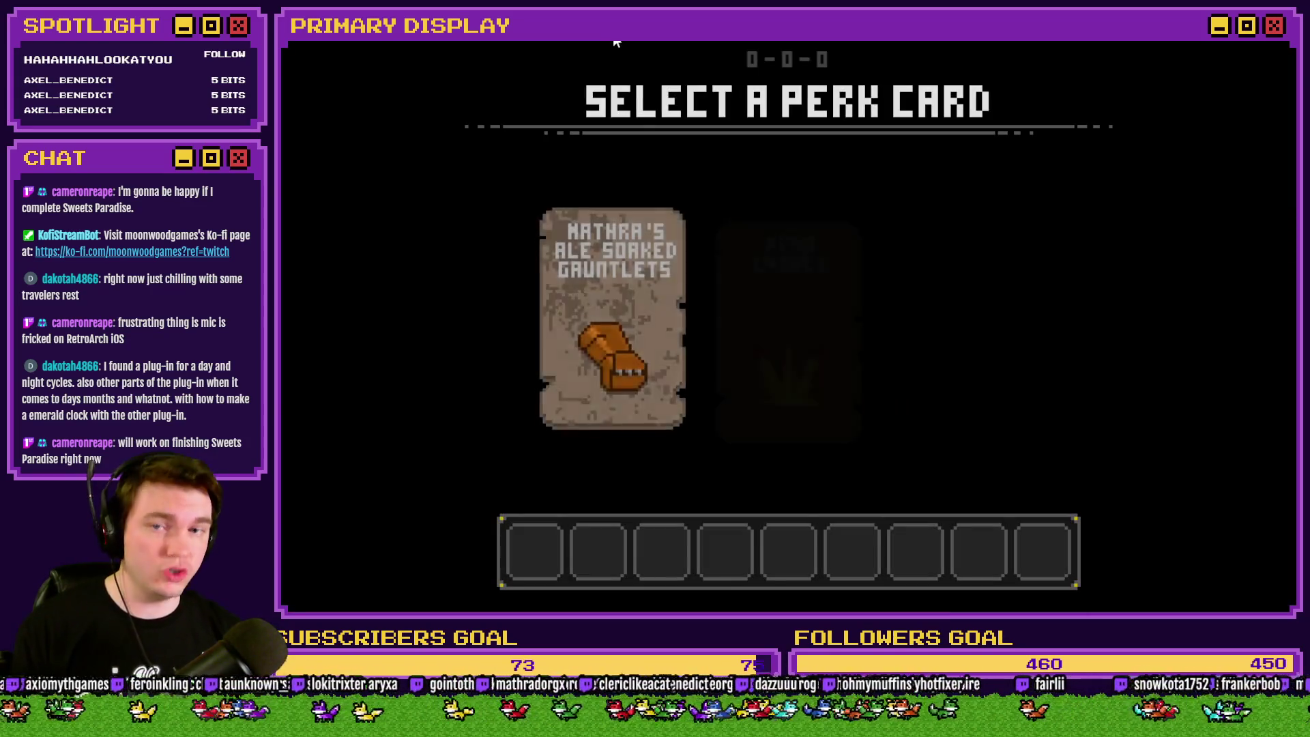
left_click(638, 271)
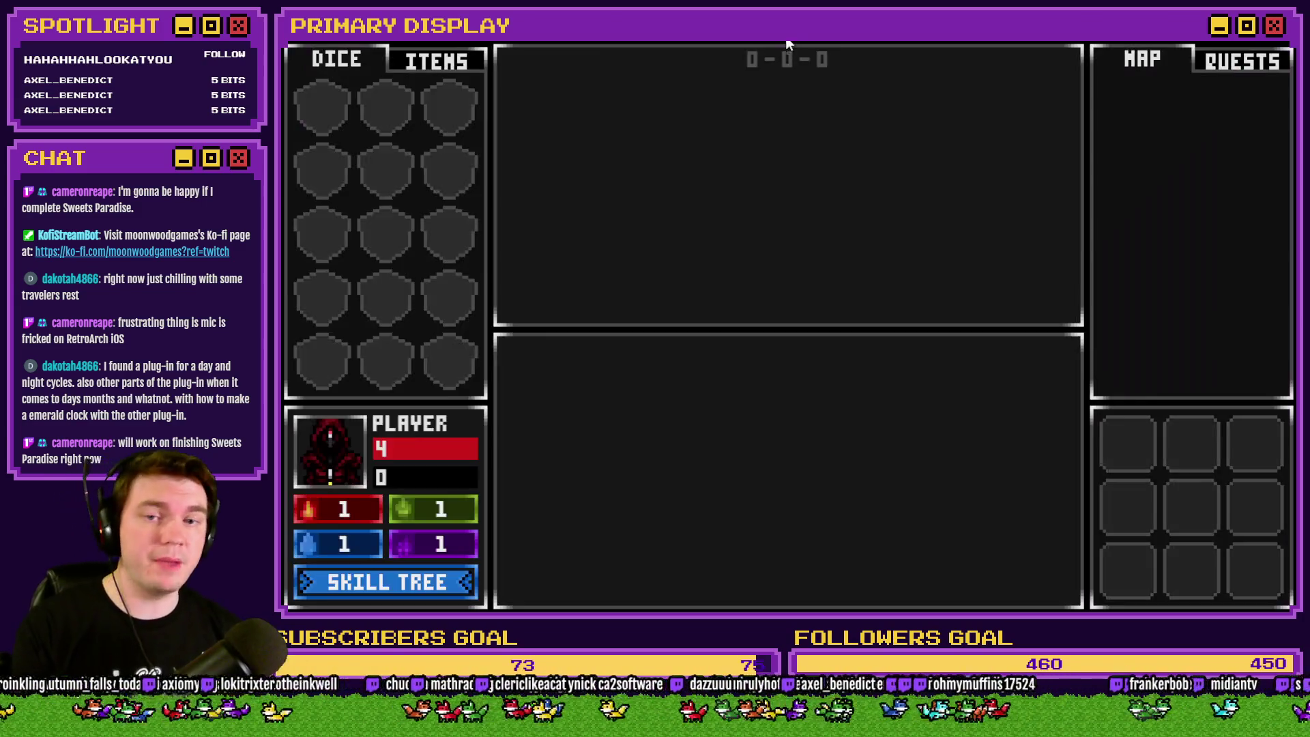
key("Up")
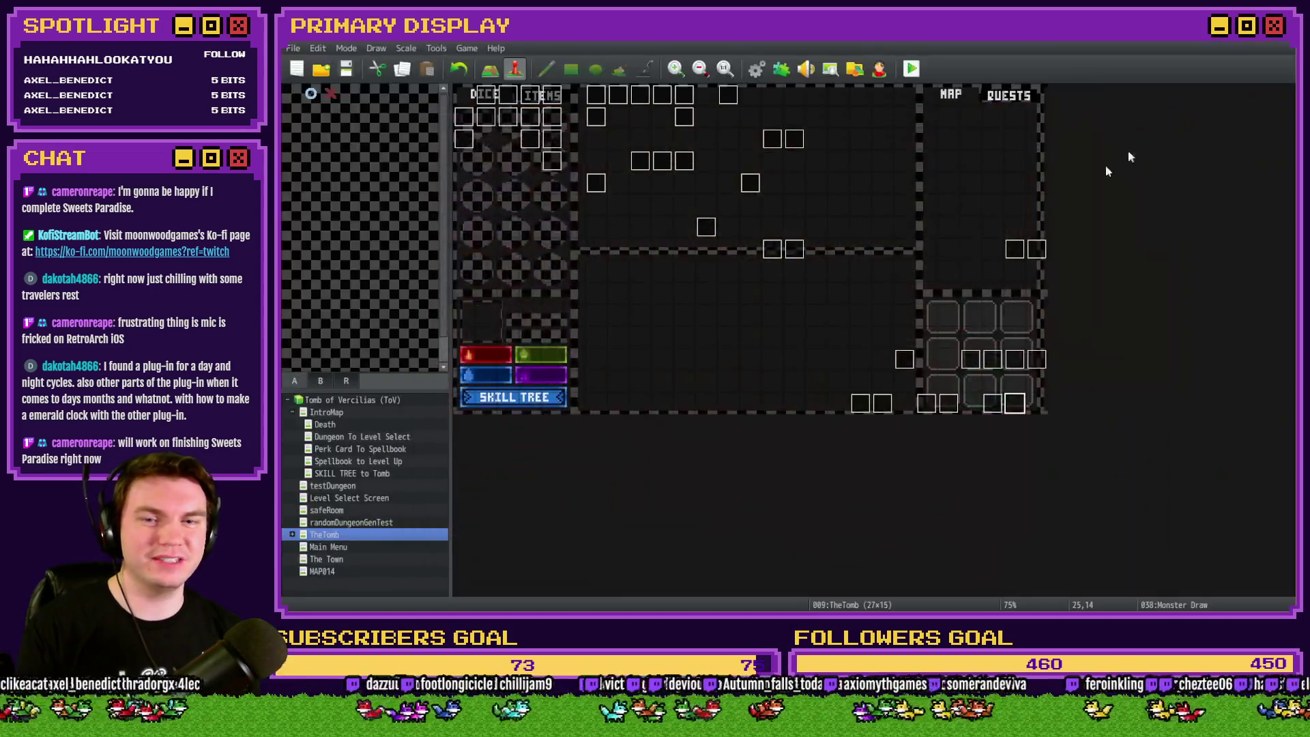
Change the forced second cardToDraw constant from 1153 to 1151 and apply the event.
double_click(1021, 406)
scroll(830, 327, "down", 3)
scroll(839, 356, "down", 3)
scroll(838, 361, "down", 2)
scroll(839, 361, "down", 1)
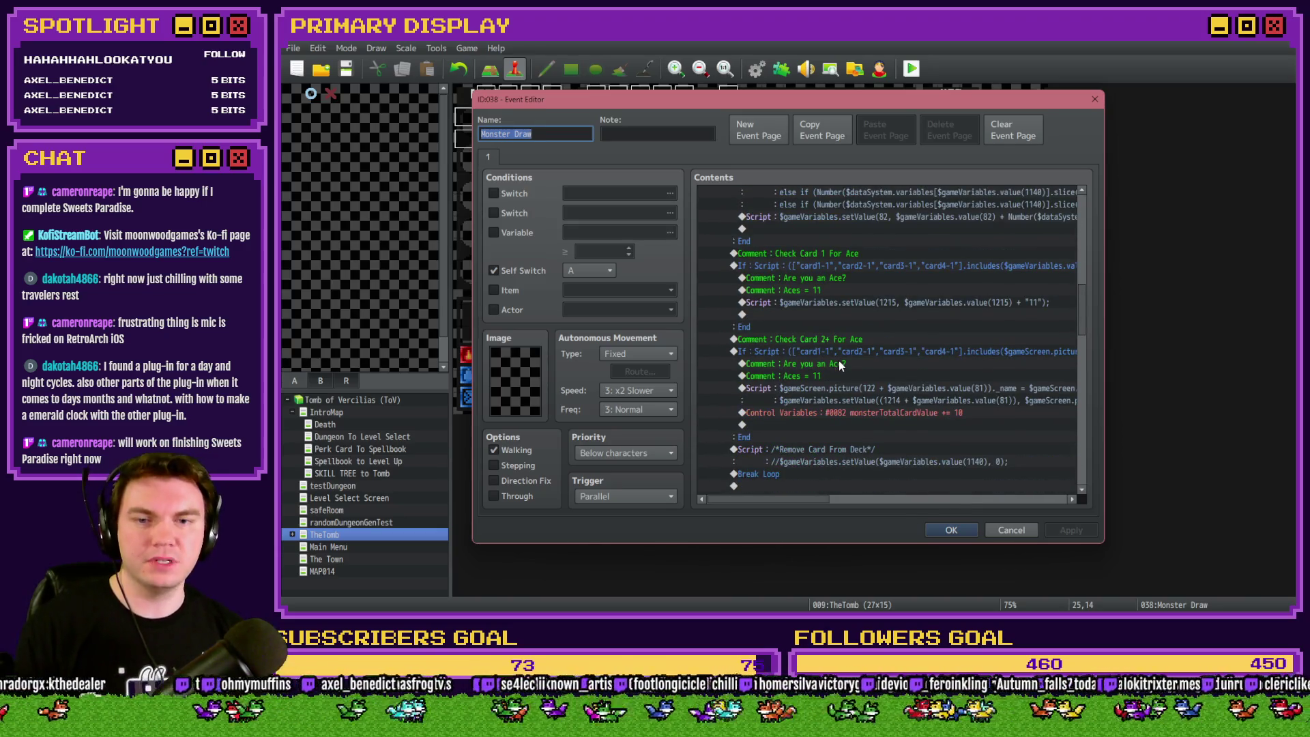
scroll(840, 365, "up", 1)
scroll(840, 360, "up", 2)
scroll(842, 363, "up", 2)
scroll(842, 369, "up", 2)
scroll(844, 373, "up", 5)
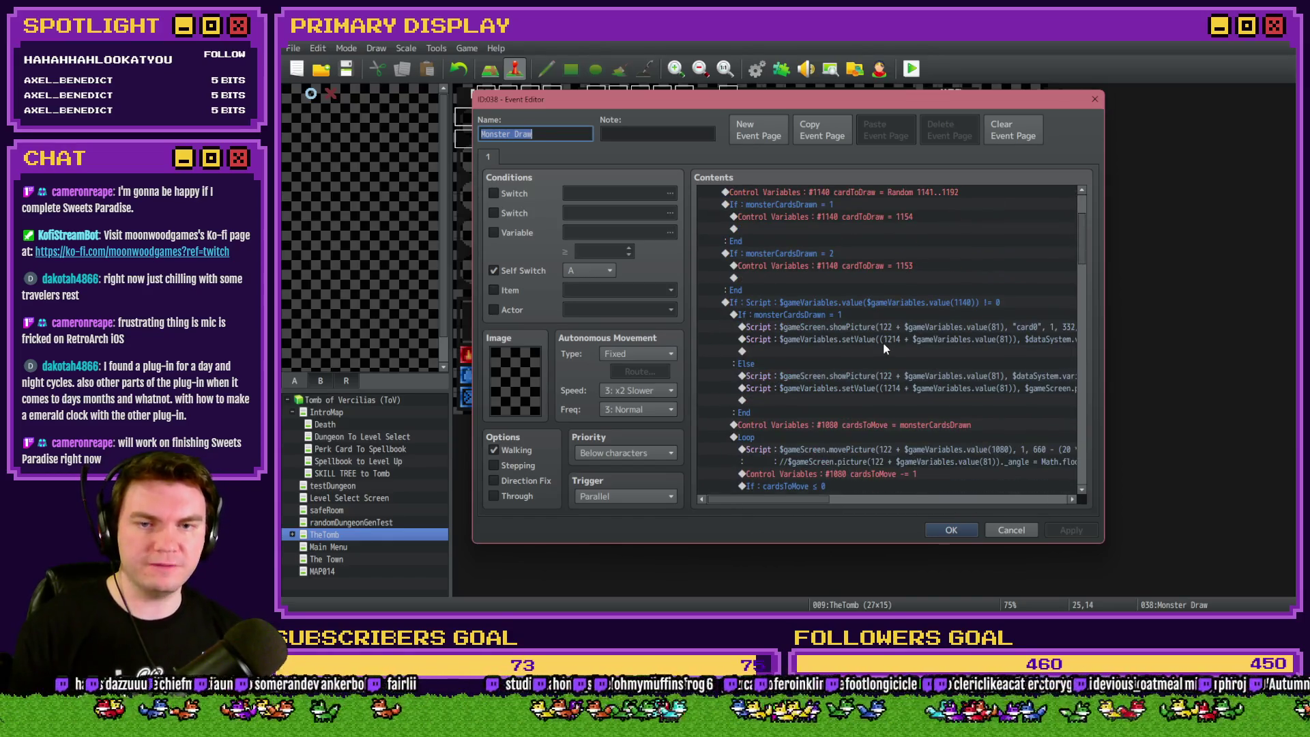
double_click(905, 267)
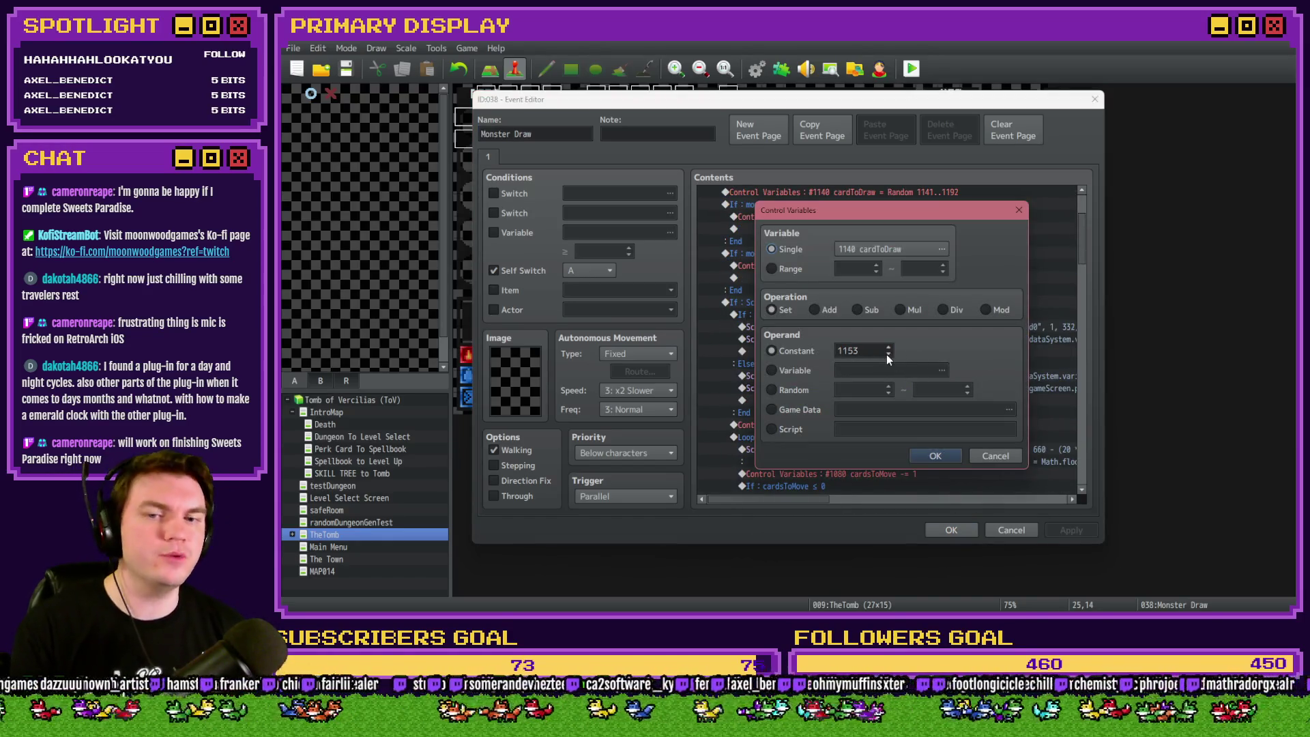
key("Return")
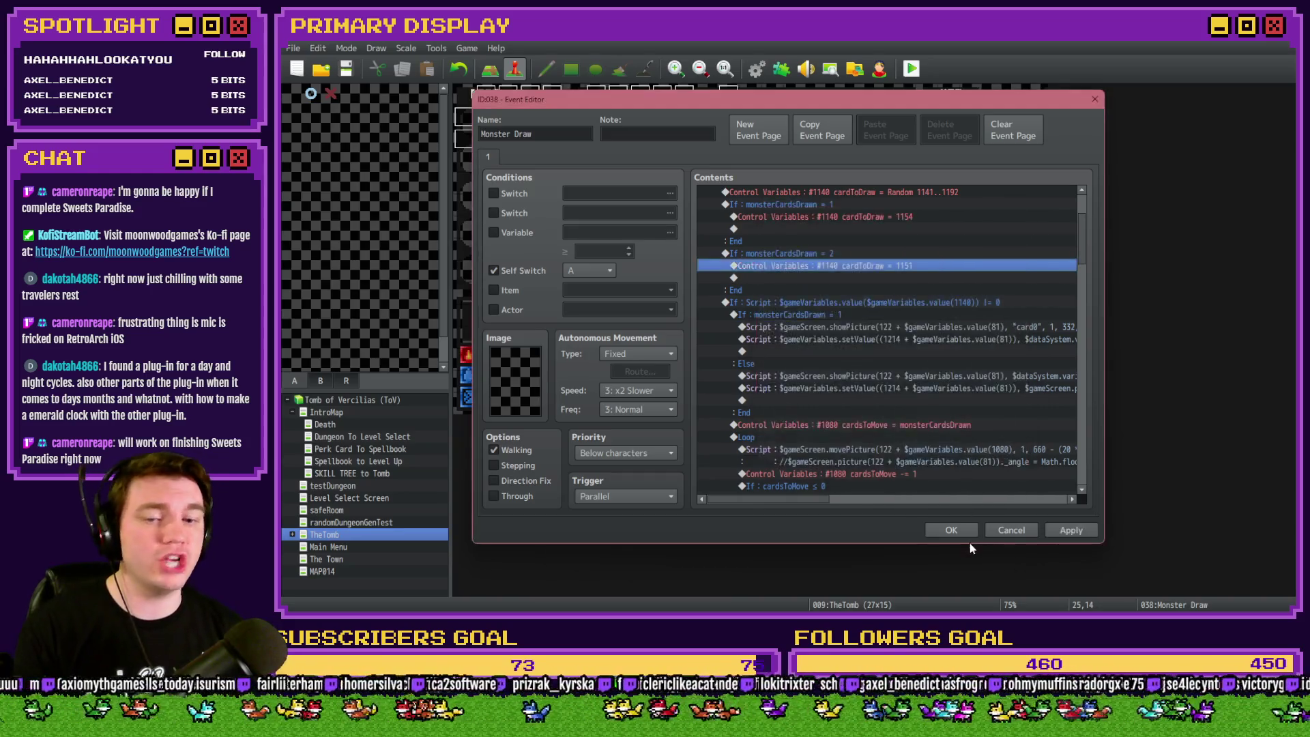
key("Return")
Save the project, playtest with the daggers perk card, then quit the game.
left_click(911, 68)
left_click(742, 347)
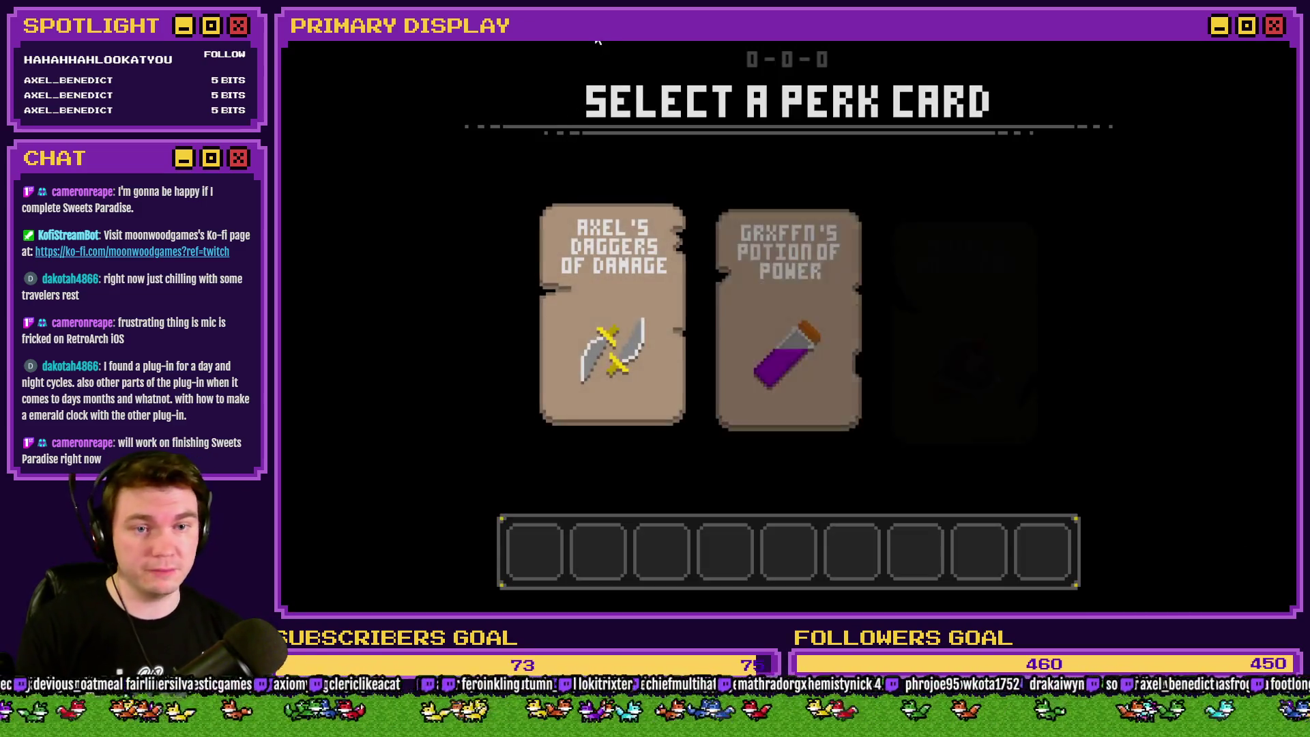
left_click(583, 304)
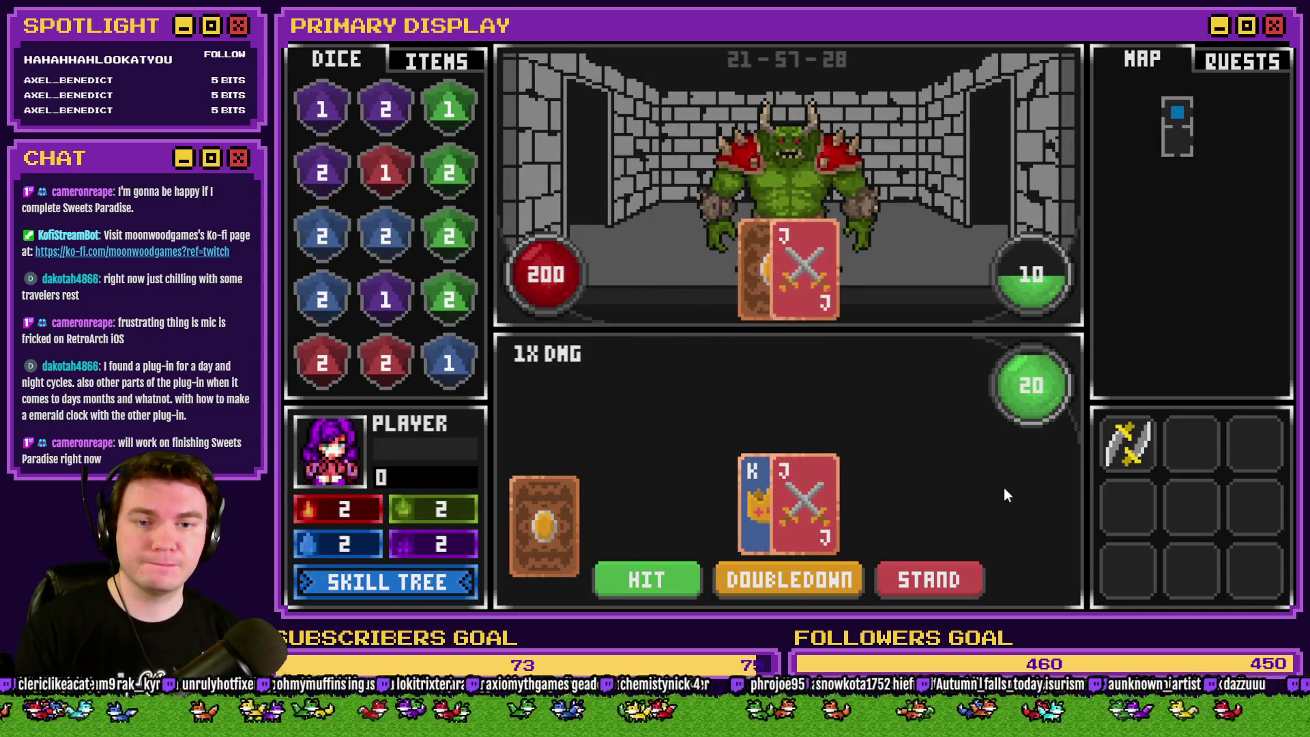
key("alt+F4")
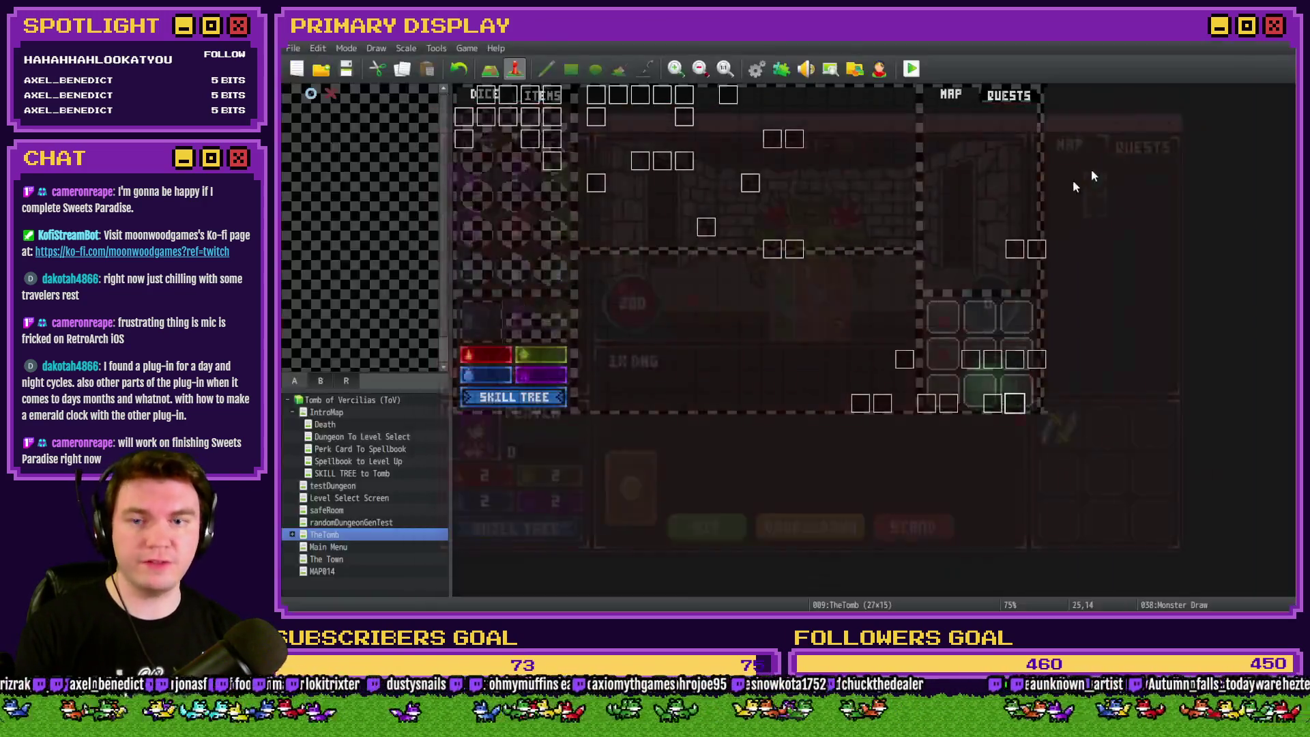
Browse the Variable Selector pages 1161-1200 from the forced cardToDraw command, then cancel it.
double_click(1018, 405)
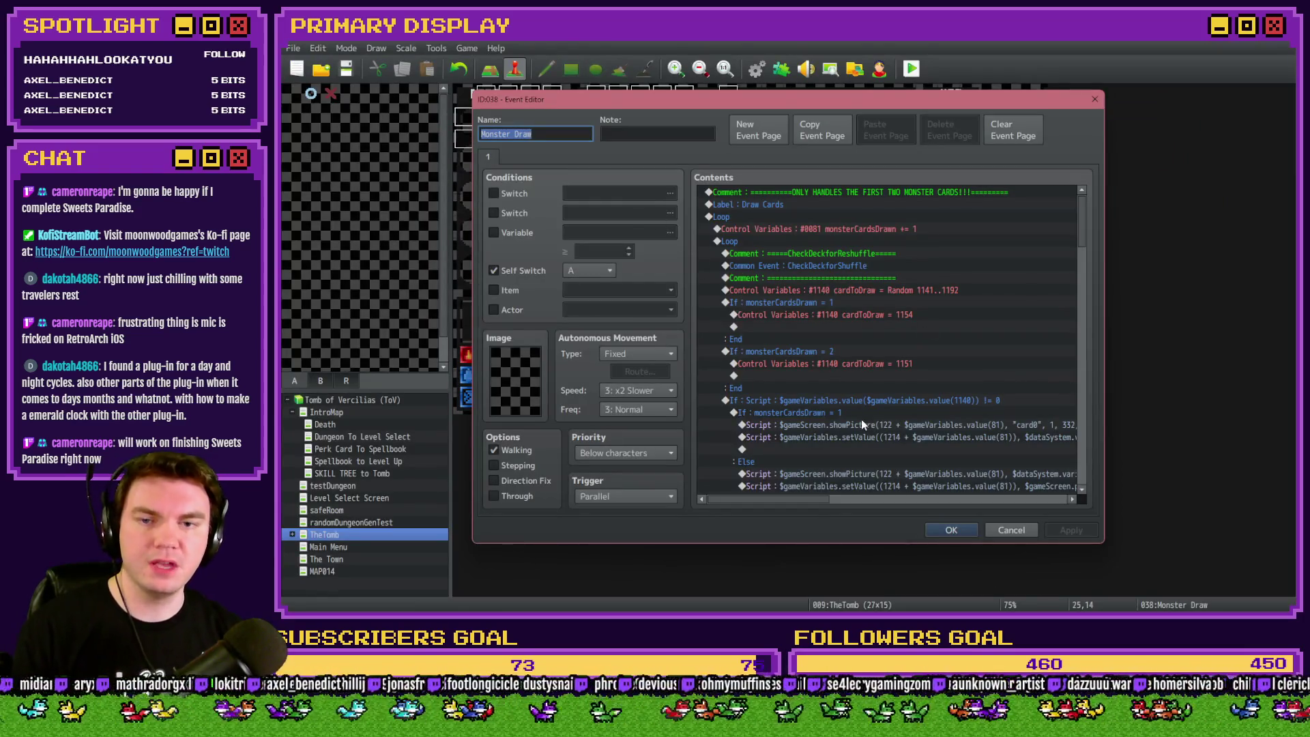
left_click(885, 366)
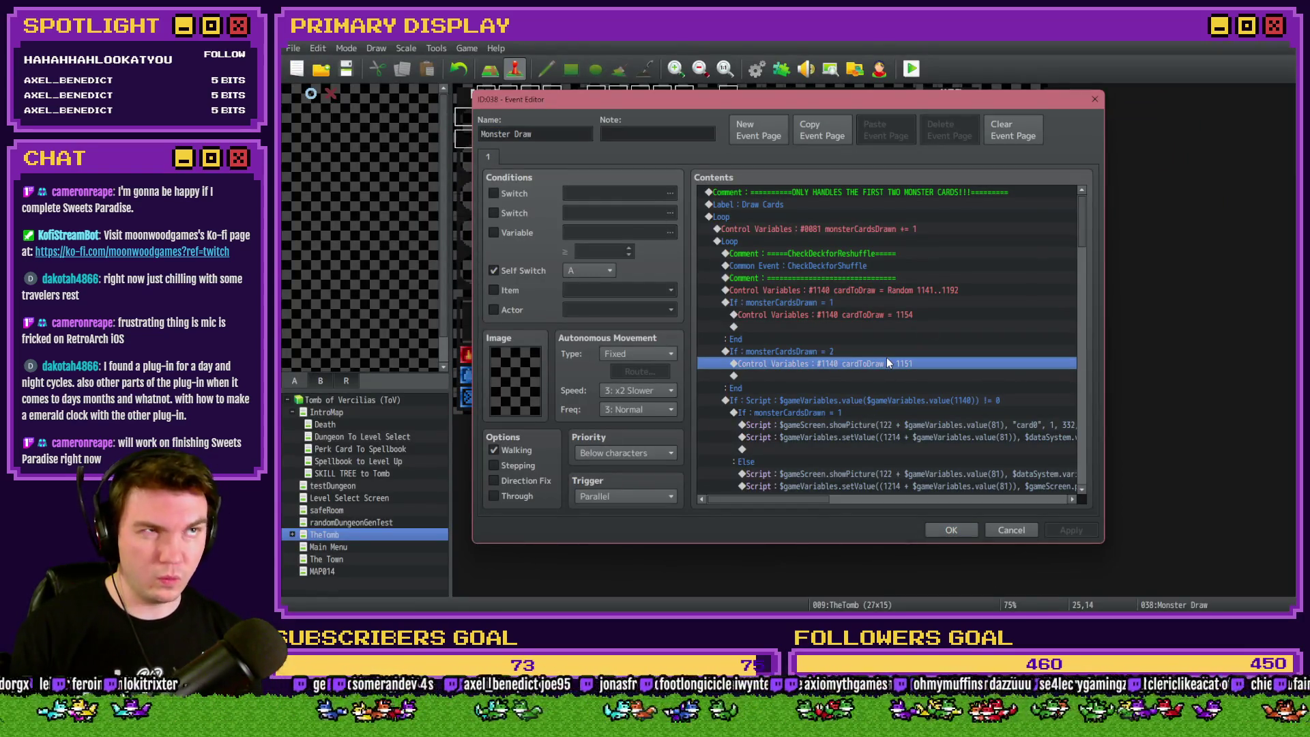
double_click(886, 366)
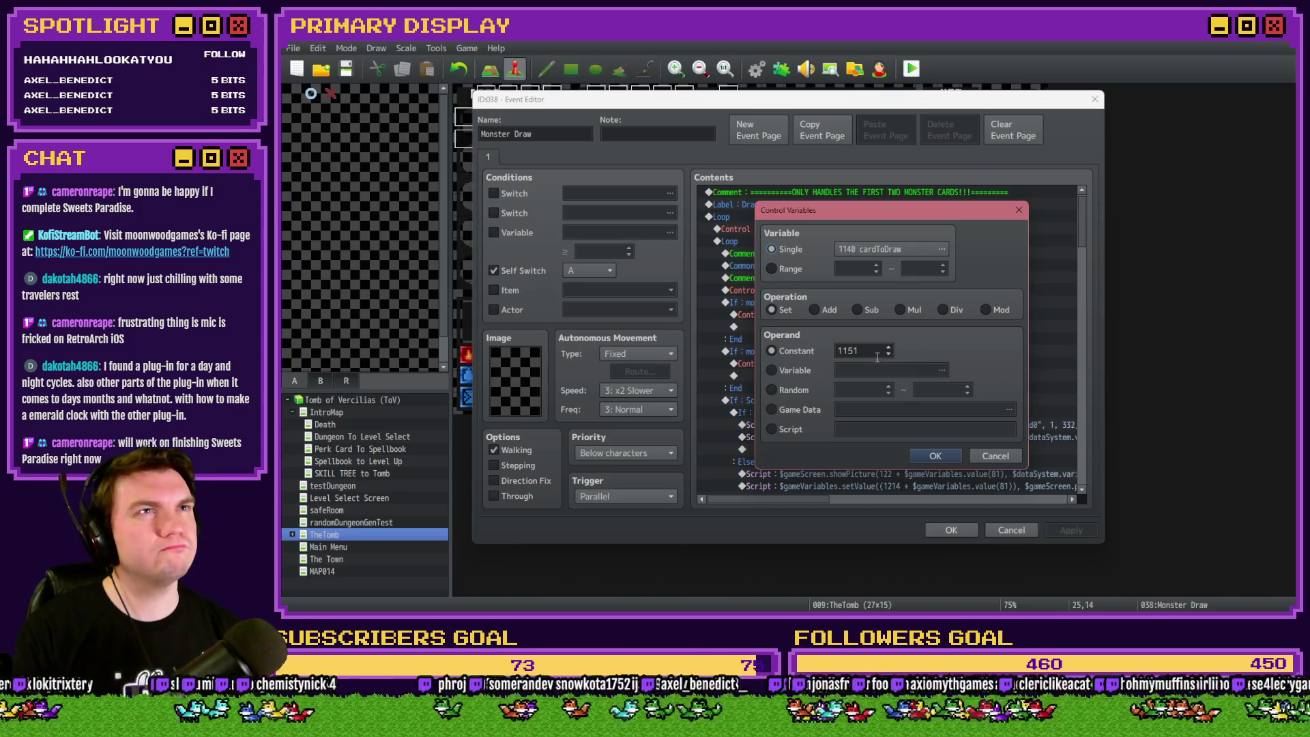
left_click(879, 249)
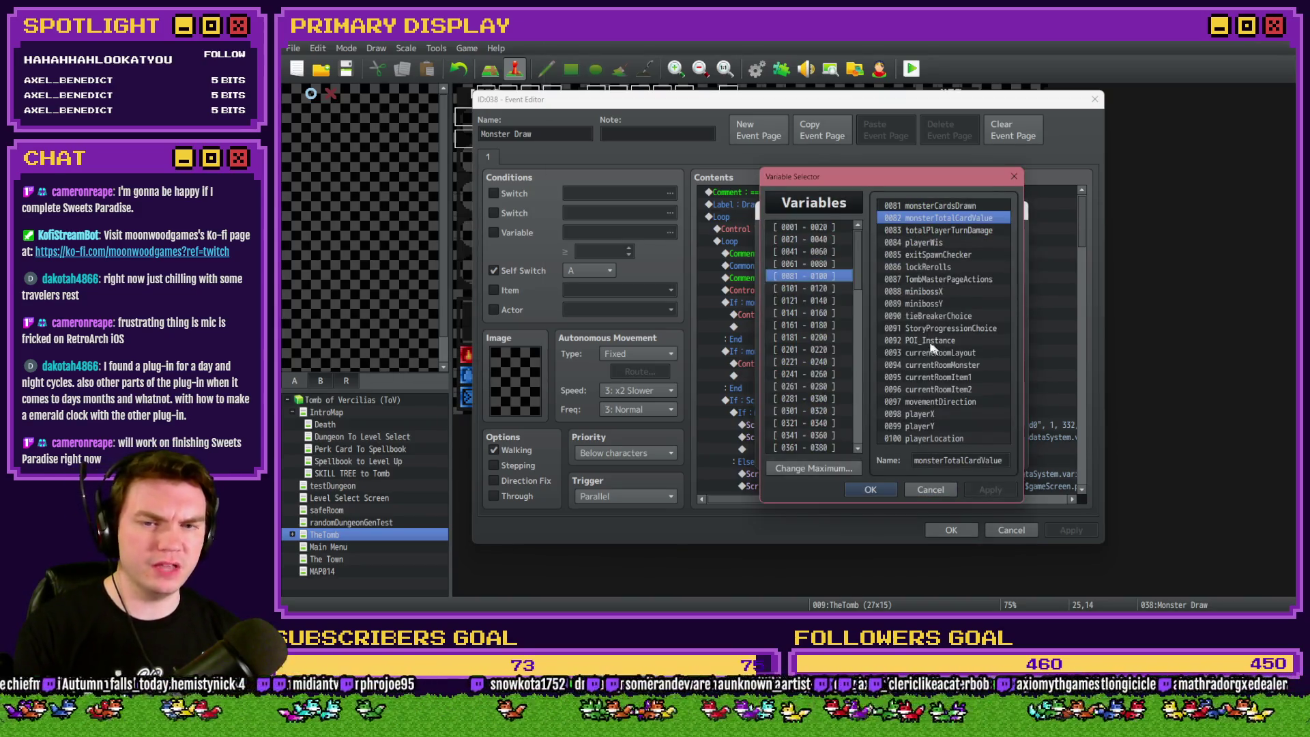
left_click(825, 386)
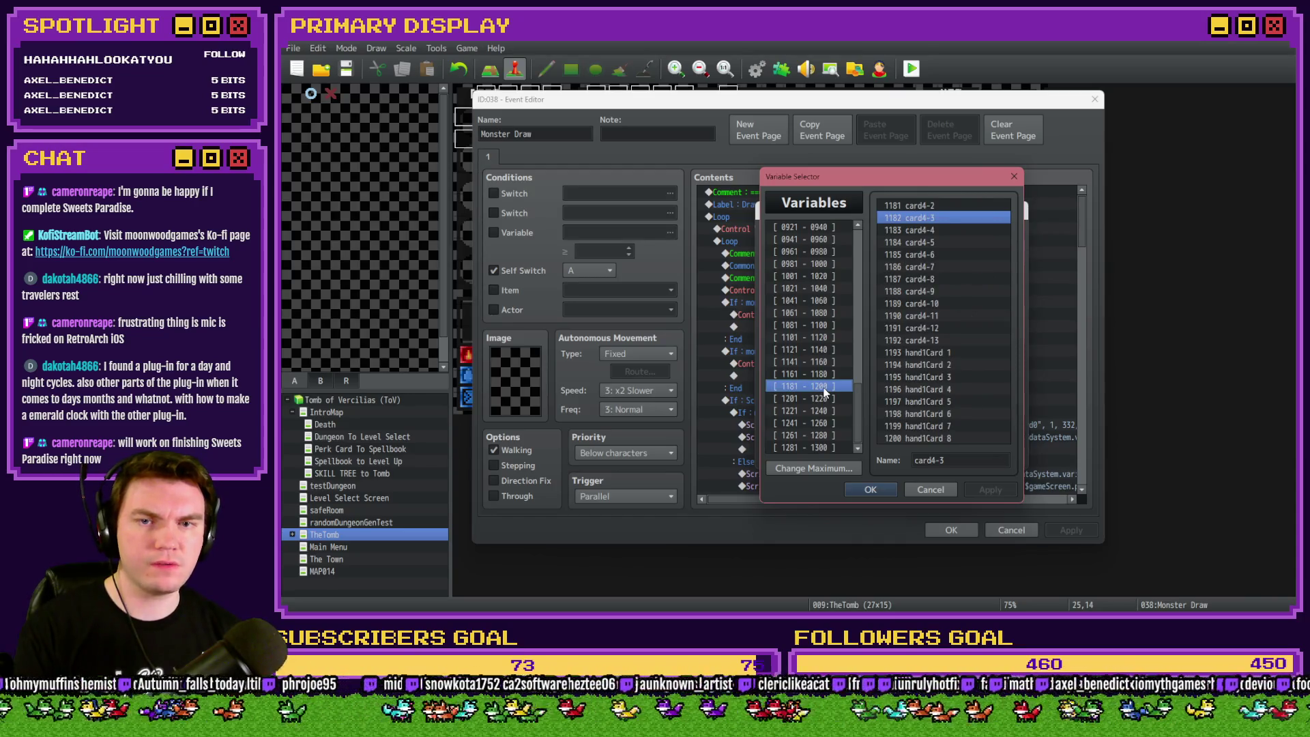
left_click(825, 374)
scroll(928, 202, "up", 1)
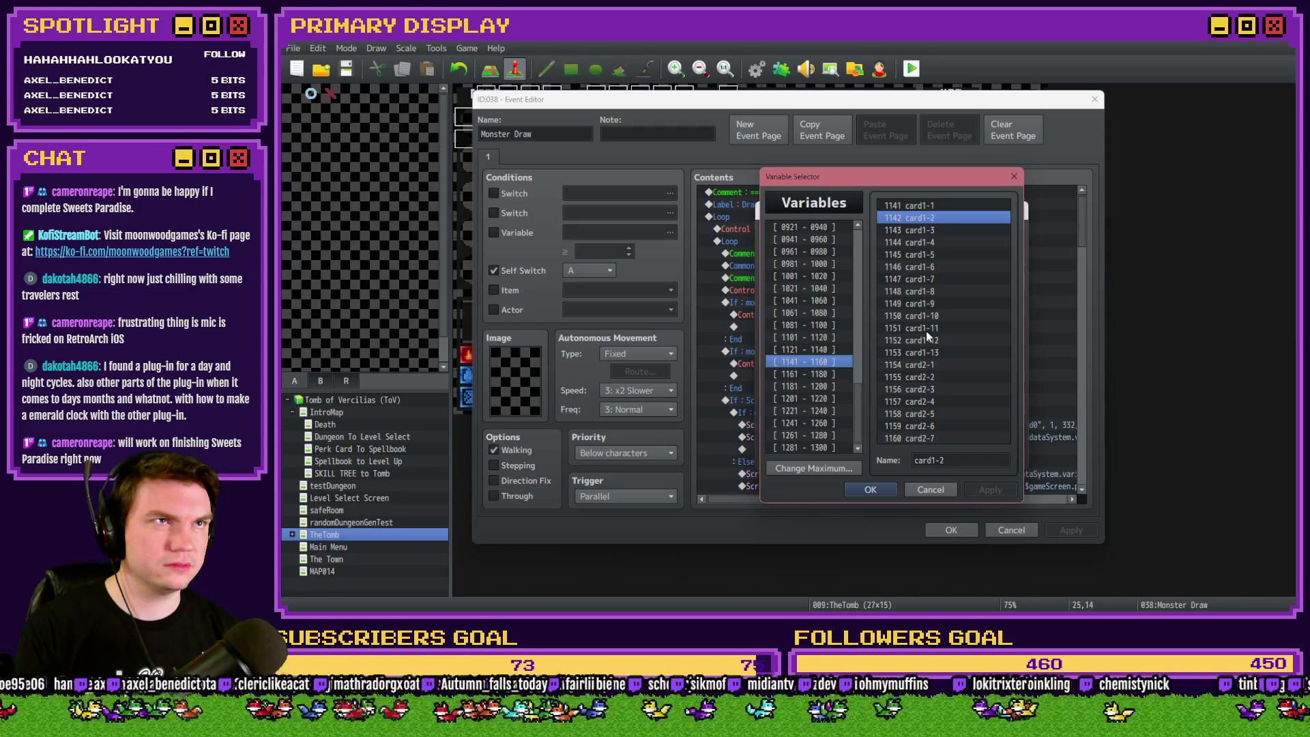
left_click(931, 489)
Set the forced second cardToDraw to 1150, apply the event and start a playtest.
left_click(935, 456)
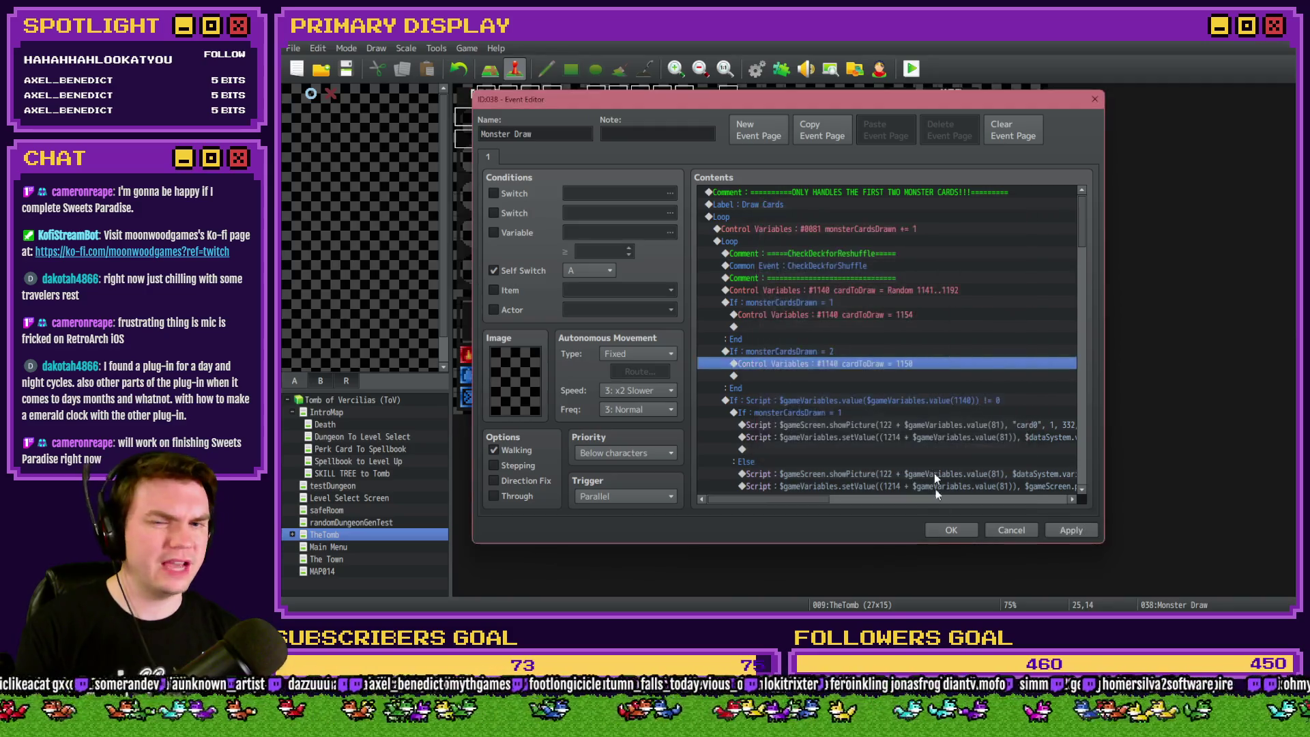
left_click(951, 529)
left_click(911, 69)
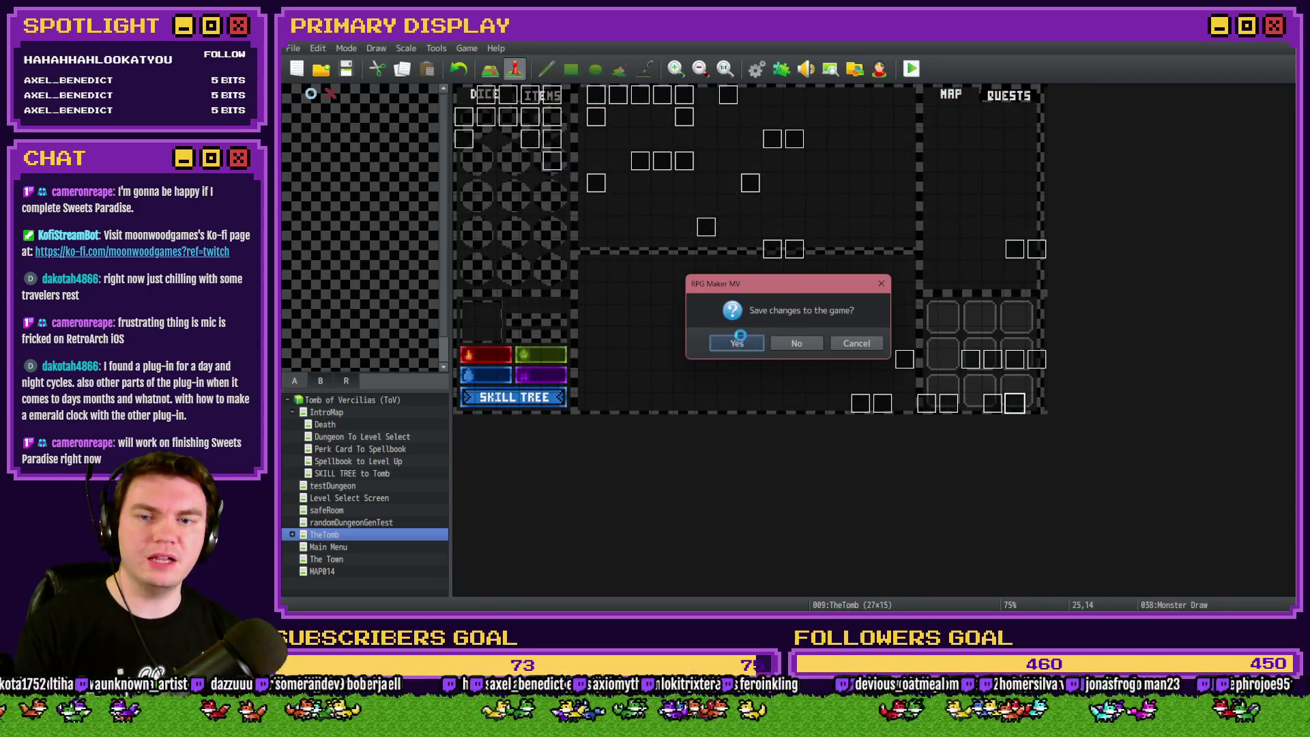
Save changes, playtest the gauntlets perk card into the orc battle, quit and reopen Monster Draw.
left_click(748, 340)
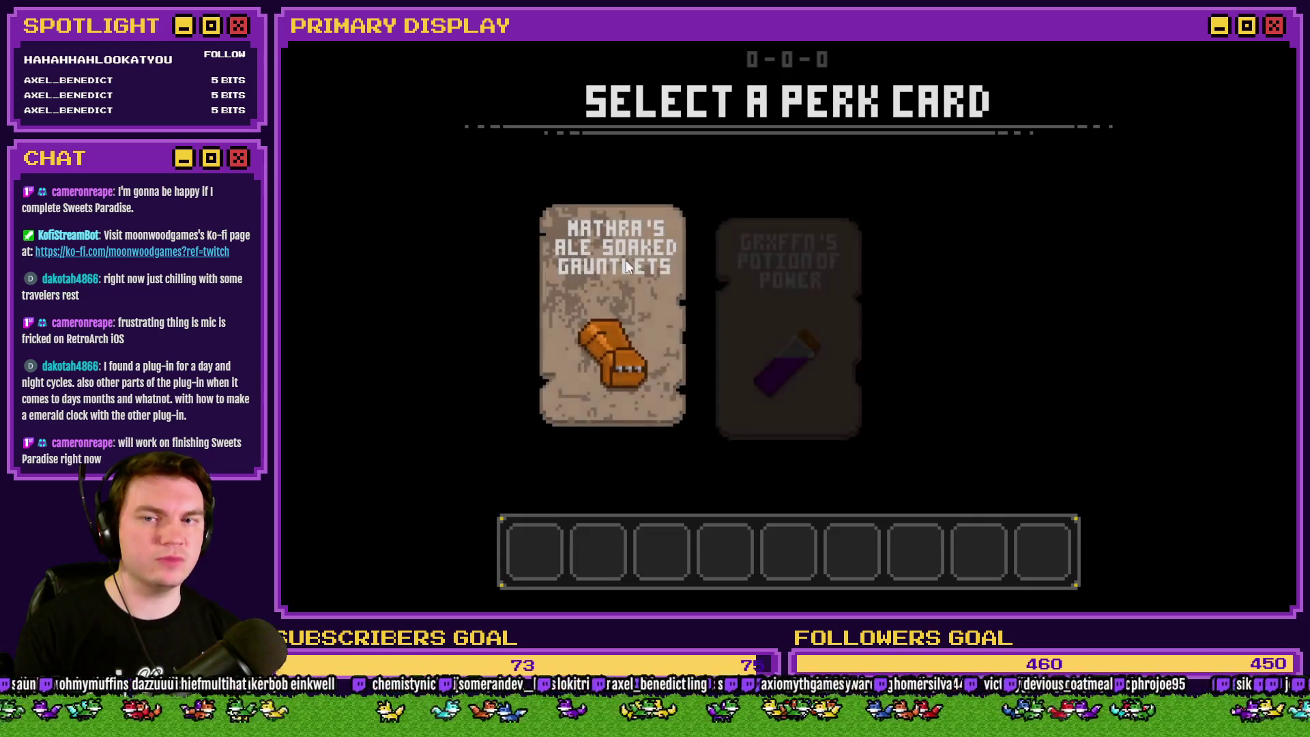
left_click(633, 261)
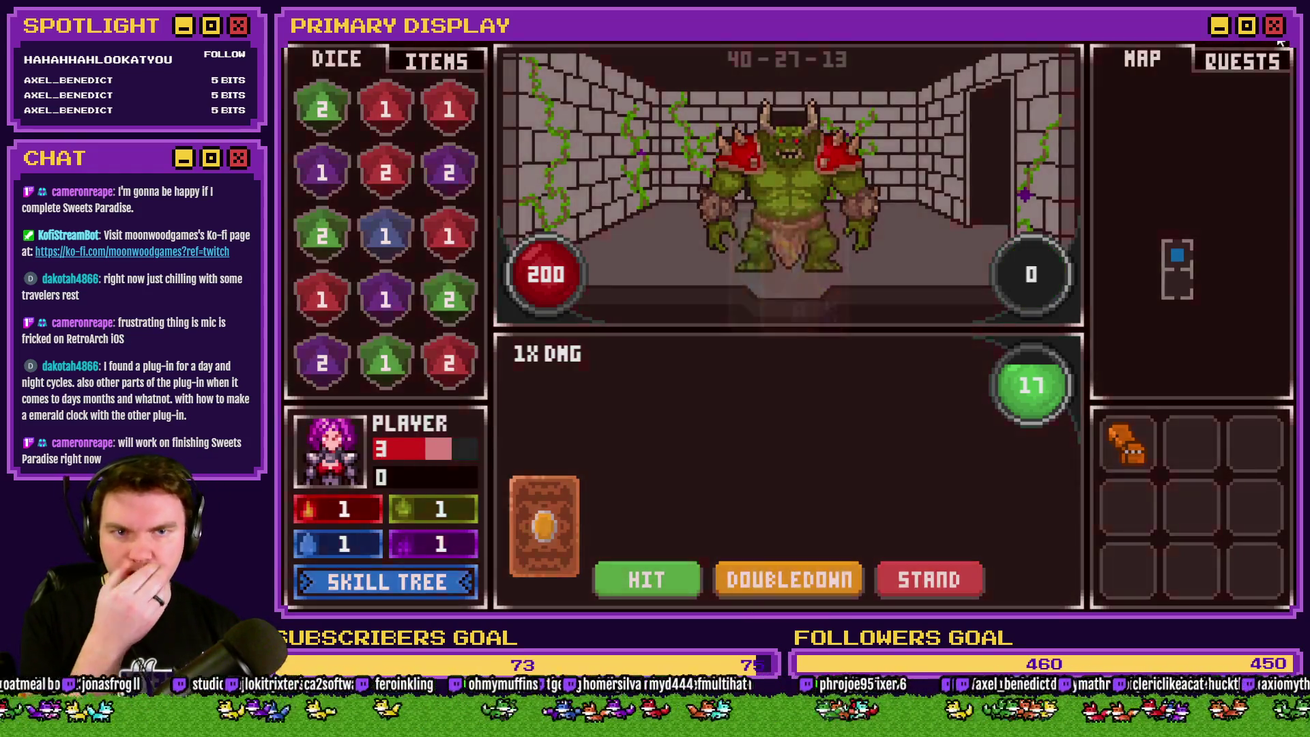
key("alt+F4")
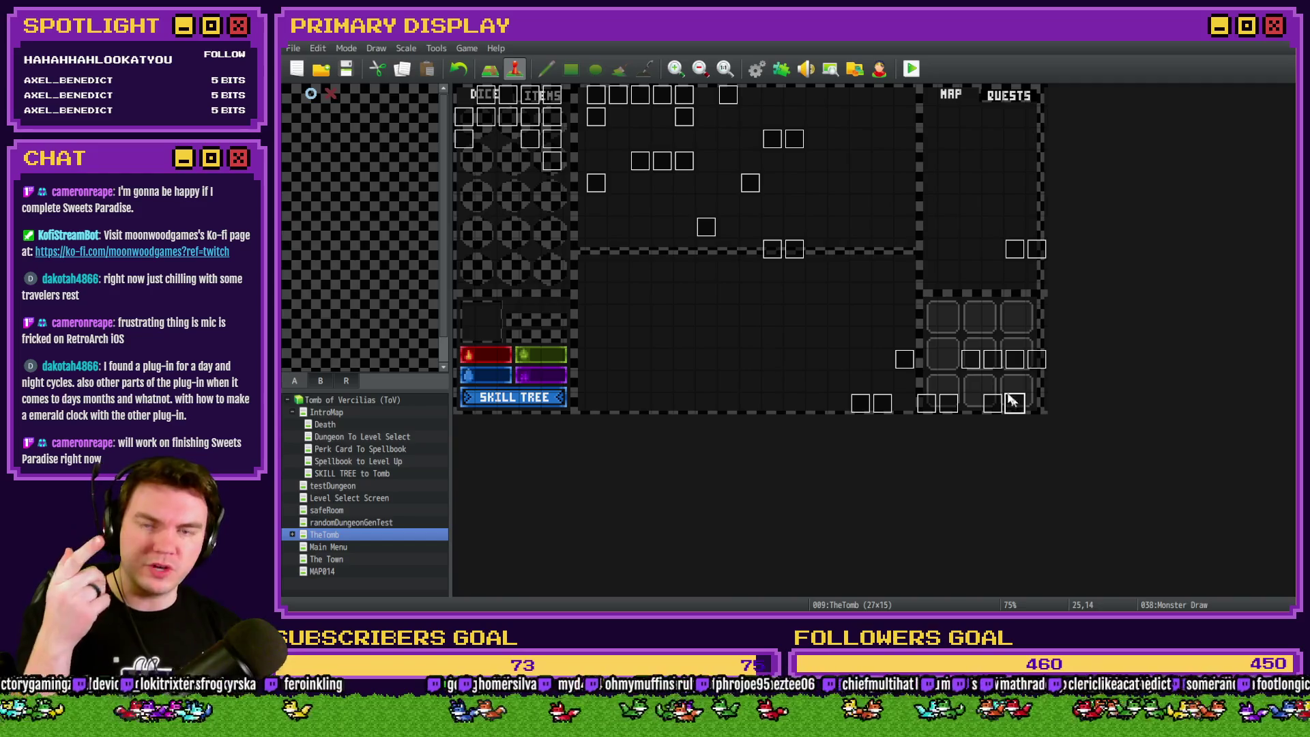
double_click(1016, 402)
scroll(767, 272, "down", 2)
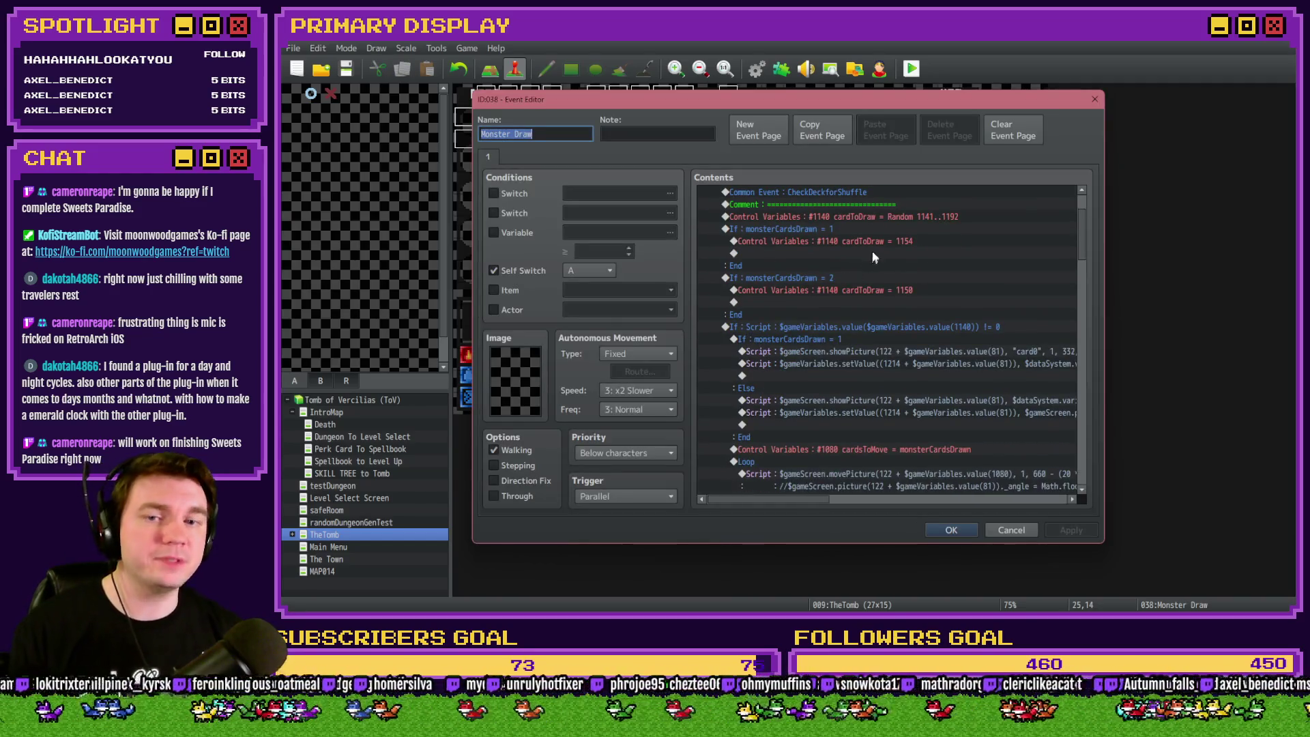
Set the first forced cardToDraw to 1151, then edit the second card's 1150 constant.
double_click(882, 243)
double_click(862, 350)
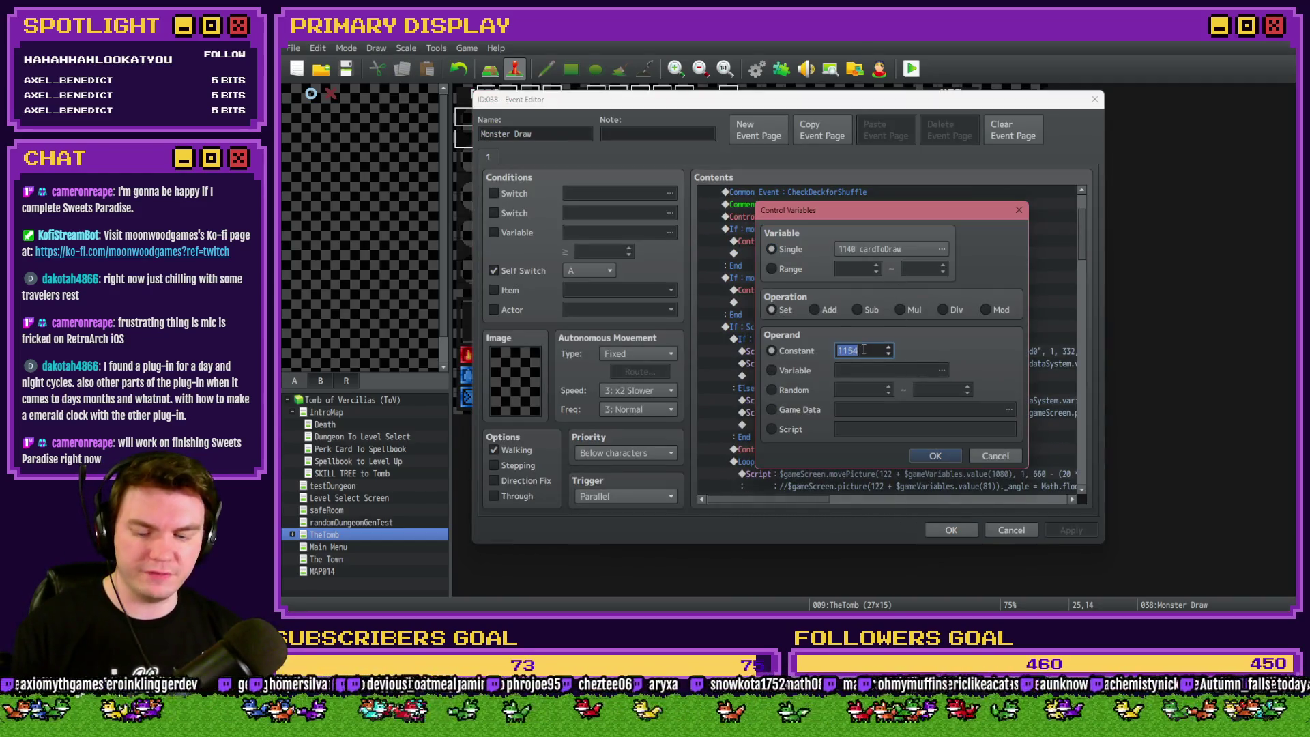
left_click_drag(916, 207, 877, 320)
type("1151")
left_click(897, 569)
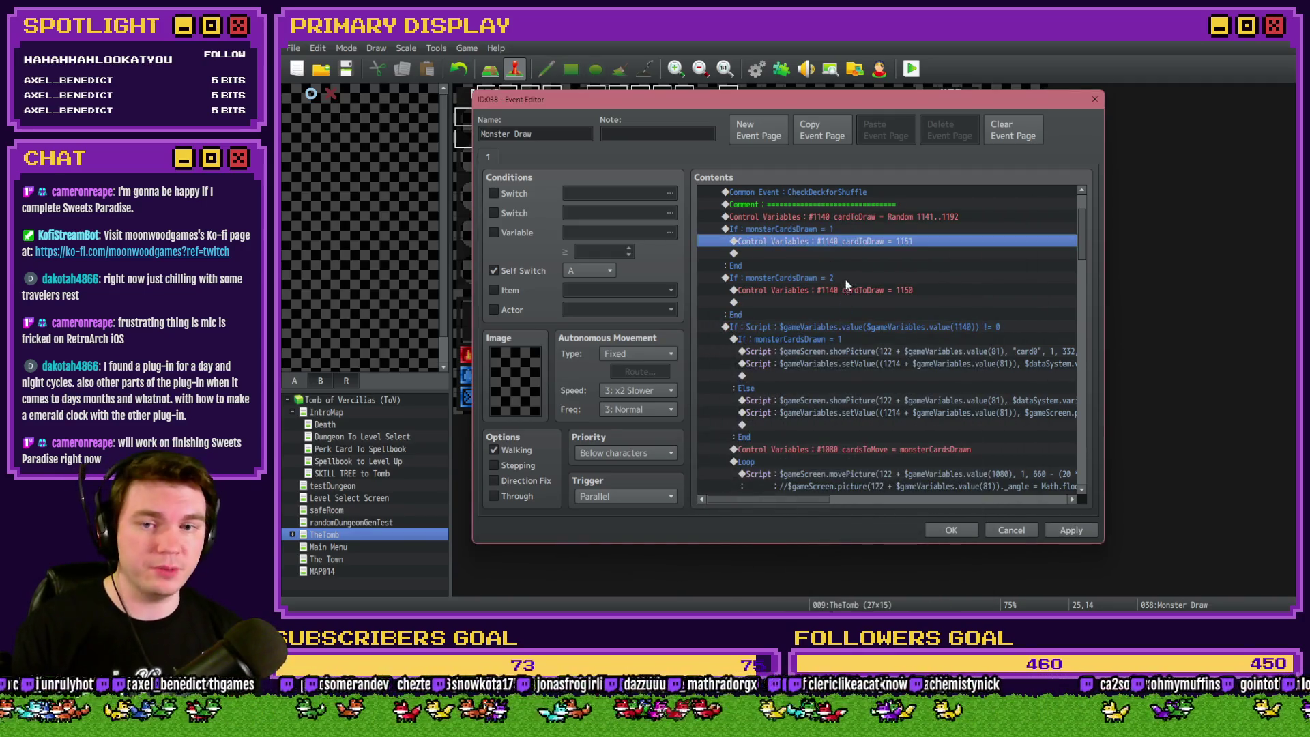
double_click(847, 290)
type("1154")
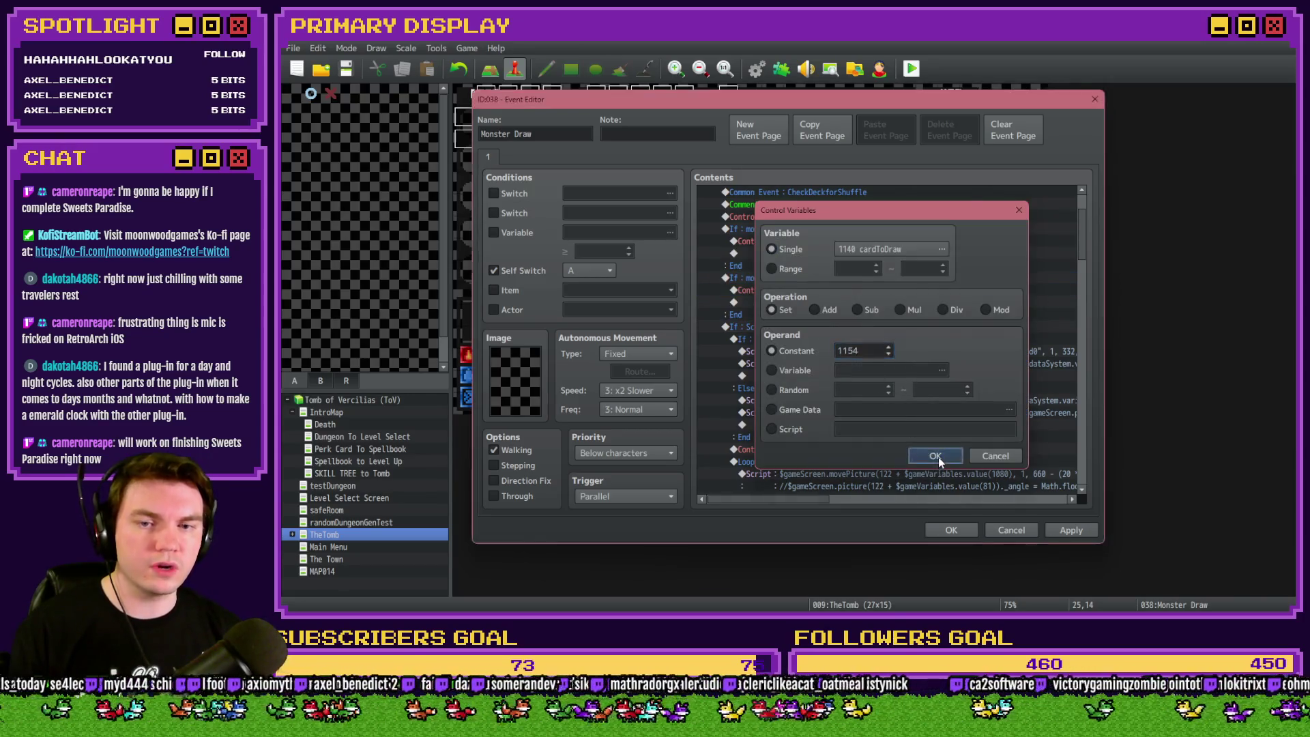